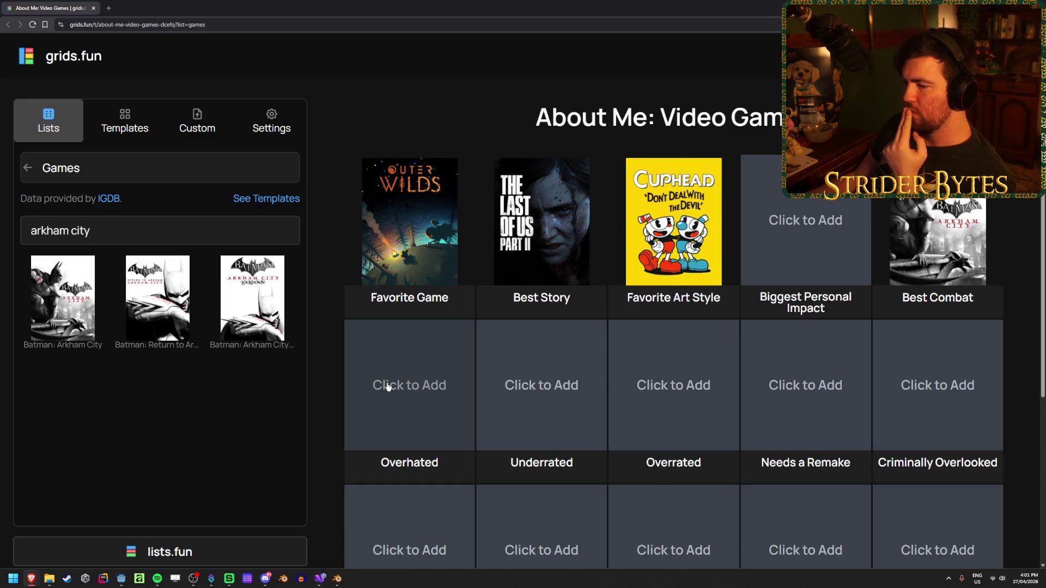
Delete the 'arkham city' search text so the default popular games list reloads.
{"action": "triple_click", "coordinate": [156, 232]}
{"action": "key", "text": "BackSpace"}
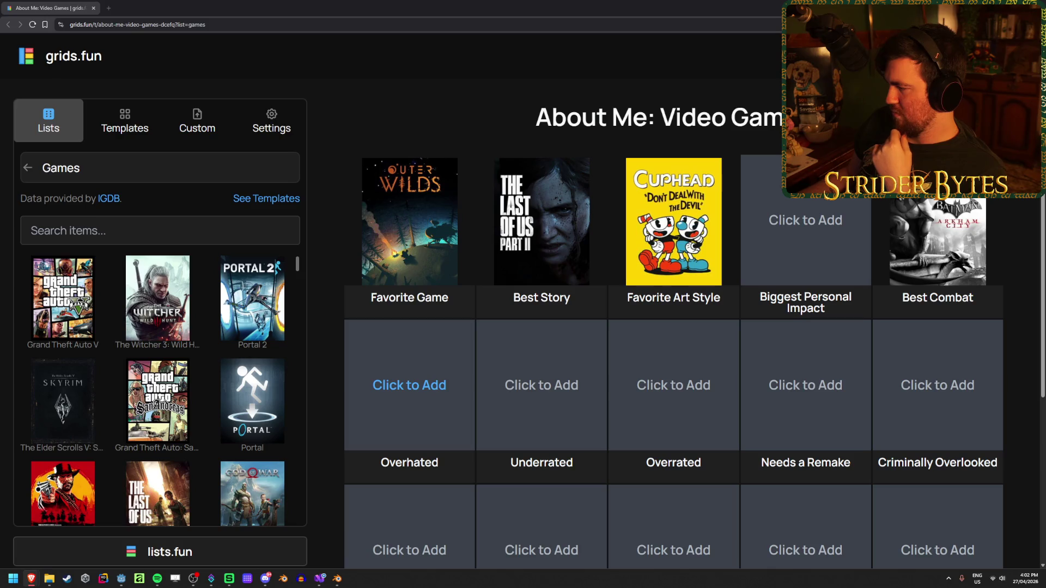
Search 'voidigo', place Voidigo in the Underrated slot, then clear the search.
{"action": "left_click", "coordinate": [553, 420]}
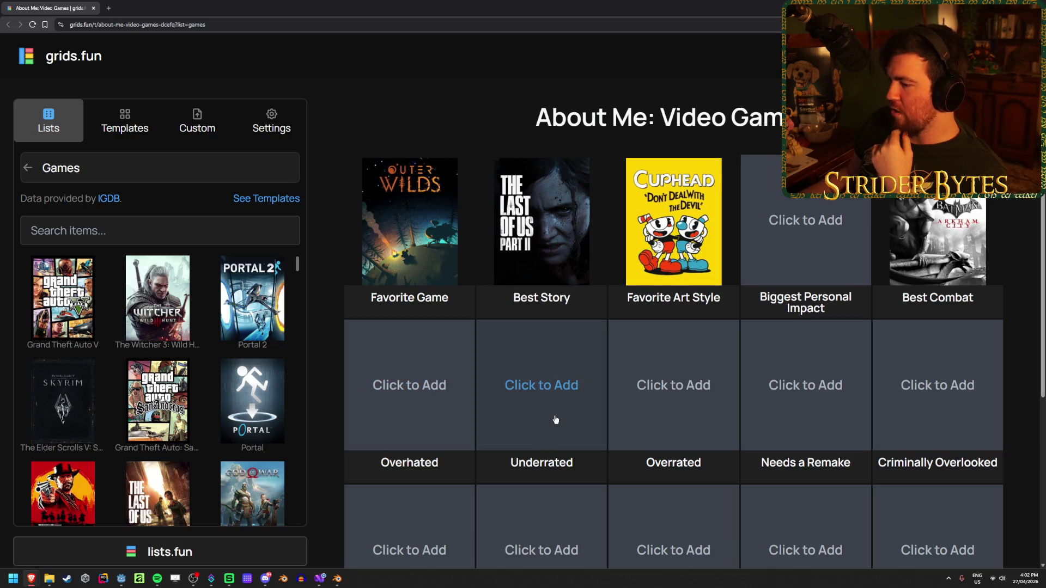
{"action": "left_click", "coordinate": [116, 227]}
{"action": "type", "text": "voidigo"}
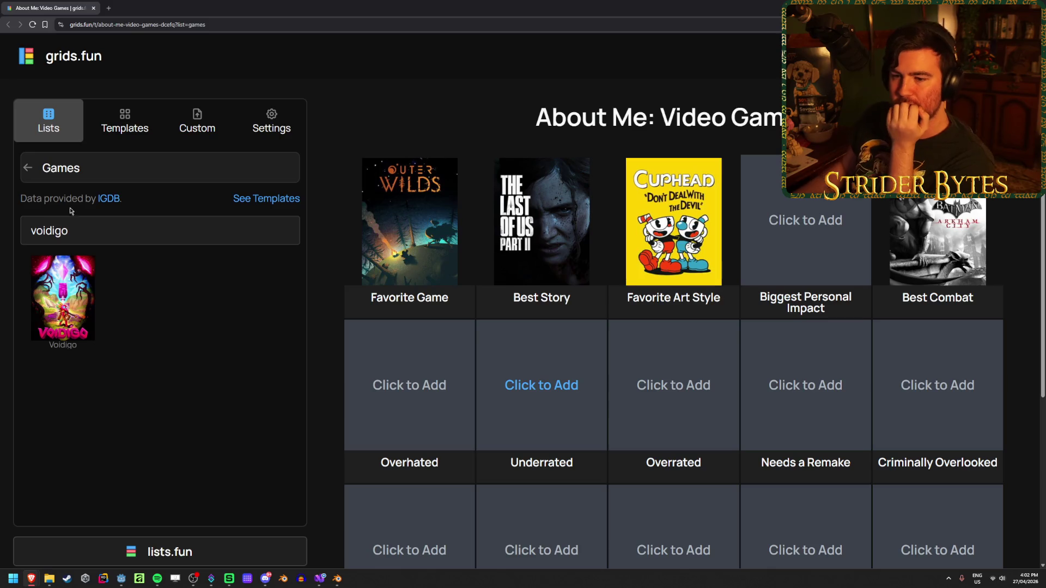
{"action": "left_click", "coordinate": [63, 298]}
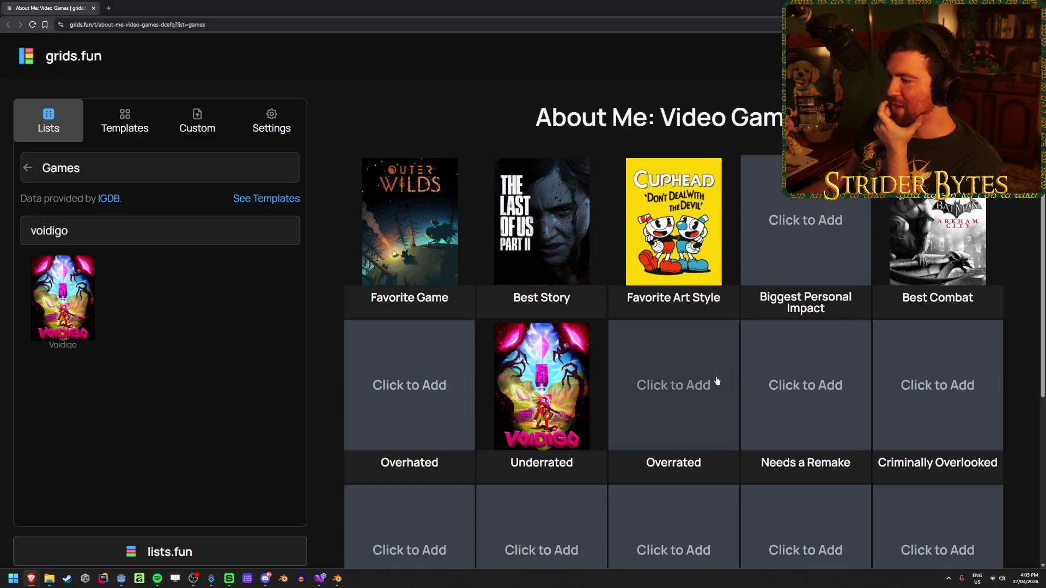
{"action": "double_click", "coordinate": [118, 237]}
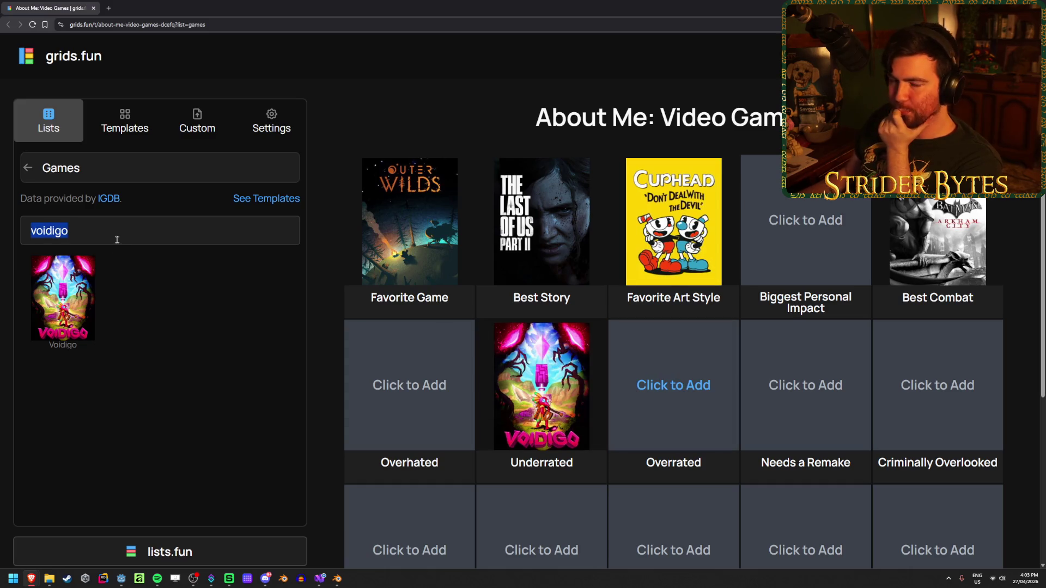
{"action": "key", "text": "BackSpace"}
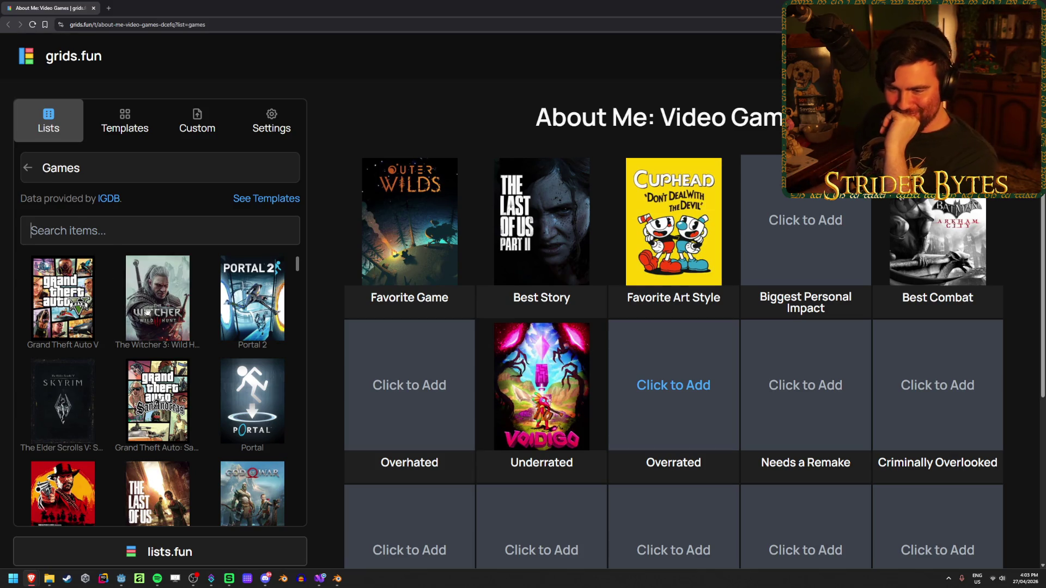
{"action": "scroll", "coordinate": [147, 308], "scroll_direction": "down", "scroll_amount": 1}
Put The Witcher 3: Wild Hunt in the Overrated slot and browse the games list.
{"action": "scroll", "coordinate": [147, 308], "scroll_direction": "up", "scroll_amount": 1}
{"action": "left_click", "coordinate": [147, 308]}
{"action": "scroll", "coordinate": [206, 323], "scroll_direction": "down", "scroll_amount": 3}
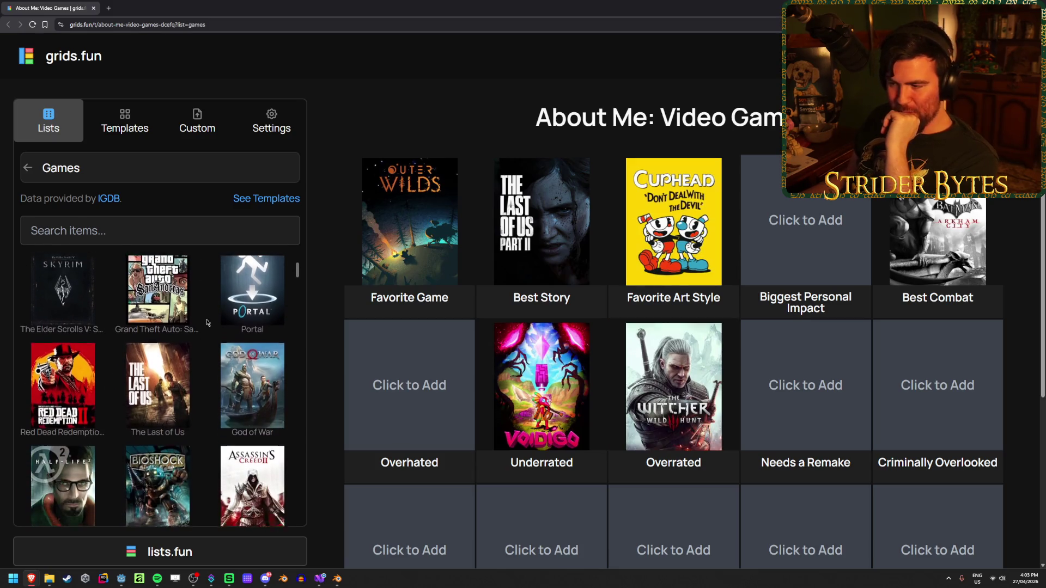
{"action": "scroll", "coordinate": [206, 322], "scroll_direction": "down", "scroll_amount": 1}
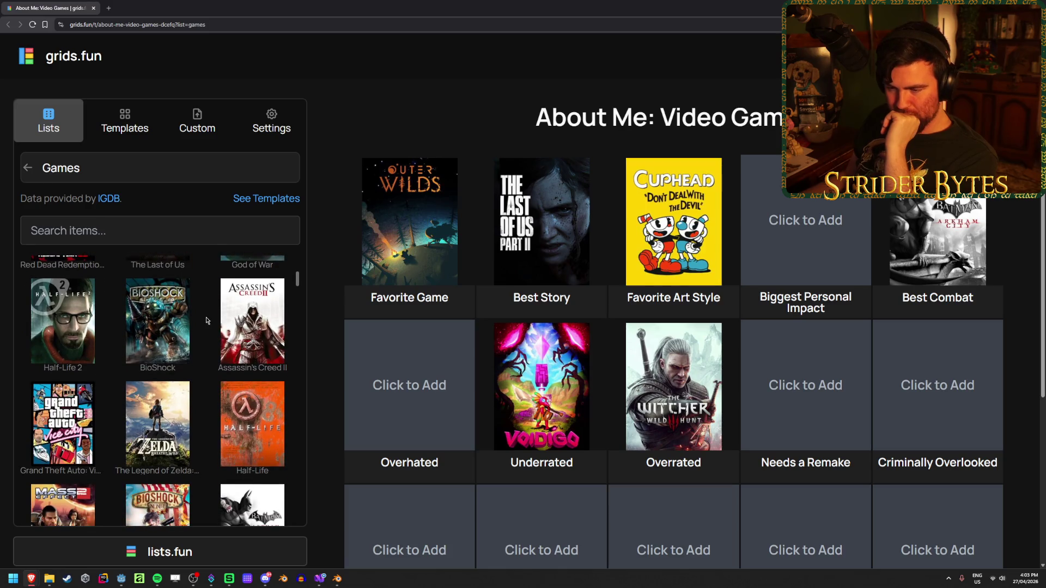
{"action": "scroll", "coordinate": [207, 321], "scroll_direction": "down", "scroll_amount": 2}
{"action": "scroll", "coordinate": [207, 320], "scroll_direction": "down", "scroll_amount": 1}
{"action": "scroll", "coordinate": [207, 320], "scroll_direction": "down", "scroll_amount": 3}
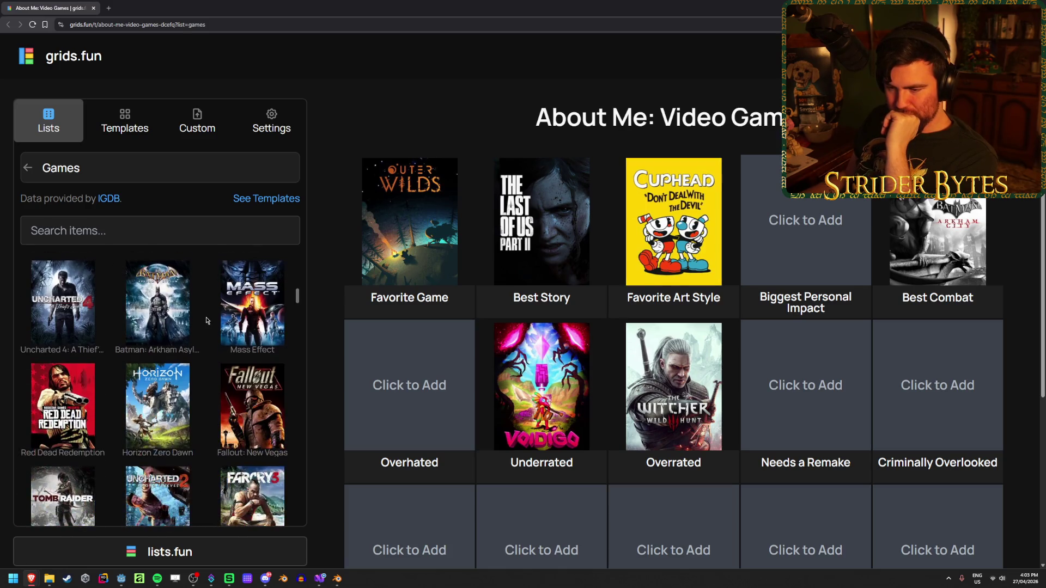
{"action": "scroll", "coordinate": [207, 320], "scroll_direction": "down", "scroll_amount": 3}
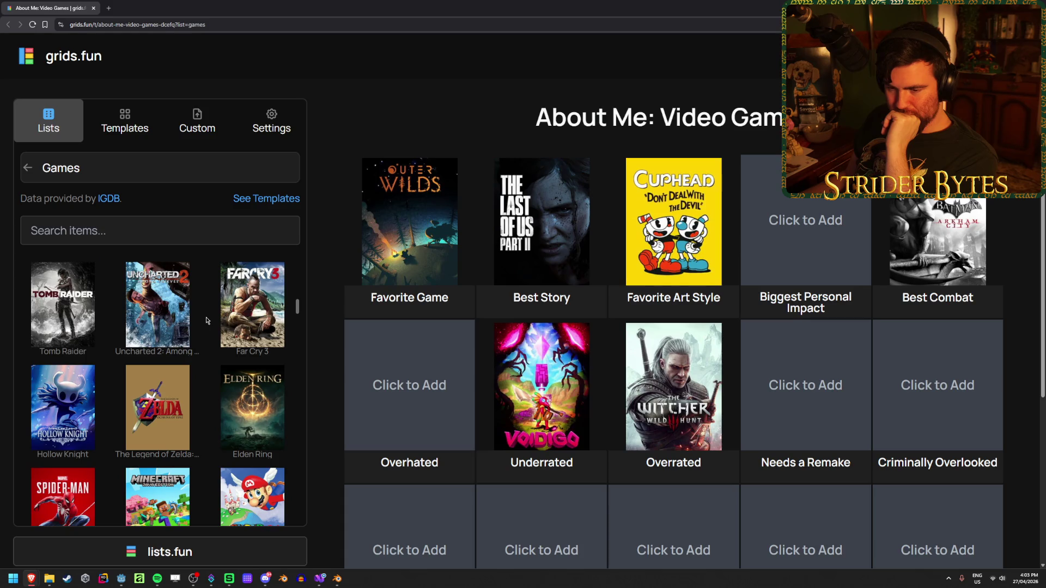
{"action": "scroll", "coordinate": [207, 320], "scroll_direction": "down", "scroll_amount": 2}
{"action": "scroll", "coordinate": [207, 321], "scroll_direction": "up", "scroll_amount": 1}
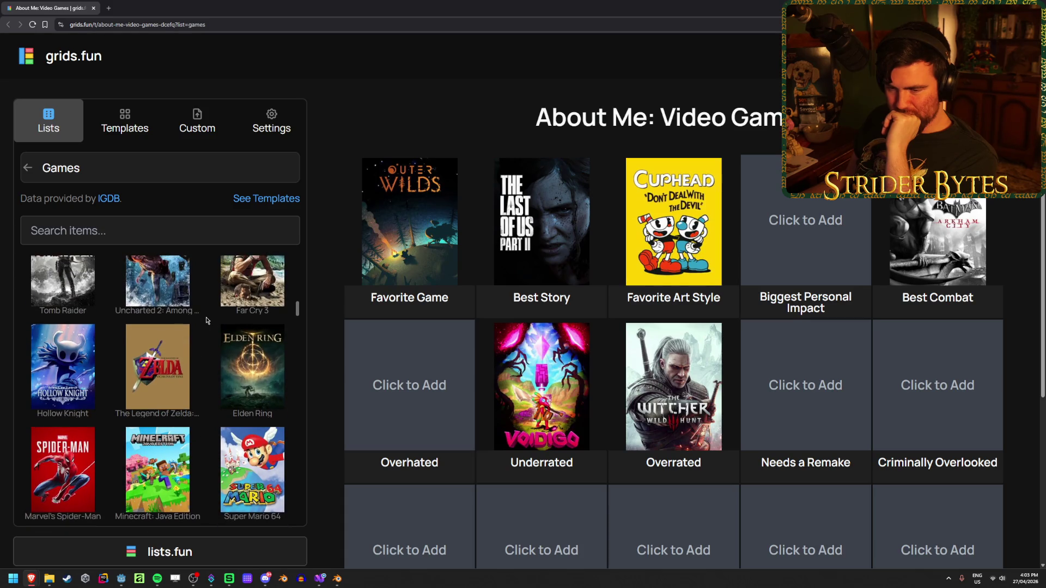
{"action": "scroll", "coordinate": [207, 320], "scroll_direction": "up", "scroll_amount": 10}
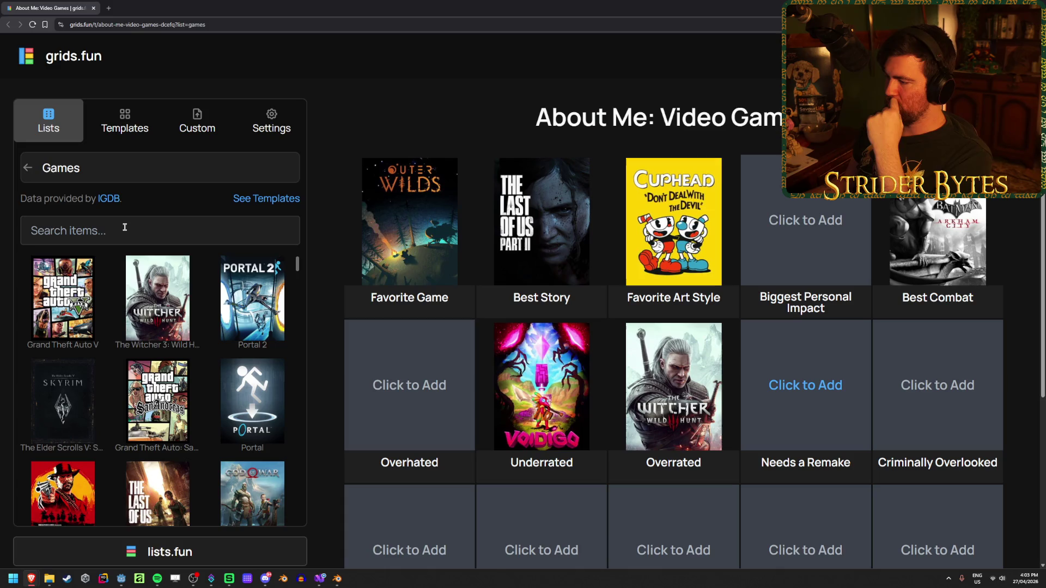
{"action": "left_click", "coordinate": [950, 386]}
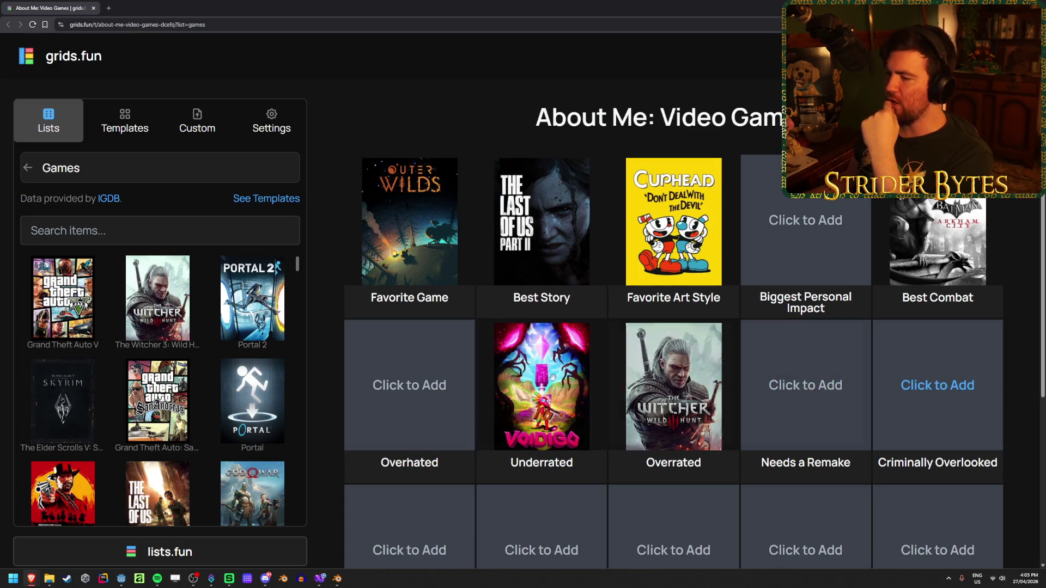
Add Voidigo to Criminally Overlooked via a 'voidigo' search and remove it from Underrated.
{"action": "left_click", "coordinate": [204, 236]}
{"action": "type", "text": "voidigo"}
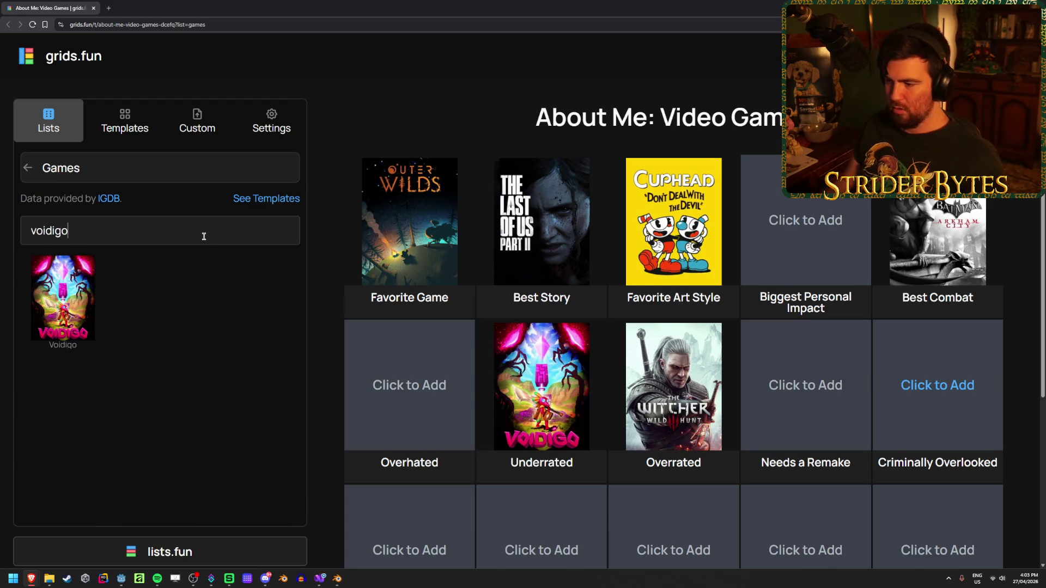
{"action": "left_click", "coordinate": [62, 297]}
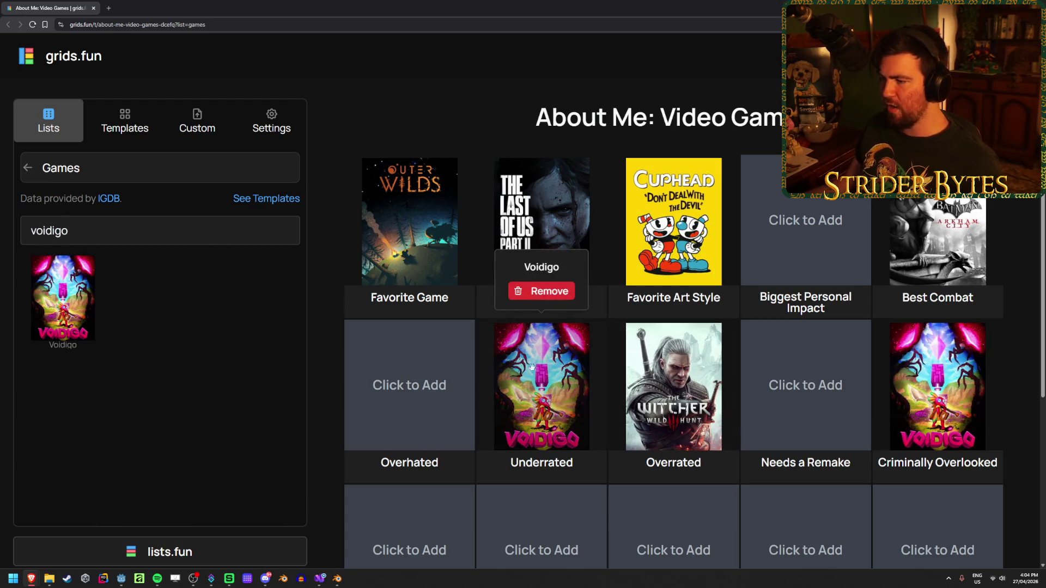
{"action": "left_click", "coordinate": [547, 293]}
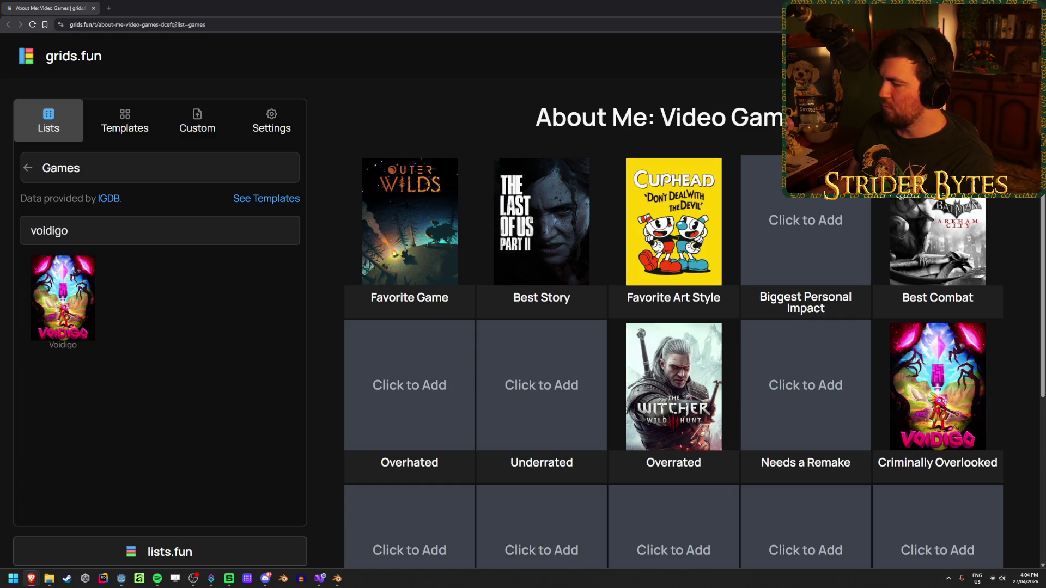
{"action": "scroll", "coordinate": [648, 243], "scroll_direction": "down", "scroll_amount": 5}
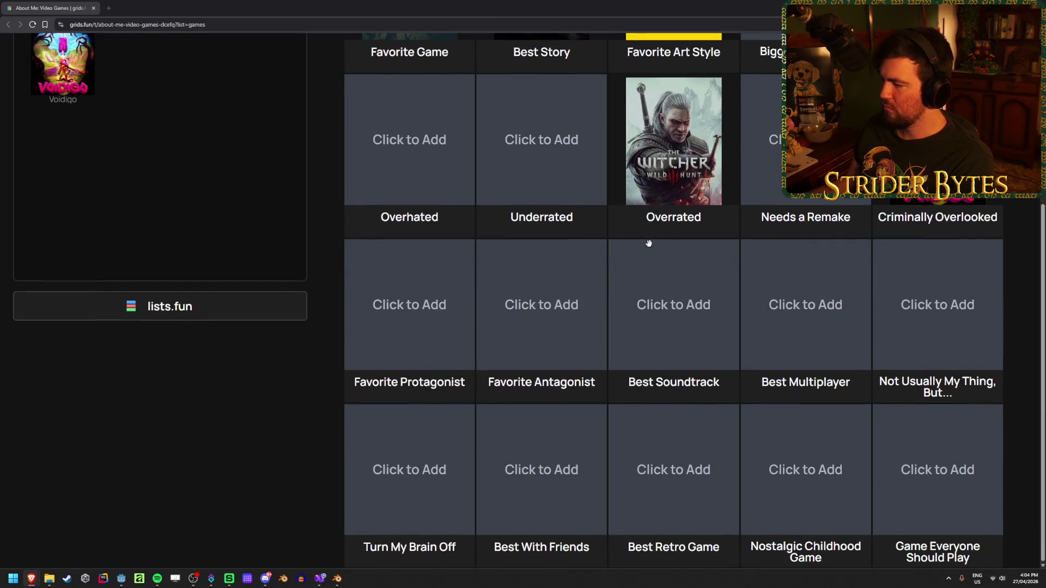
{"action": "scroll", "coordinate": [438, 477], "scroll_direction": "up", "scroll_amount": 5}
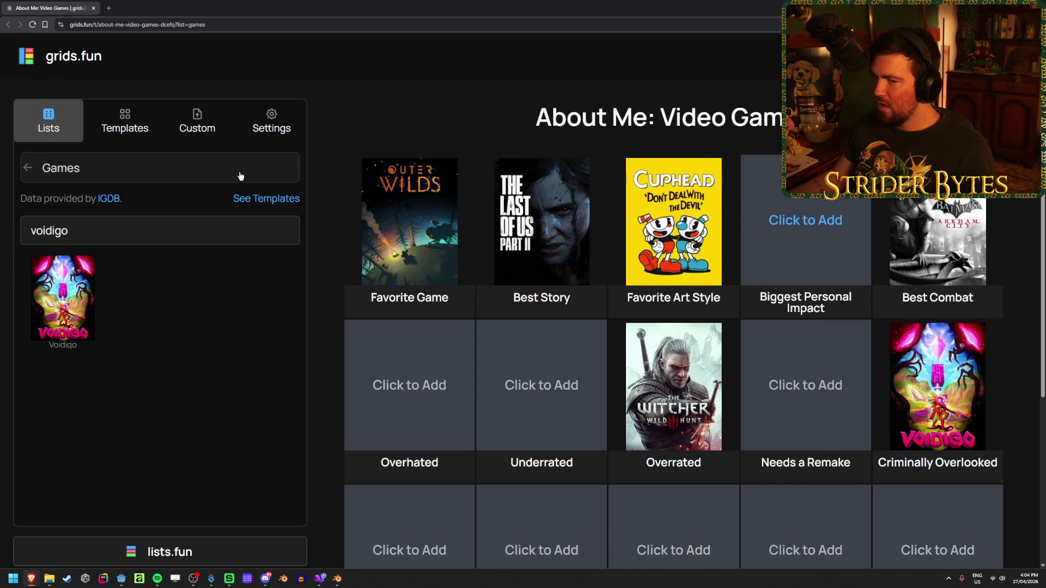
Search 'blue prince' and drag Blue Prince into the Biggest Personal Impact slot.
{"action": "double_click", "coordinate": [125, 232]}
{"action": "type", "text": "blue"}
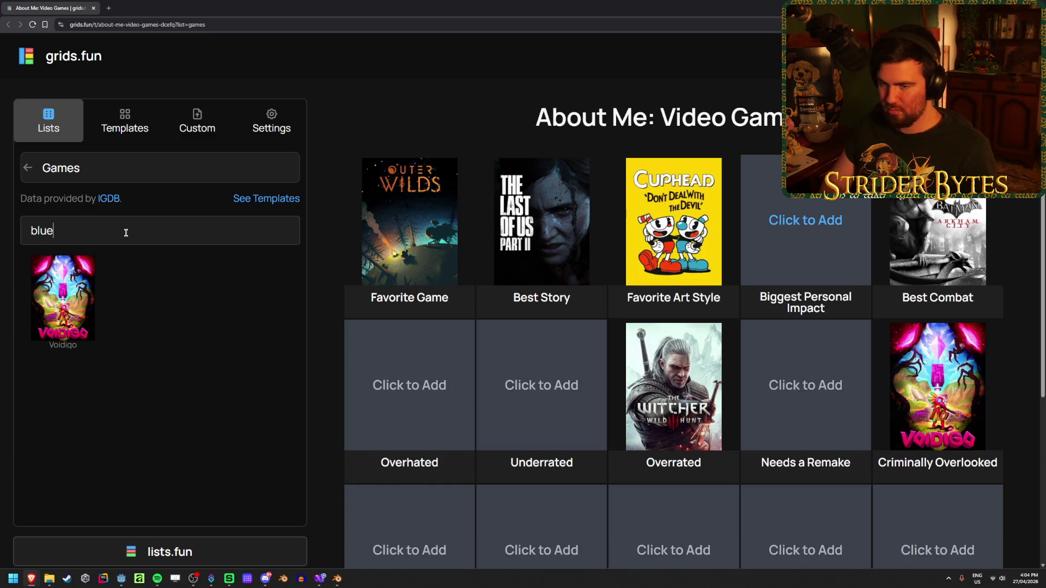
{"action": "key", "text": "BackSpace"}
{"action": "key", "text": "BackSpace"}
{"action": "type", "text": "ince"}
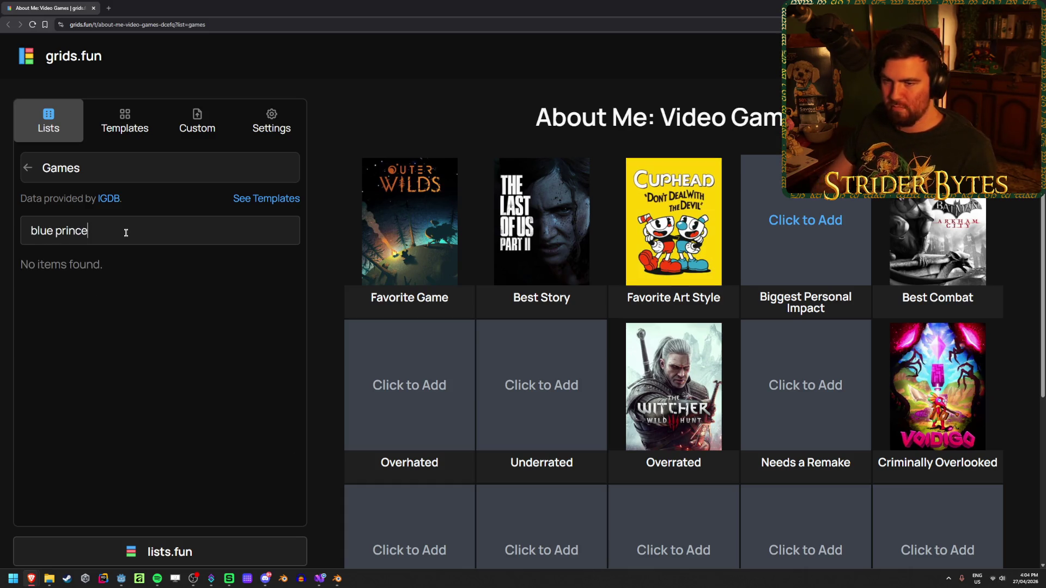
{"action": "left_click_drag", "start_coordinate": [63, 297], "coordinate": [806, 235]}
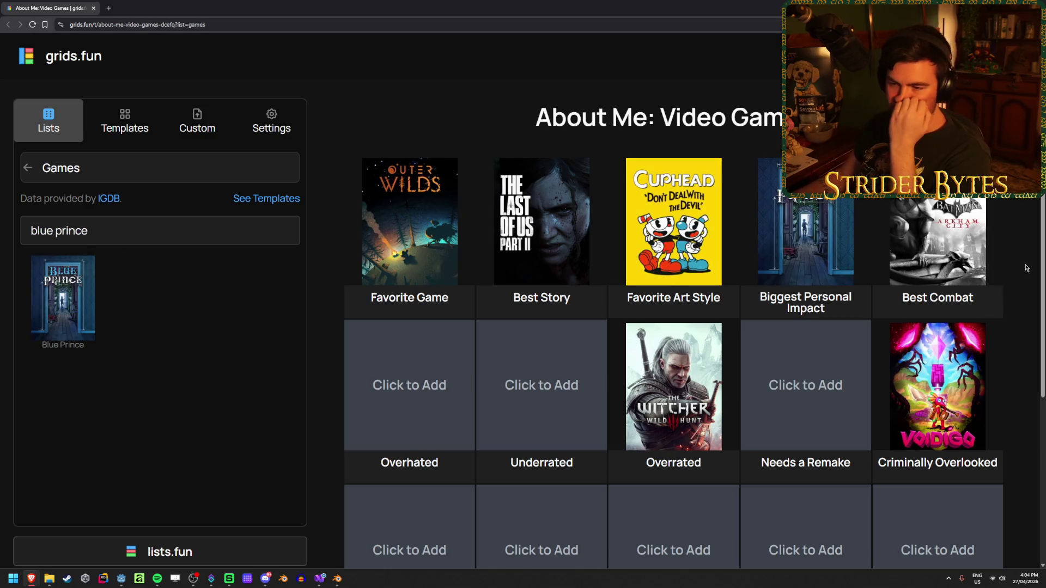
Search 'majora's', put Majora's Mask in Underrated, then clear the search.
{"action": "triple_click", "coordinate": [99, 228]}
{"action": "type", "text": "major"}
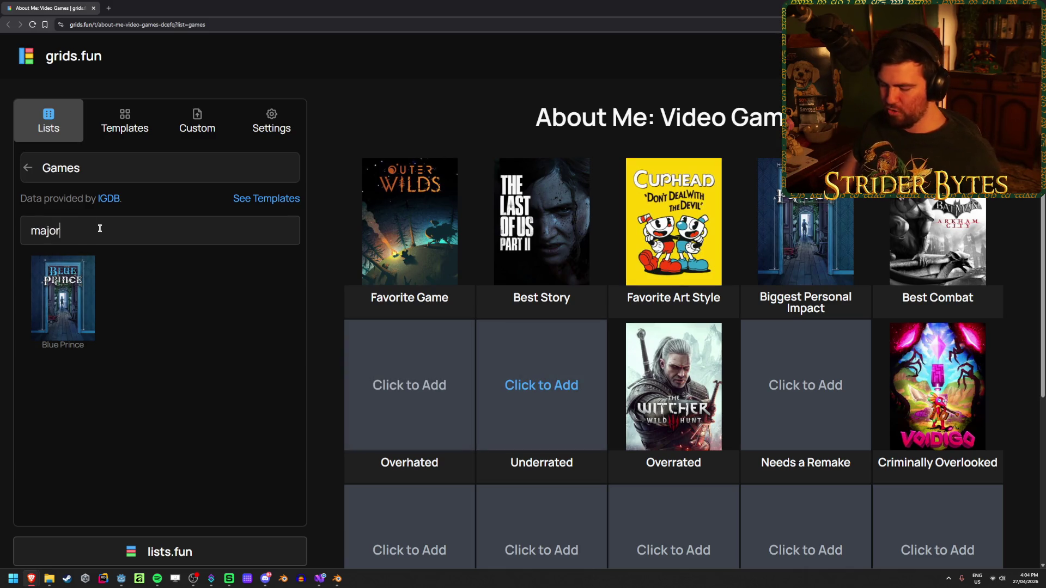
{"action": "type", "text": "a's"}
{"action": "left_click", "coordinate": [63, 298]}
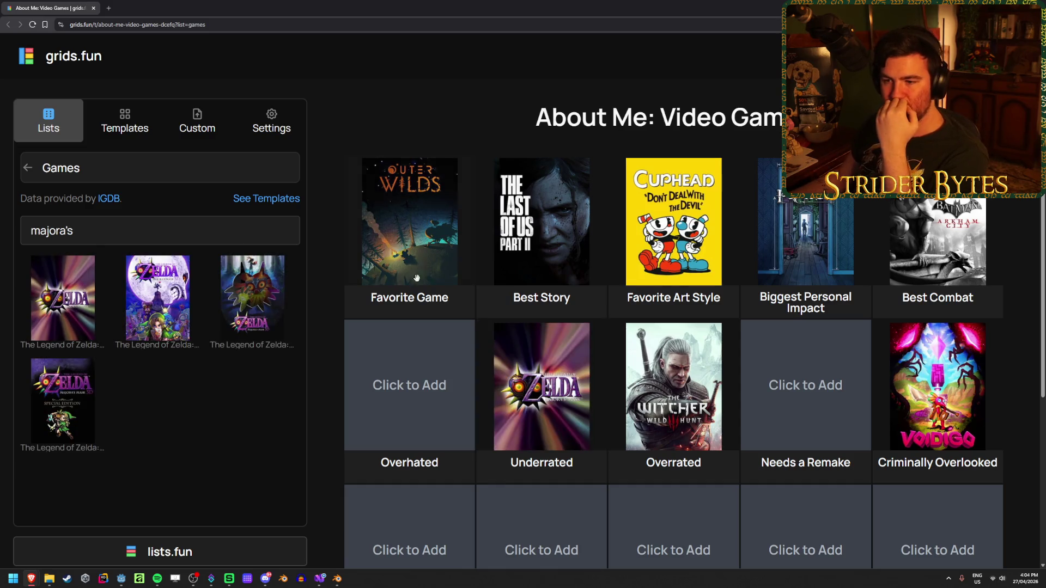
{"action": "triple_click", "coordinate": [154, 241]}
{"action": "key", "text": "BackSpace"}
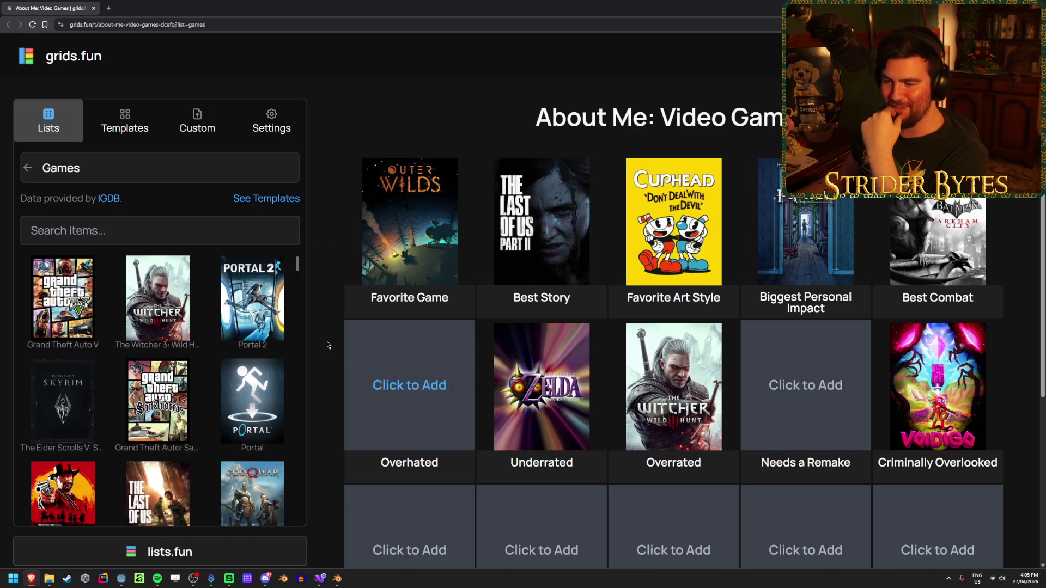
Search 'donkey kong 64', place it in the Overhated slot, then clear the search.
{"action": "scroll", "coordinate": [325, 349], "scroll_direction": "down", "scroll_amount": 2}
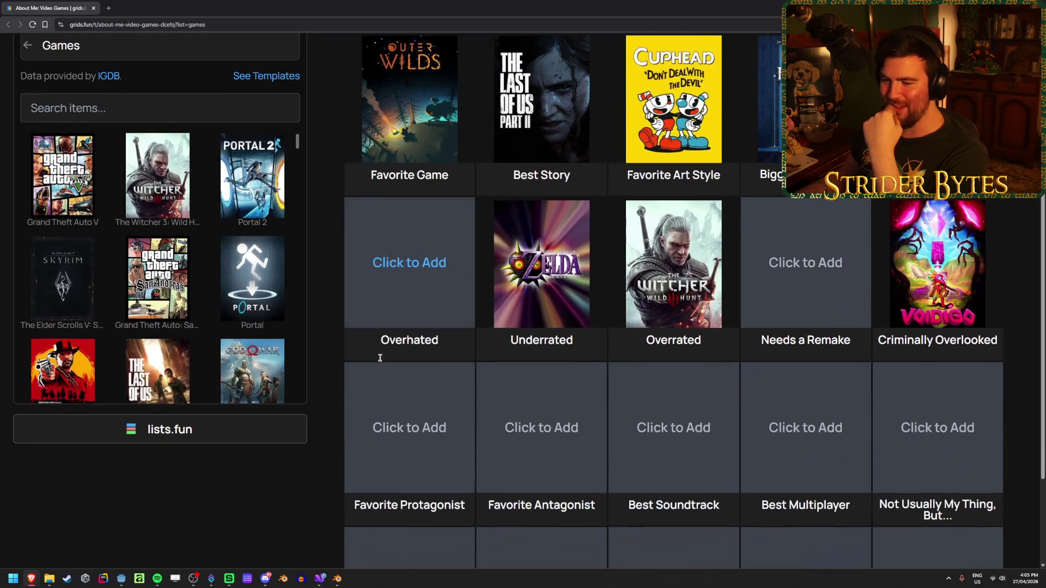
{"action": "left_click", "coordinate": [136, 102]}
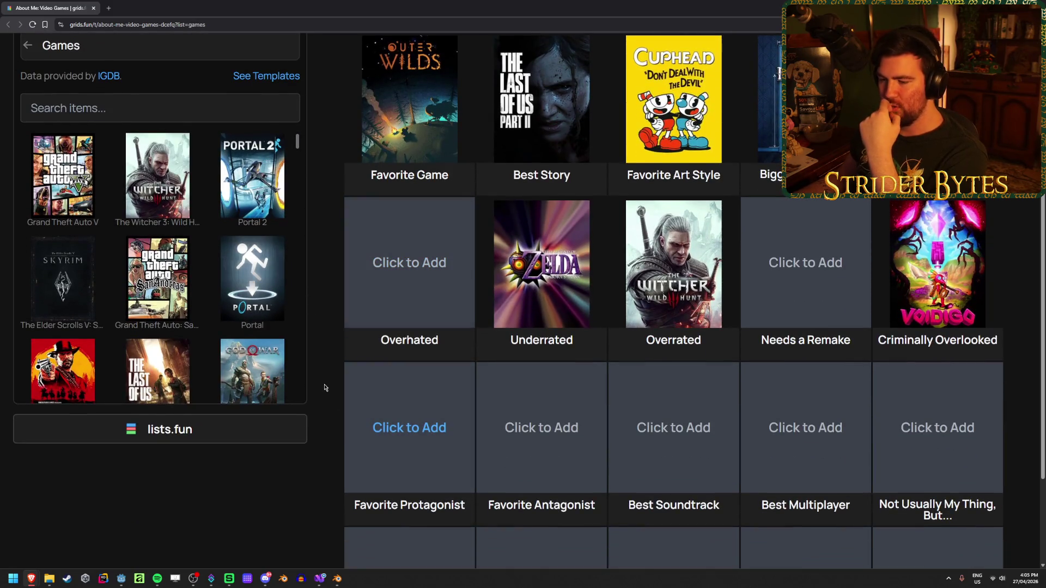
{"action": "scroll", "coordinate": [325, 387], "scroll_direction": "up", "scroll_amount": 1}
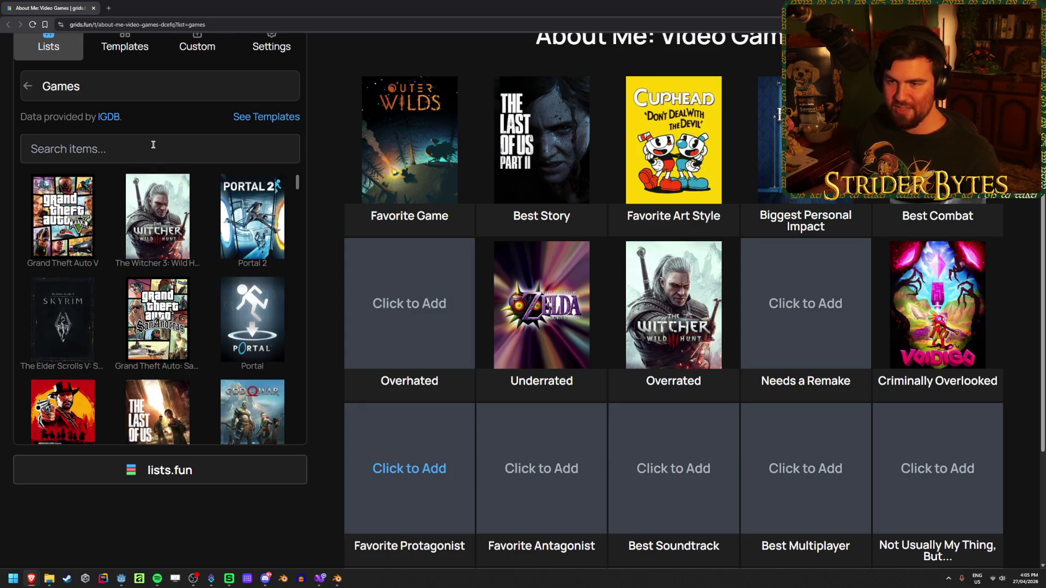
{"action": "left_click", "coordinate": [408, 315]}
{"action": "type", "text": "donkey kong 64"}
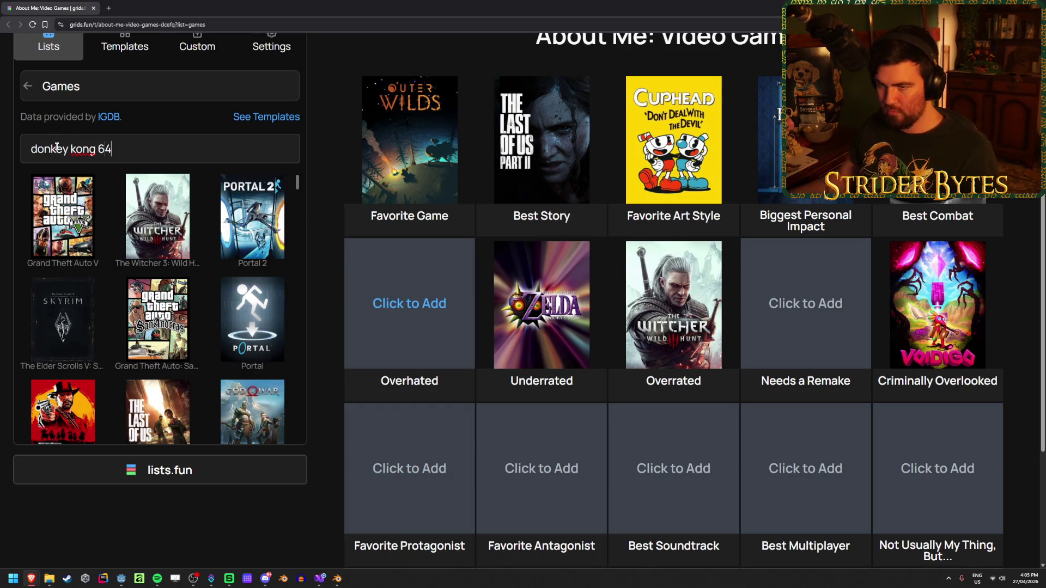
{"action": "left_click", "coordinate": [63, 215]}
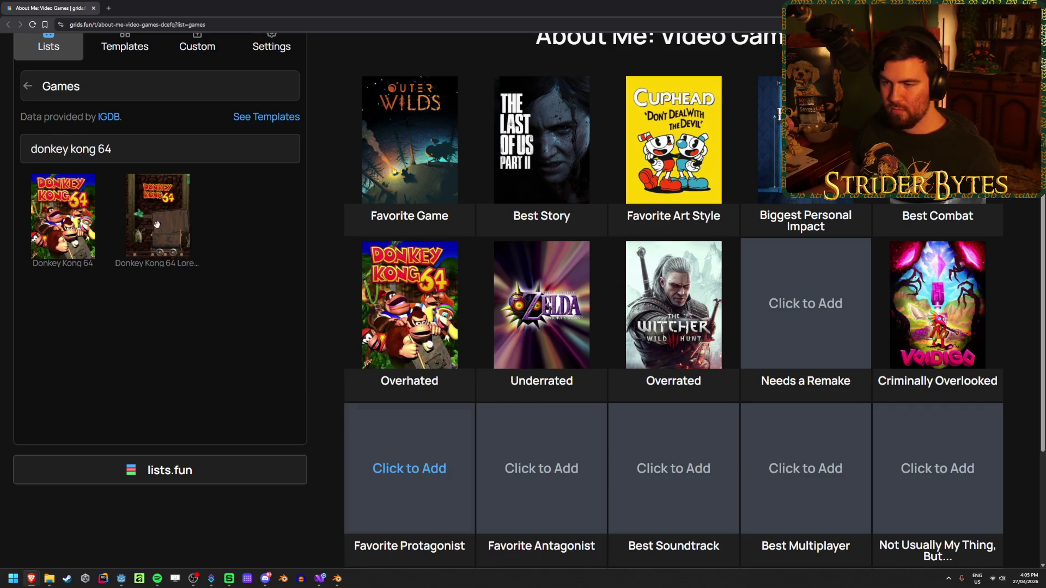
{"action": "triple_click", "coordinate": [172, 158]}
{"action": "key", "text": "BackSpace"}
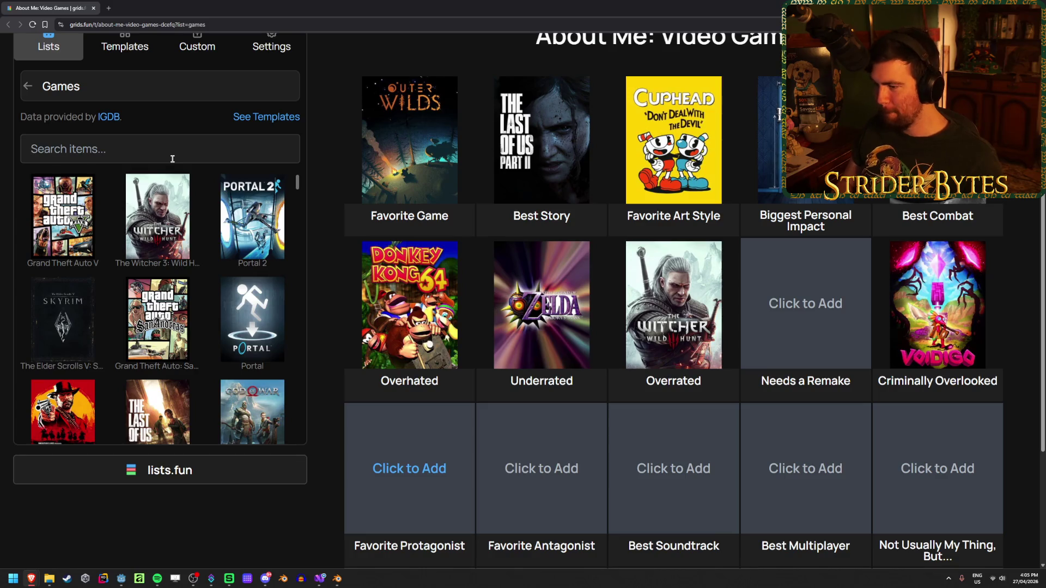
{"action": "left_click", "coordinate": [819, 322]}
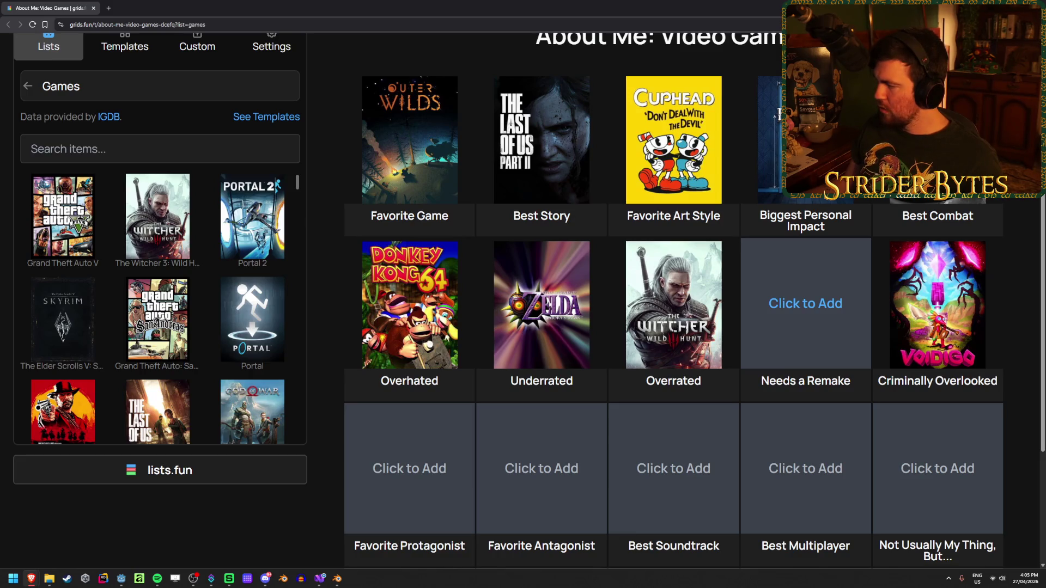
Search 'bloodborne' and put Bloodborne into the Needs a Remake slot.
{"action": "left_click", "coordinate": [250, 143]}
{"action": "type", "text": "bl"}
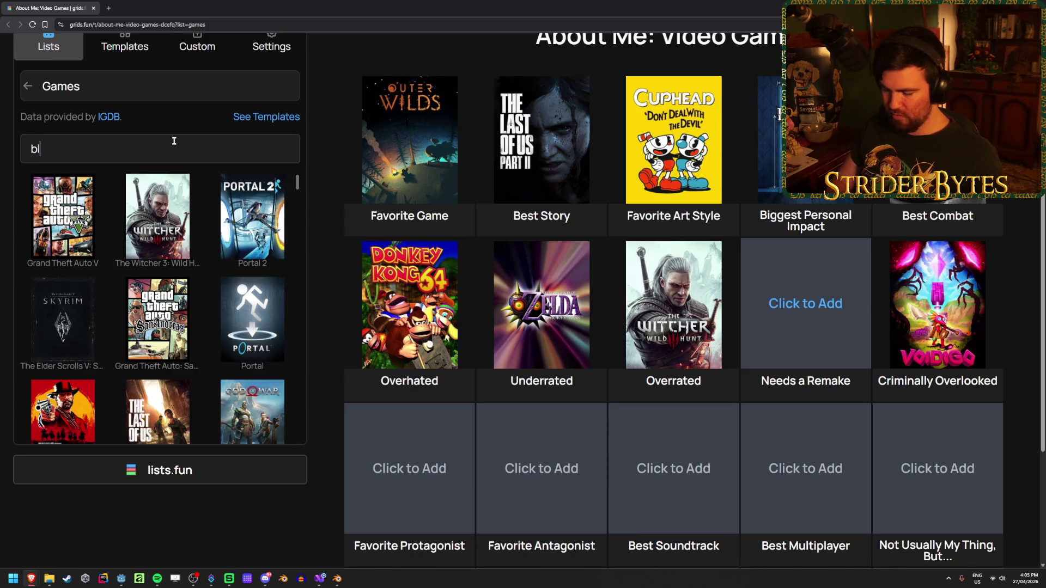
{"action": "type", "text": "oodborne"}
{"action": "left_click", "coordinate": [62, 218]}
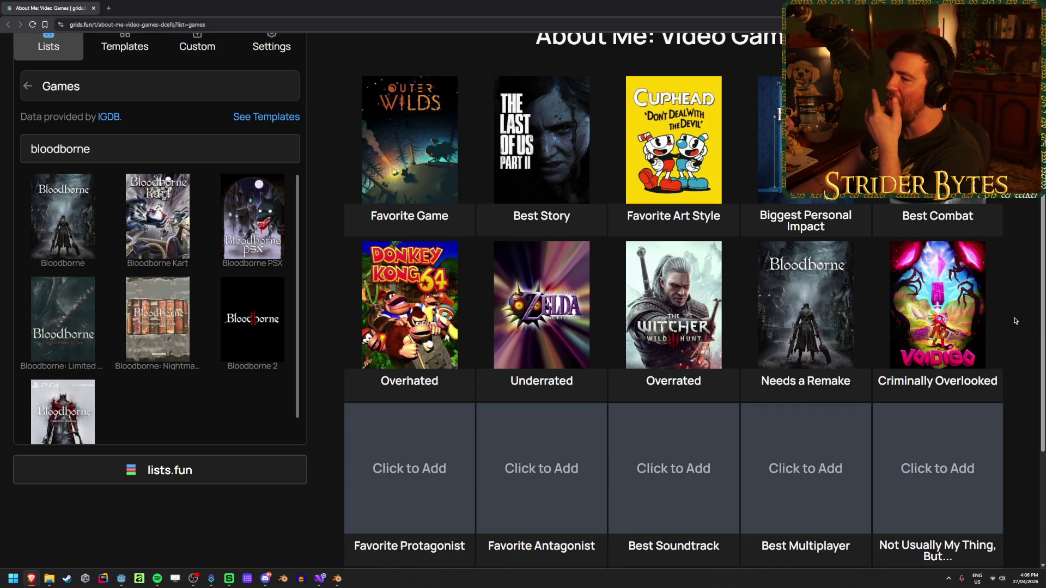
{"action": "scroll", "coordinate": [555, 350], "scroll_direction": "down", "scroll_amount": 3}
Search 'red dead' and put Red Dead Redemption II in Favorite Protagonist.
{"action": "left_click", "coordinate": [370, 327]}
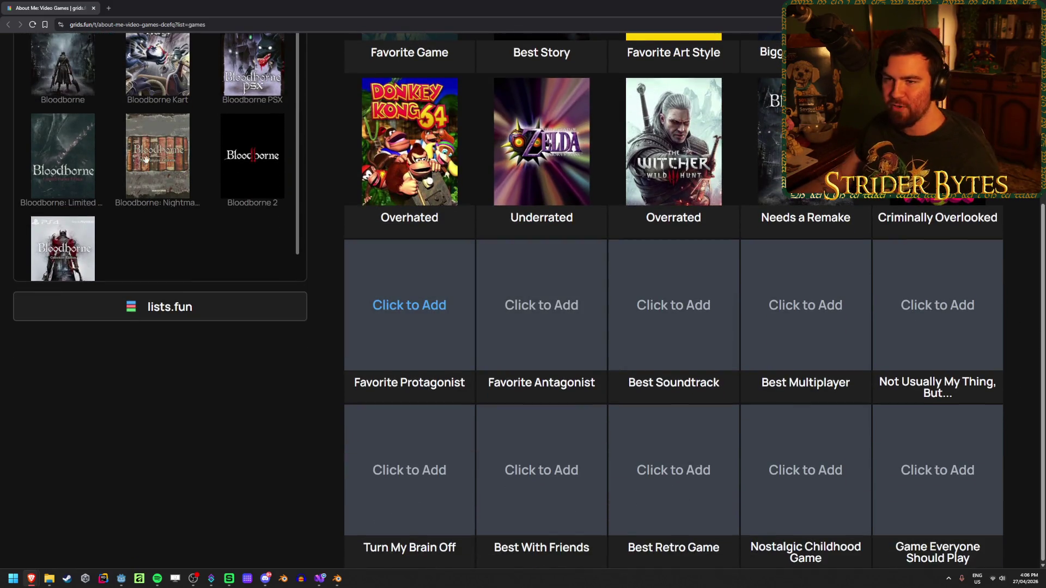
{"action": "scroll", "coordinate": [200, 178], "scroll_direction": "up", "scroll_amount": 3}
{"action": "double_click", "coordinate": [101, 148]}
{"action": "type", "text": "red"}
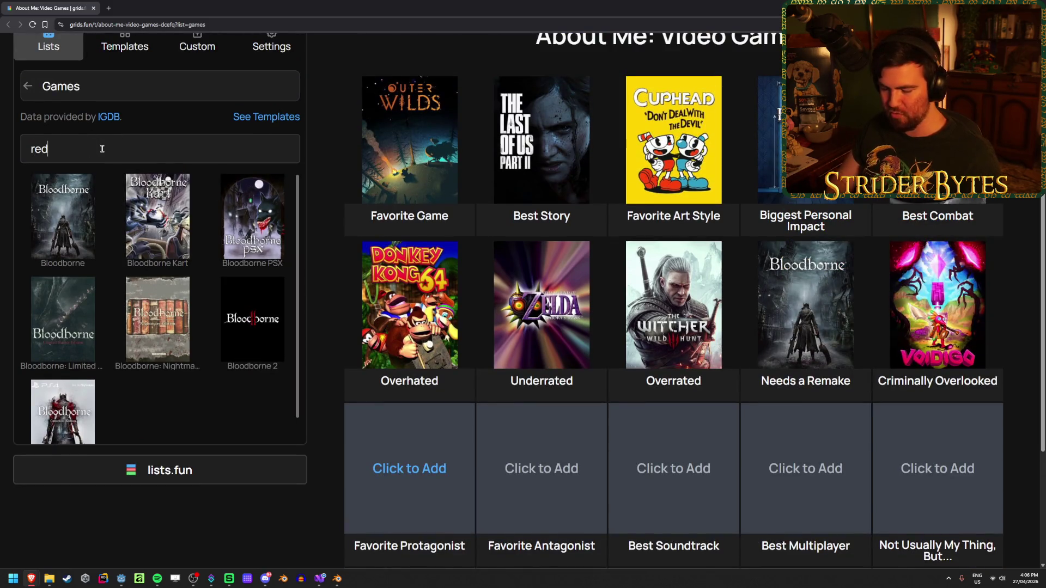
{"action": "type", "text": " dead"}
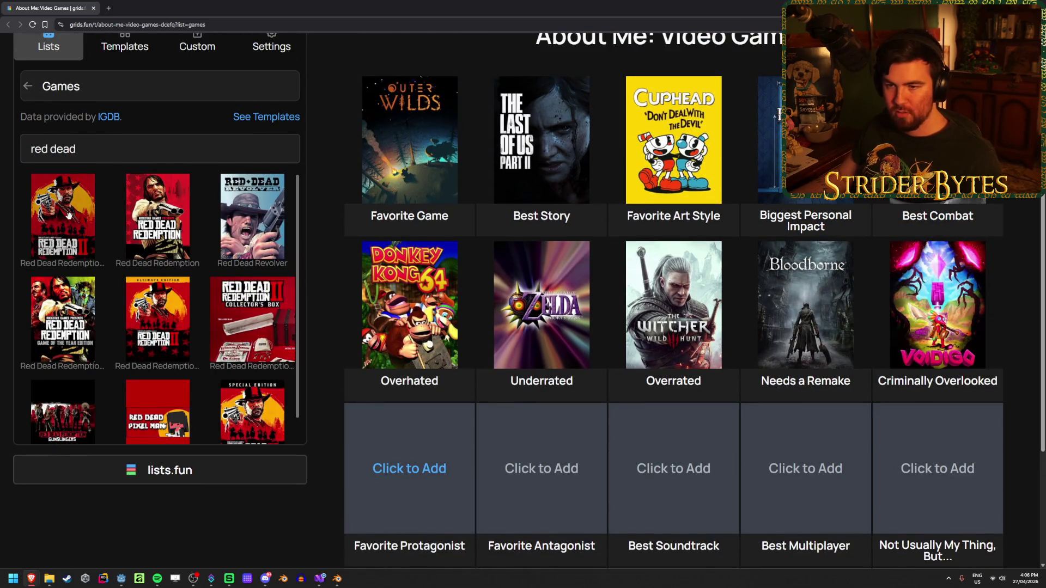
{"action": "left_click", "coordinate": [68, 216]}
Clear the search, then search 'hades' and put Hades in Favorite Antagonist.
{"action": "left_click", "coordinate": [537, 467]}
{"action": "double_click", "coordinate": [138, 162]}
{"action": "key", "text": "ctrl+a"}
{"action": "key", "text": "BackSpace"}
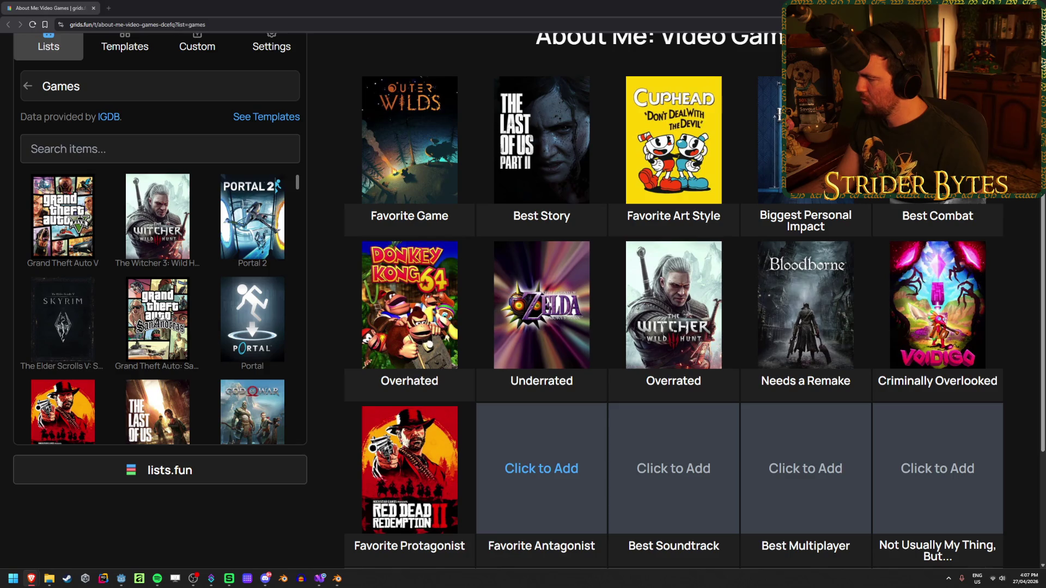
{"action": "left_click", "coordinate": [160, 142]}
{"action": "type", "text": "hades"}
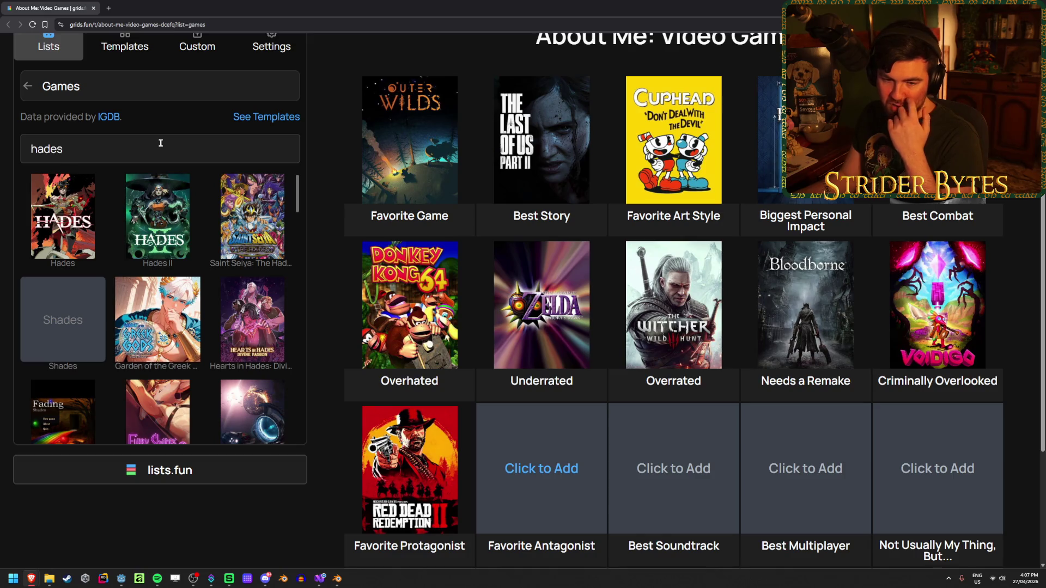
{"action": "left_click", "coordinate": [62, 218]}
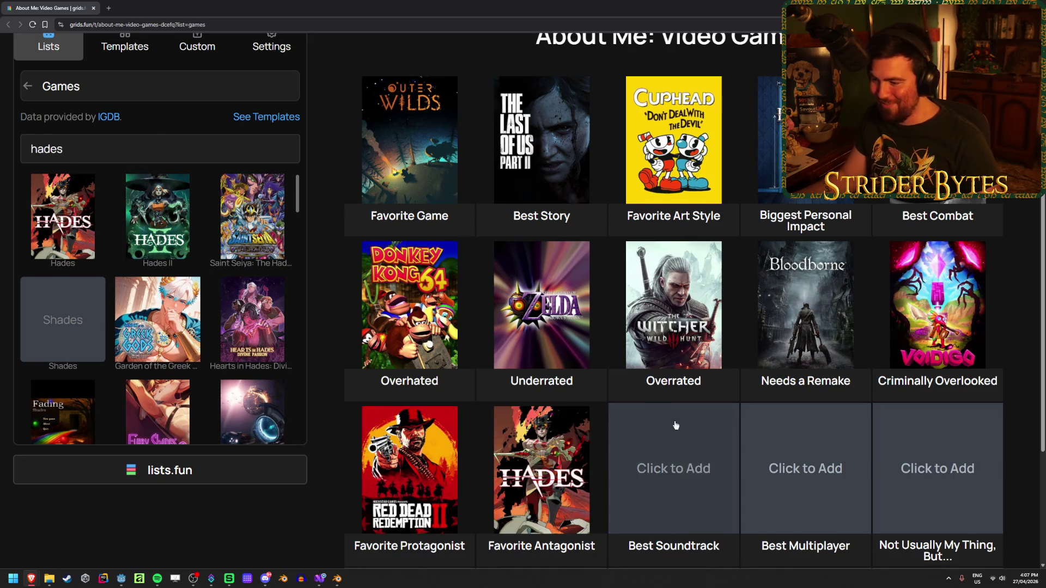
{"action": "scroll", "coordinate": [673, 420], "scroll_direction": "down", "scroll_amount": 2}
{"action": "left_click", "coordinate": [680, 402]}
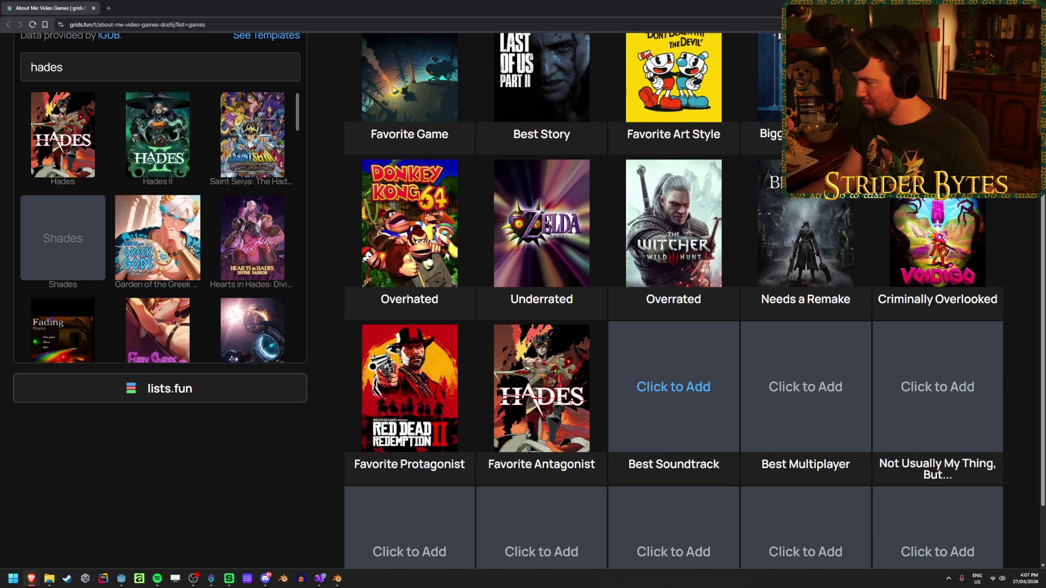
Search 'bloodborne' again and add Bloodborne to the Best Soundtrack slot.
{"action": "triple_click", "coordinate": [73, 72]}
{"action": "type", "text": "bloodborne"}
{"action": "left_click", "coordinate": [63, 133]}
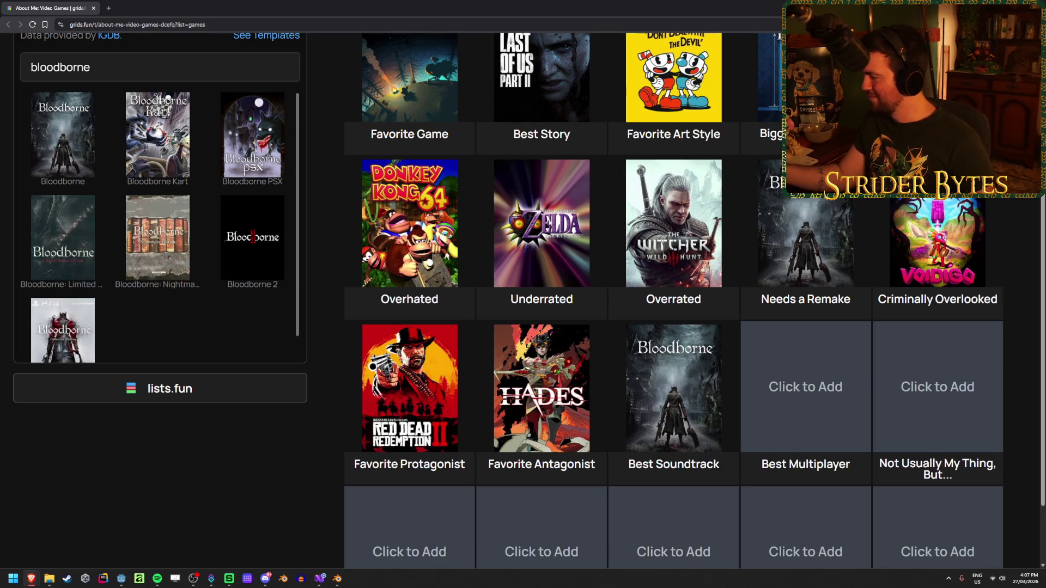
{"action": "scroll", "coordinate": [938, 236], "scroll_direction": "down", "scroll_amount": 1}
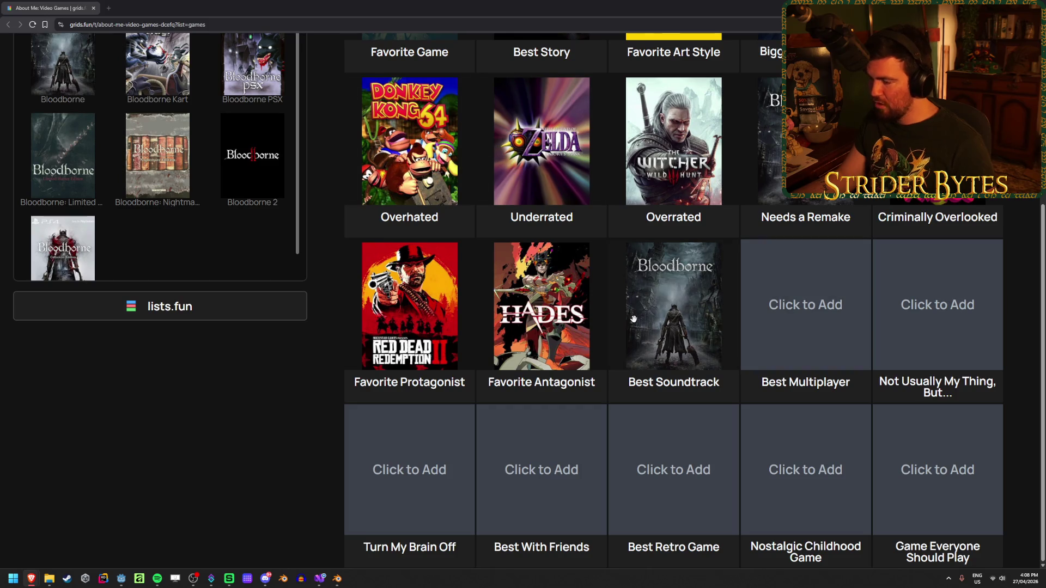
{"action": "scroll", "coordinate": [349, 293], "scroll_direction": "up", "scroll_amount": 3}
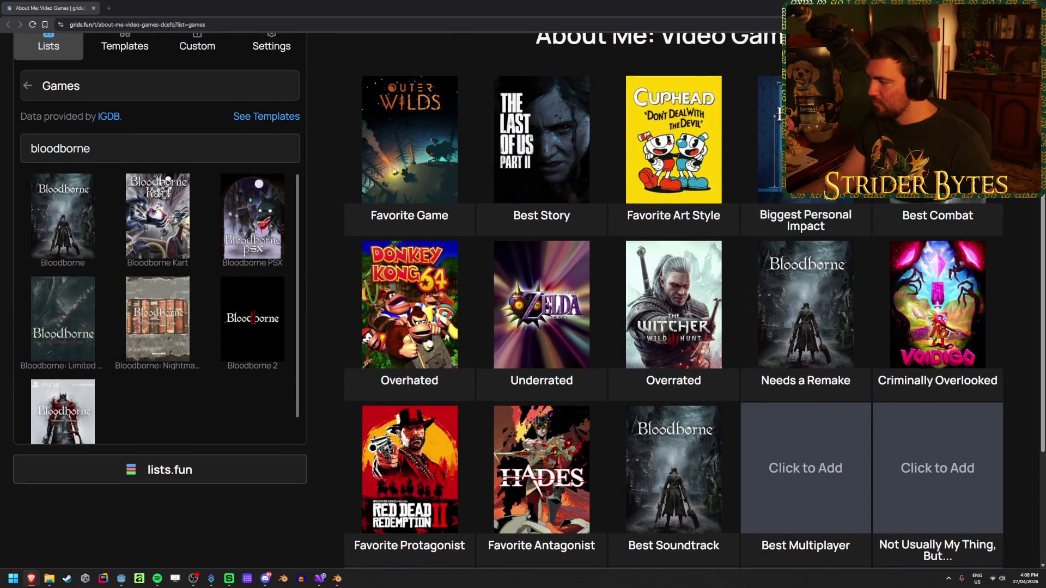
{"action": "scroll", "coordinate": [784, 347], "scroll_direction": "down", "scroll_amount": 2}
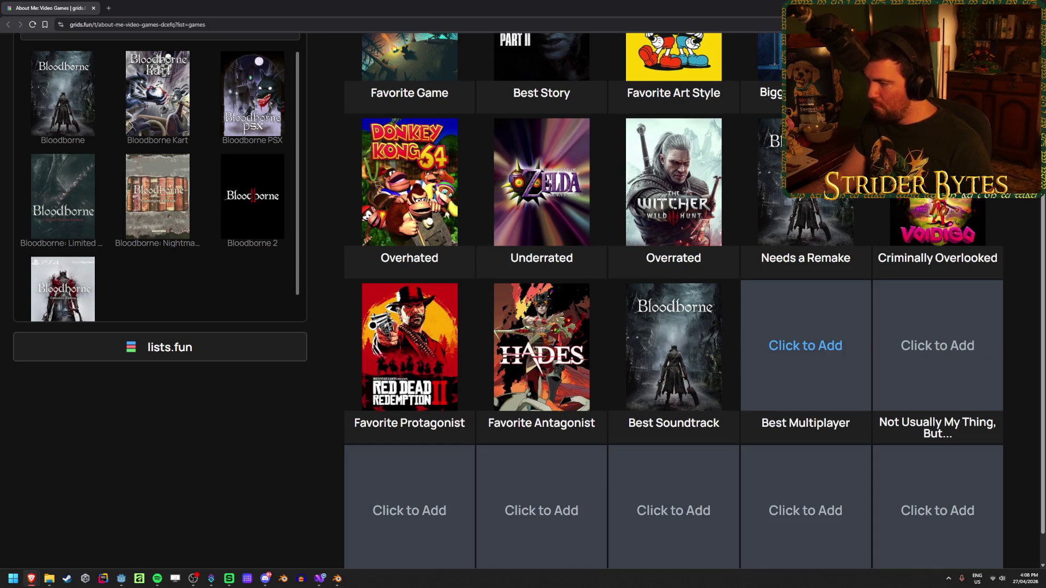
{"action": "scroll", "coordinate": [306, 191], "scroll_direction": "up", "scroll_amount": 3}
{"action": "double_click", "coordinate": [110, 189]}
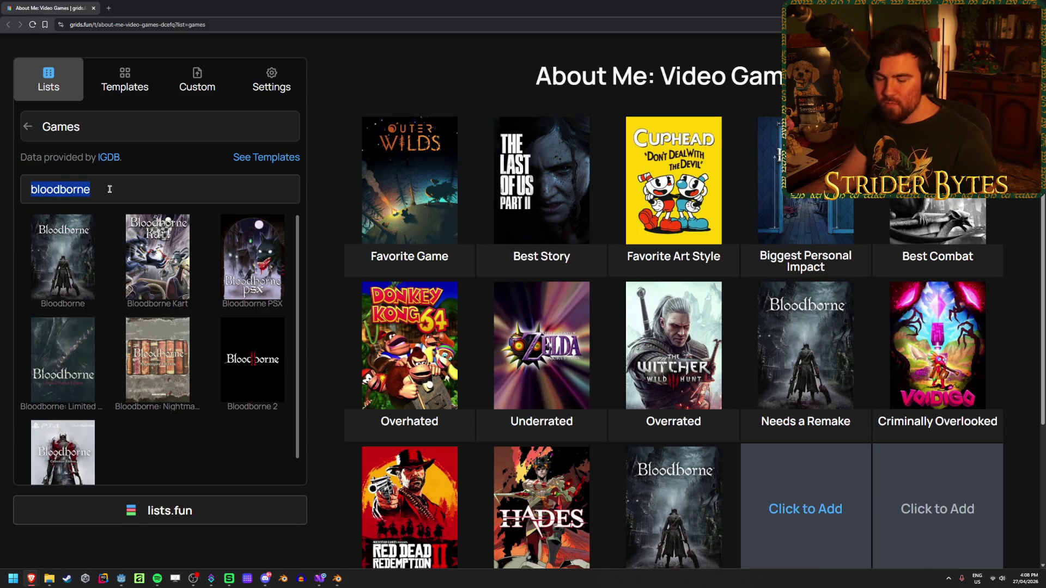
Broaden the search from 'halo reach' to 'halo' and put Halo: Reach in Best Multiplayer.
{"action": "type", "text": "halo reach"}
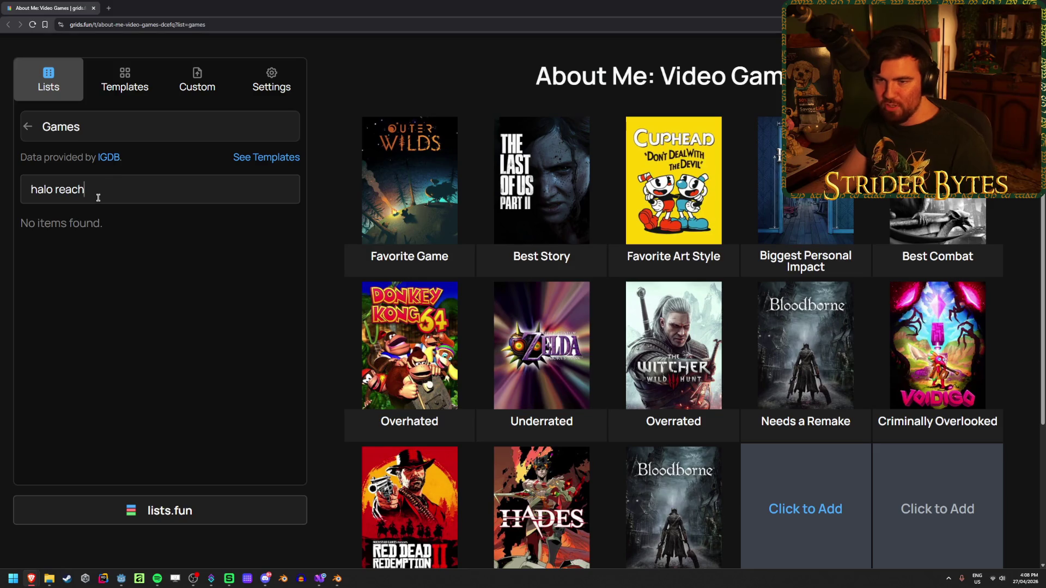
{"action": "triple_click", "coordinate": [102, 194]}
{"action": "type", "text": "halo"}
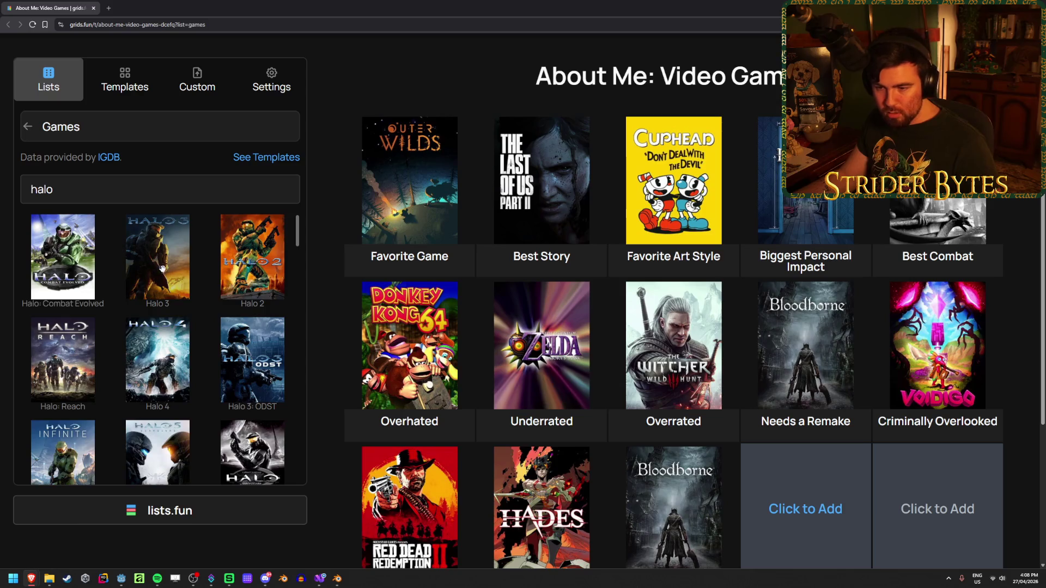
{"action": "left_click", "coordinate": [63, 360]}
{"action": "scroll", "coordinate": [778, 370], "scroll_direction": "down", "scroll_amount": 3}
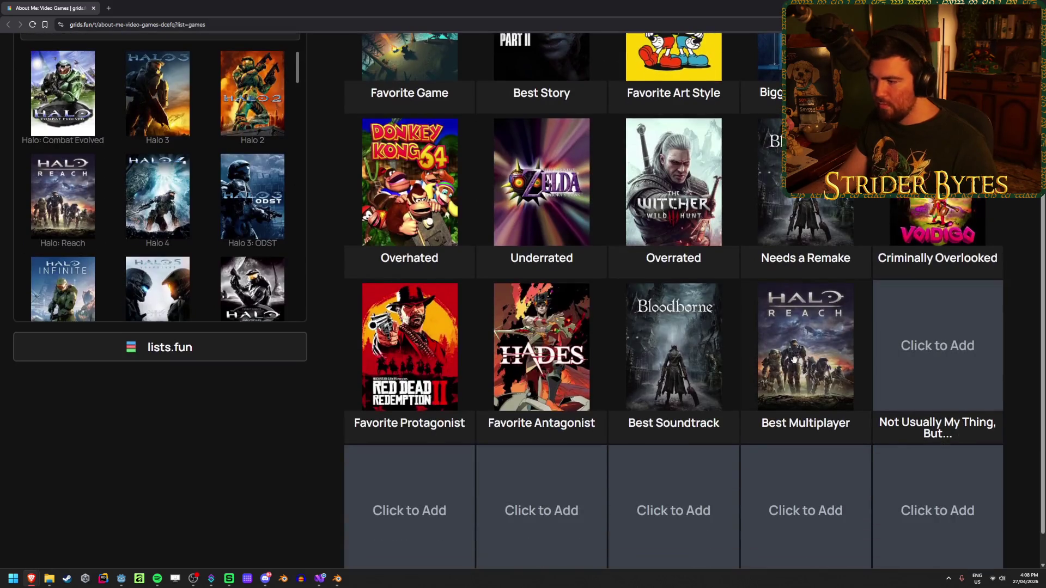
{"action": "scroll", "coordinate": [777, 370], "scroll_direction": "down", "scroll_amount": 1}
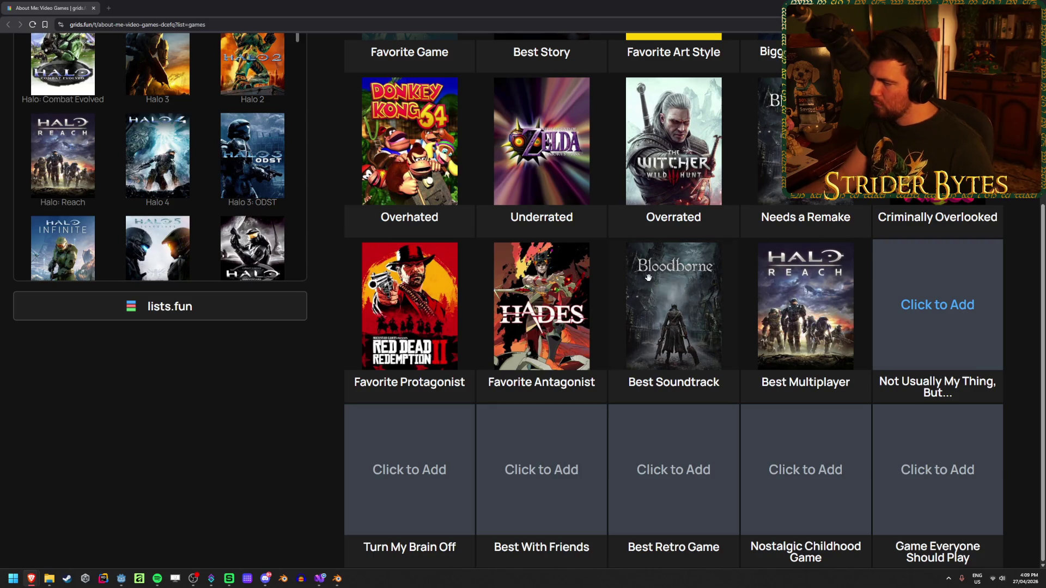
{"action": "scroll", "coordinate": [211, 422], "scroll_direction": "up", "scroll_amount": 5}
{"action": "triple_click", "coordinate": [72, 230]}
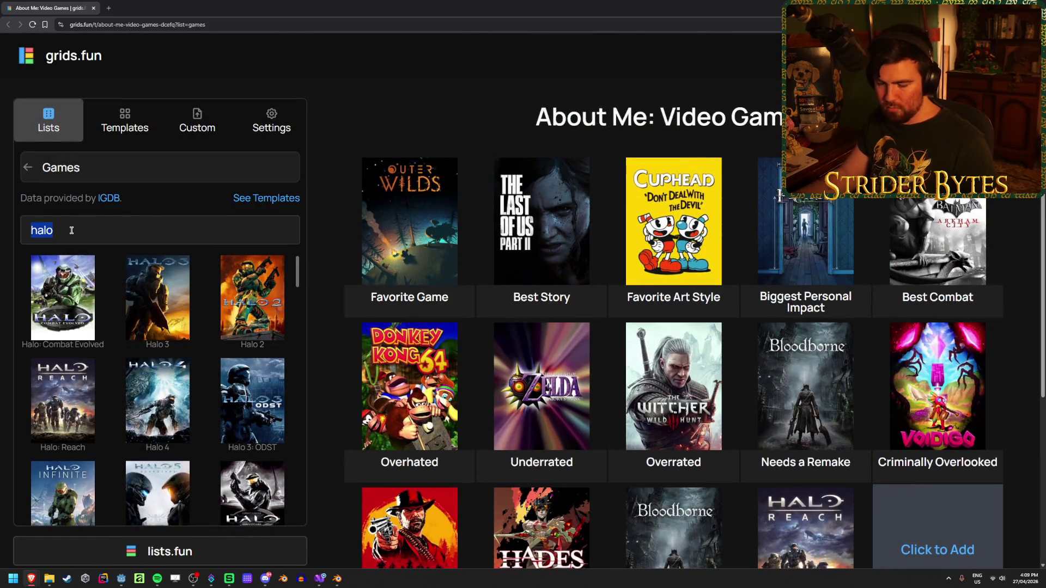
Search 'detroit' and put Detroit: Become Human in Not Usually My Thing, But….
{"action": "type", "text": "detroit"}
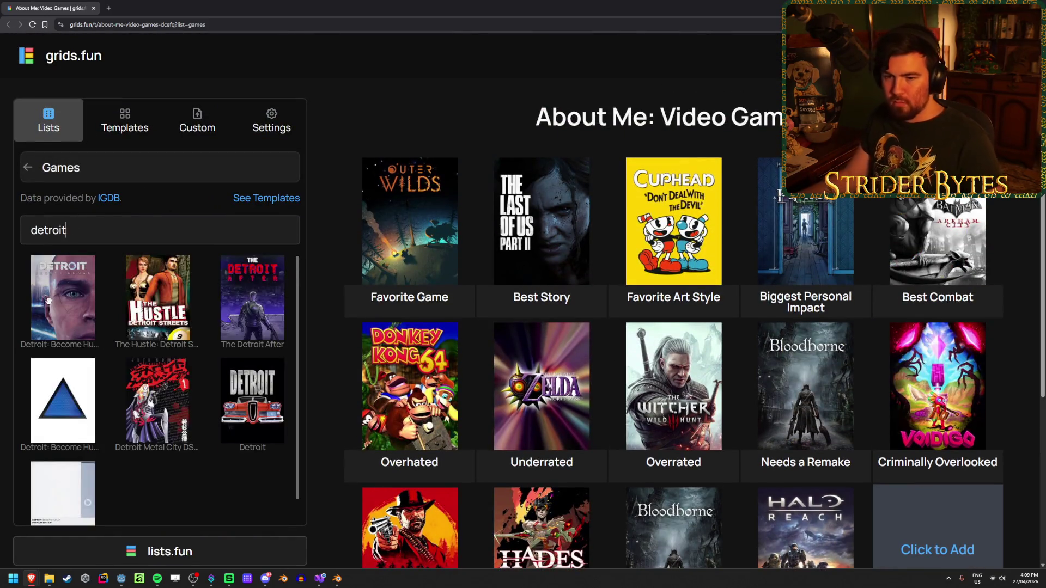
{"action": "left_click", "coordinate": [63, 298]}
{"action": "scroll", "coordinate": [315, 310], "scroll_direction": "down", "scroll_amount": 2}
{"action": "scroll", "coordinate": [305, 414], "scroll_direction": "down", "scroll_amount": 2}
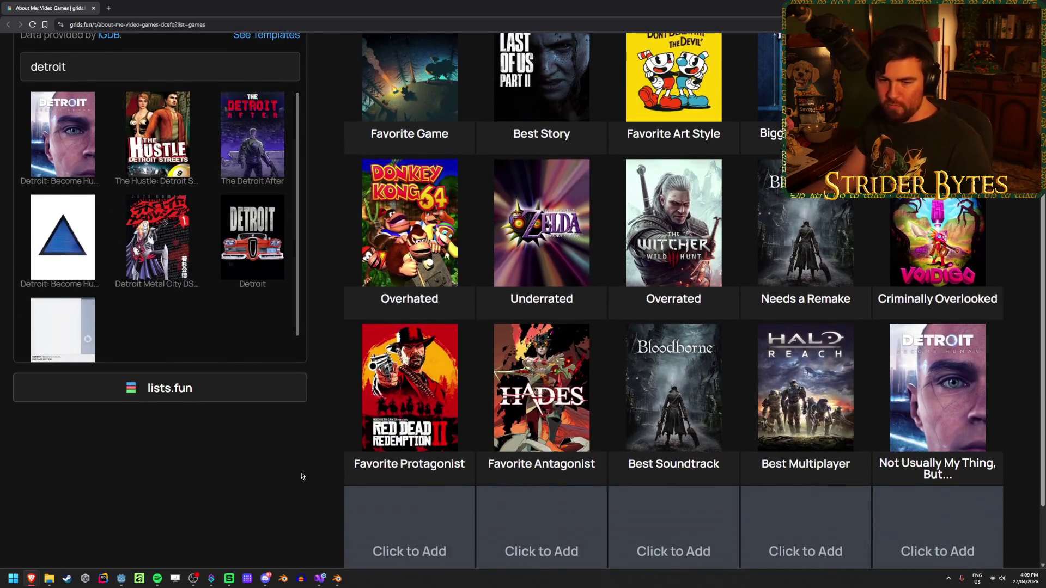
{"action": "scroll", "coordinate": [263, 479], "scroll_direction": "down", "scroll_amount": 1}
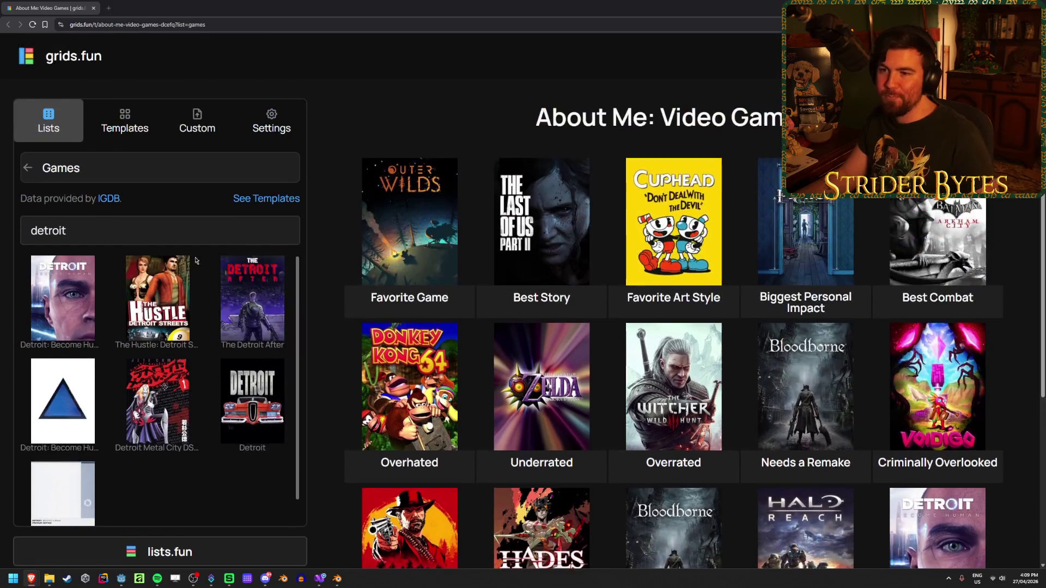
Search 'bananza' and put Donkey Kong Bananza in Turn My Brain Off.
{"action": "left_click", "coordinate": [409, 469]}
{"action": "double_click", "coordinate": [96, 223]}
{"action": "type", "text": "bananza"}
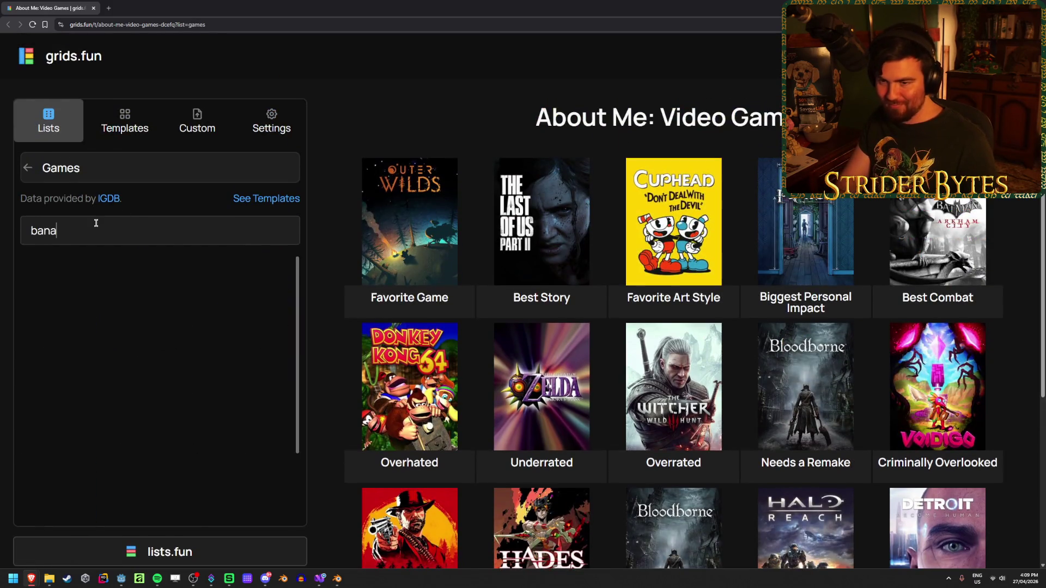
{"action": "left_click", "coordinate": [63, 297]}
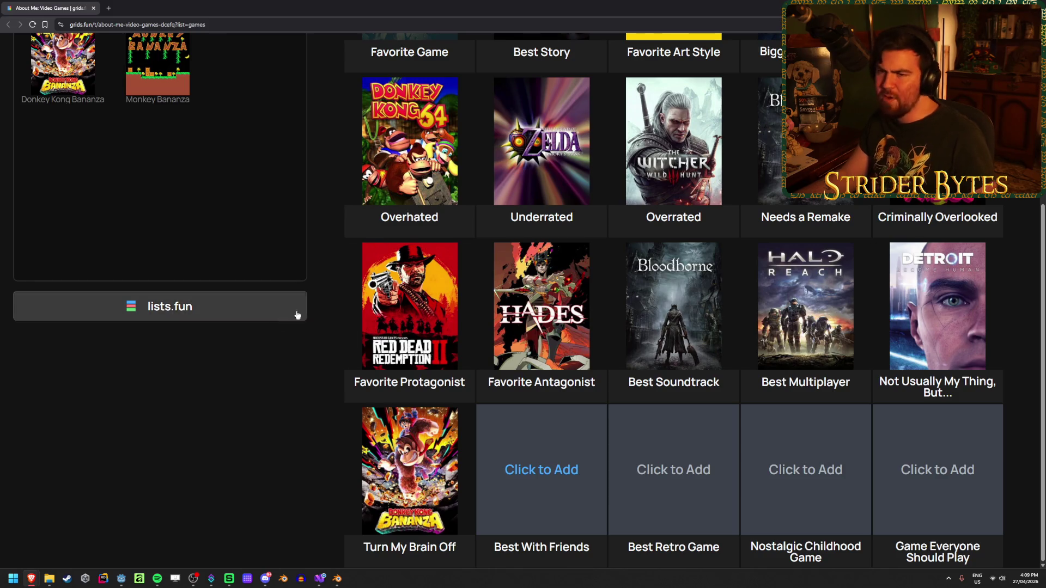
{"action": "scroll", "coordinate": [540, 469], "scroll_direction": "up", "scroll_amount": 5}
{"action": "triple_click", "coordinate": [87, 232]}
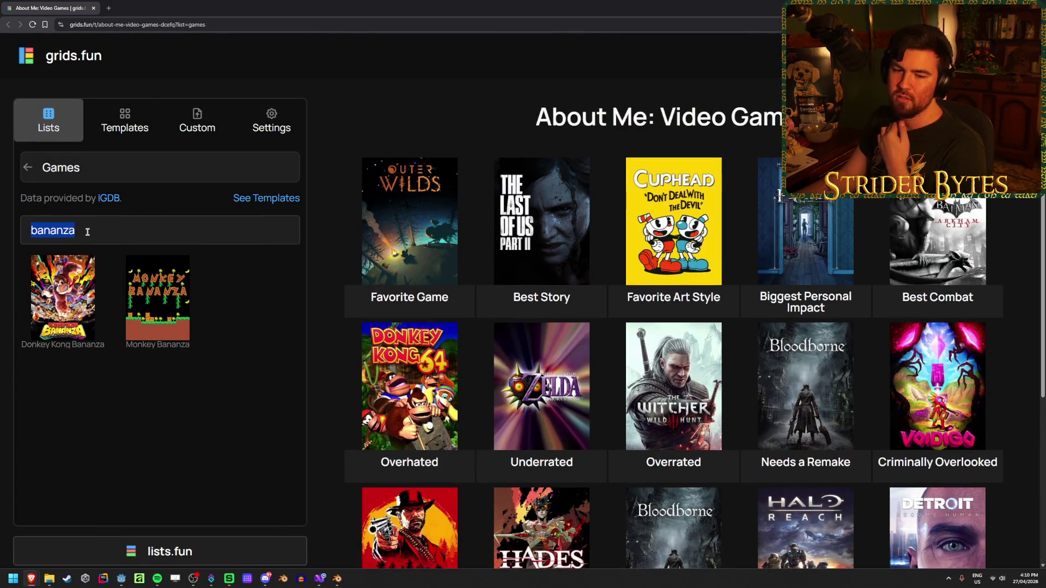
{"action": "scroll", "coordinate": [327, 321], "scroll_direction": "down", "scroll_amount": 2}
{"action": "scroll", "coordinate": [329, 338], "scroll_direction": "up", "scroll_amount": 2}
{"action": "scroll", "coordinate": [332, 210], "scroll_direction": "down", "scroll_amount": 4}
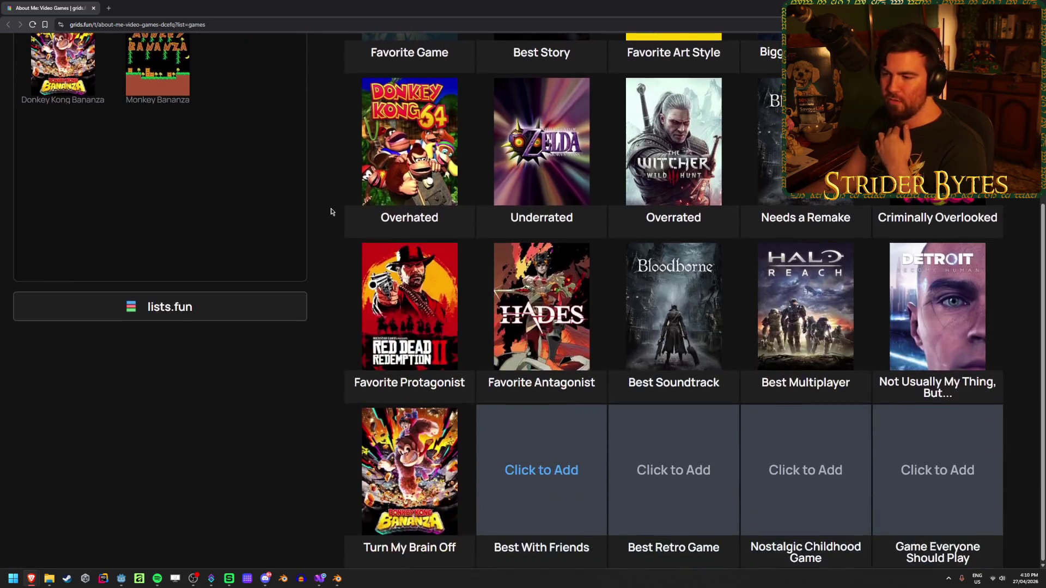
{"action": "scroll", "coordinate": [332, 211], "scroll_direction": "up", "scroll_amount": 4}
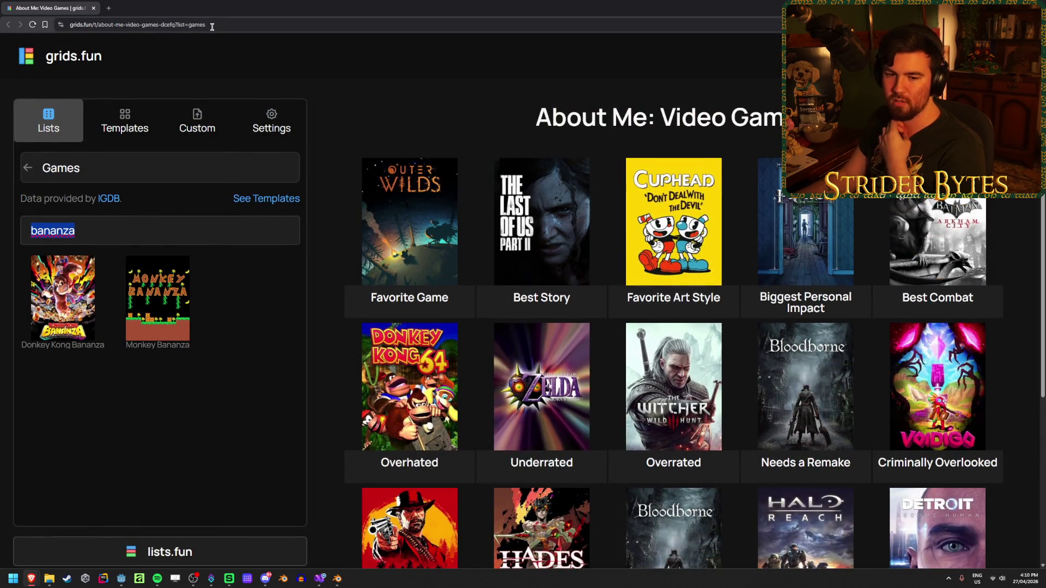
{"action": "scroll", "coordinate": [316, 376], "scroll_direction": "down", "scroll_amount": 4}
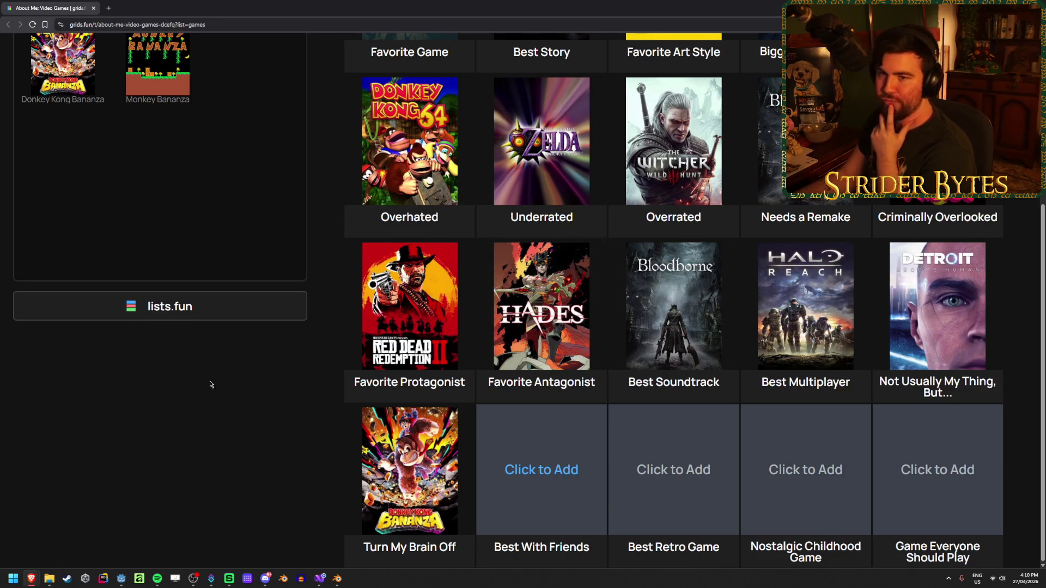
Replace the previous game search with 'boomerang fu' and scroll through the results.
{"action": "scroll", "coordinate": [276, 385], "scroll_direction": "up", "scroll_amount": 5}
{"action": "double_click", "coordinate": [77, 235]}
{"action": "type", "text": "boomerang fu"}
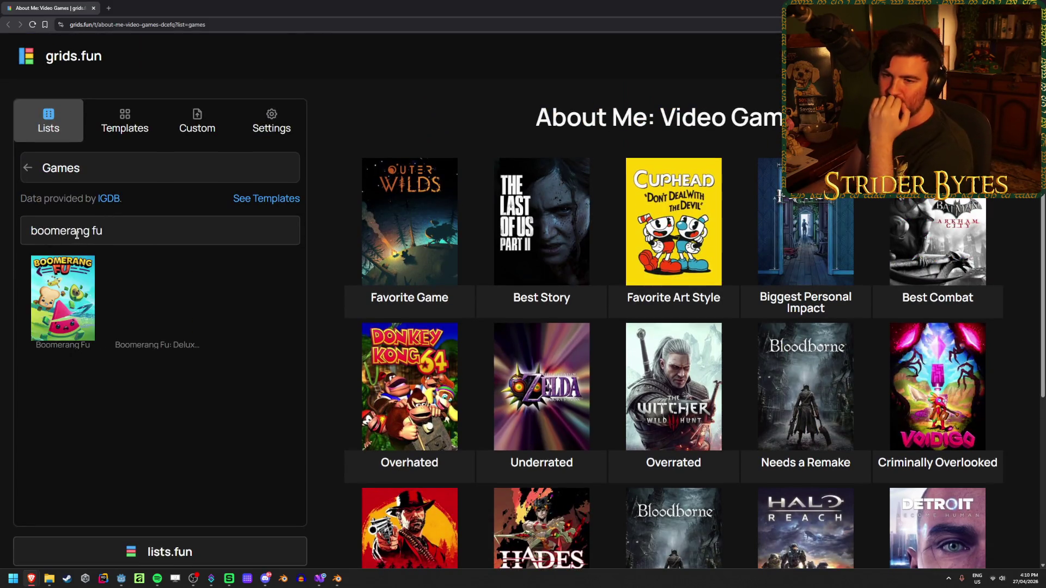
{"action": "scroll", "coordinate": [319, 385], "scroll_direction": "down", "scroll_amount": 1}
{"action": "scroll", "coordinate": [320, 385], "scroll_direction": "down", "scroll_amount": 4}
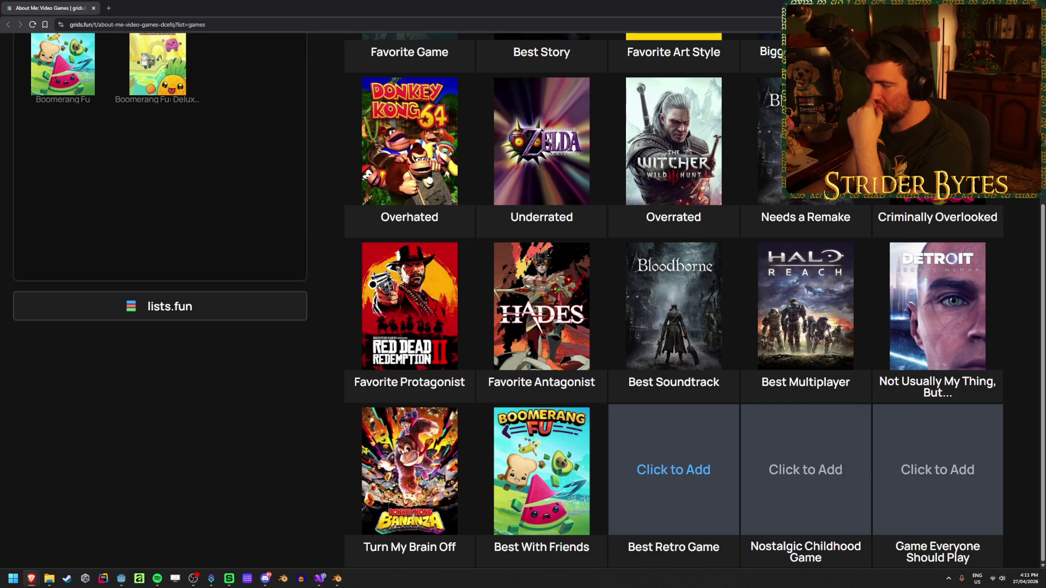
Search 'kingdom hearts' and place its cover in the Nostalgic Childhood Game slot.
{"action": "triple_click", "coordinate": [101, 230]}
{"action": "type", "text": "kingdom heart"}
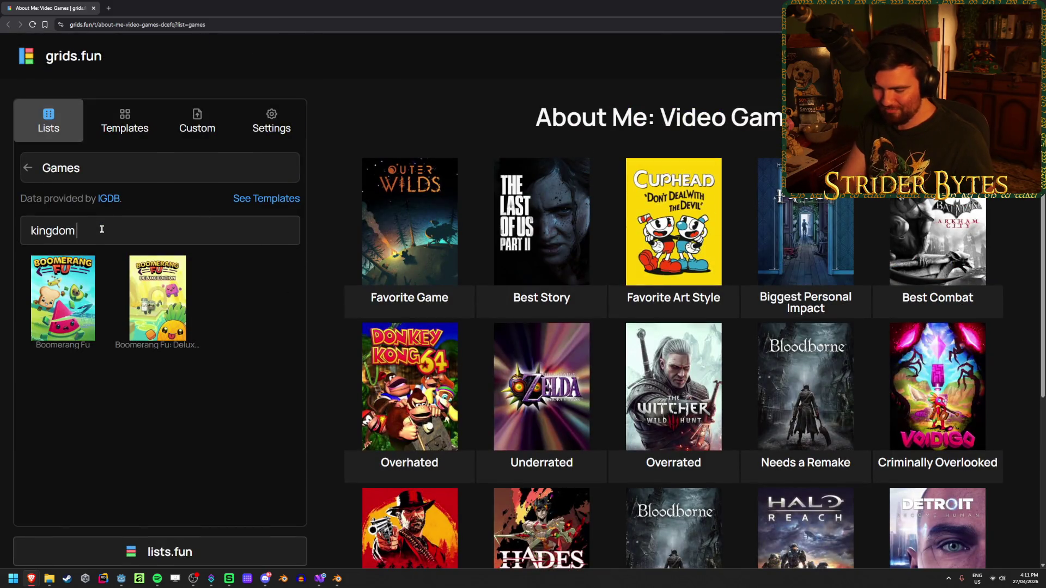
{"action": "type", "text": "s"}
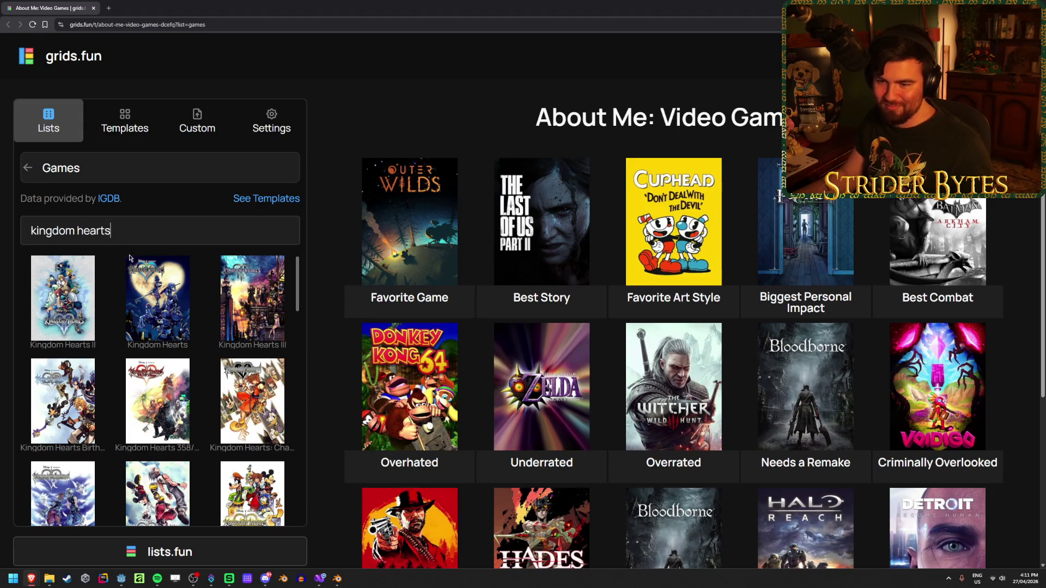
{"action": "scroll", "coordinate": [800, 434], "scroll_direction": "down", "scroll_amount": 4}
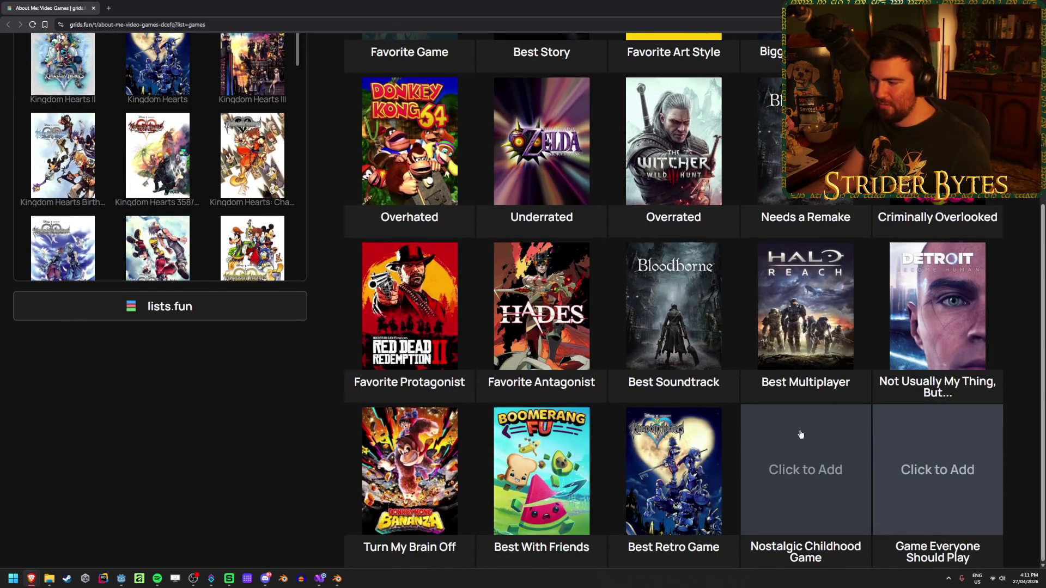
{"action": "left_click", "coordinate": [800, 434]}
{"action": "left_click", "coordinate": [157, 258]}
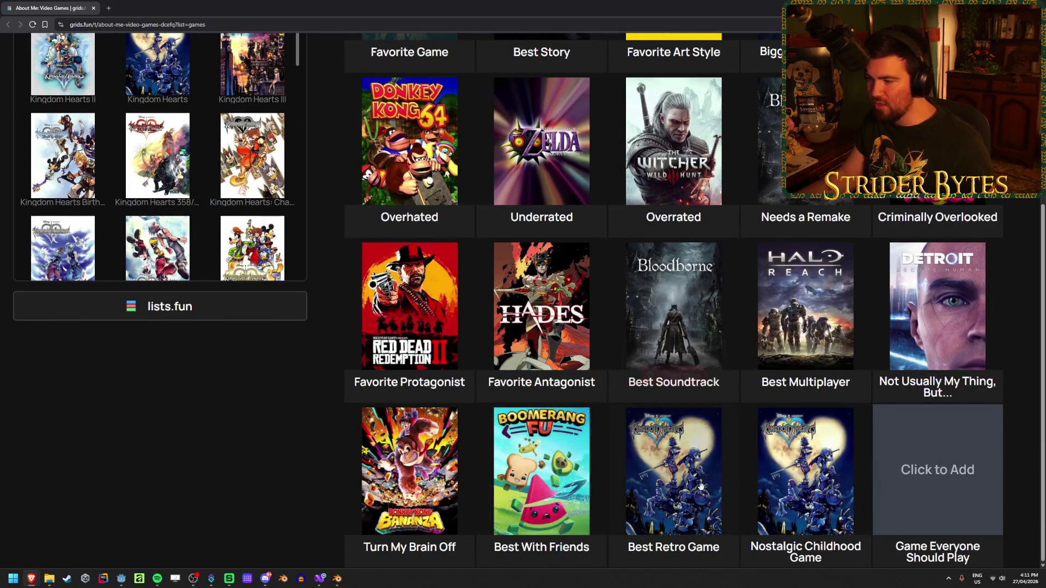
{"action": "mouse_move", "coordinate": [691, 481]}
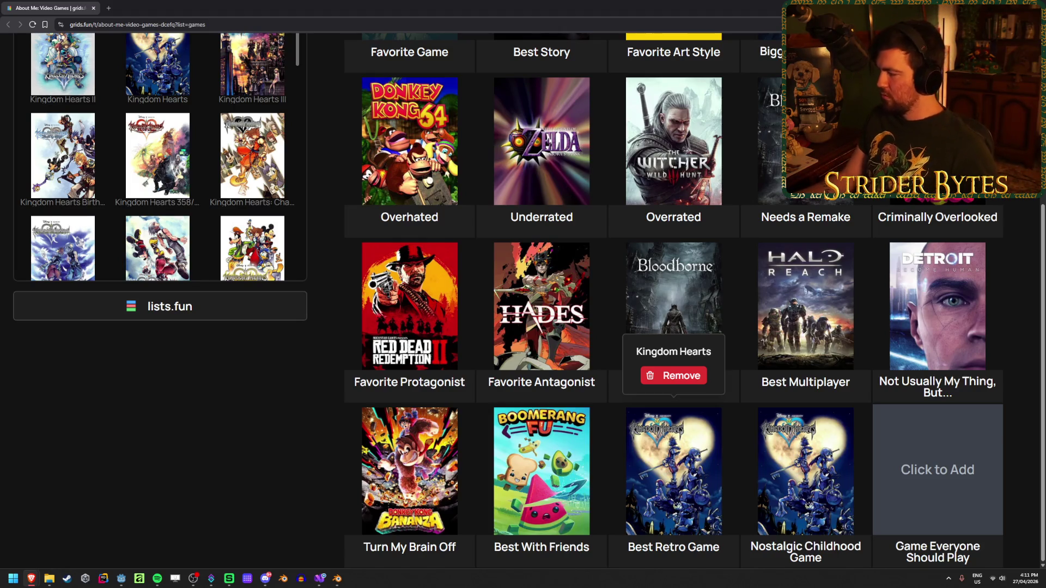
Replace the search with a Donkey Kong query and scroll the results.
{"action": "scroll", "coordinate": [132, 210], "scroll_direction": "up", "scroll_amount": 4}
{"action": "triple_click", "coordinate": [132, 201]}
{"action": "type", "text": "don"}
{"action": "type", "text": "kion"}
{"action": "key", "text": "BackSpace"}
{"action": "key", "text": "BackSpace"}
{"action": "key", "text": "BackSpace"}
{"action": "type", "text": "ong"}
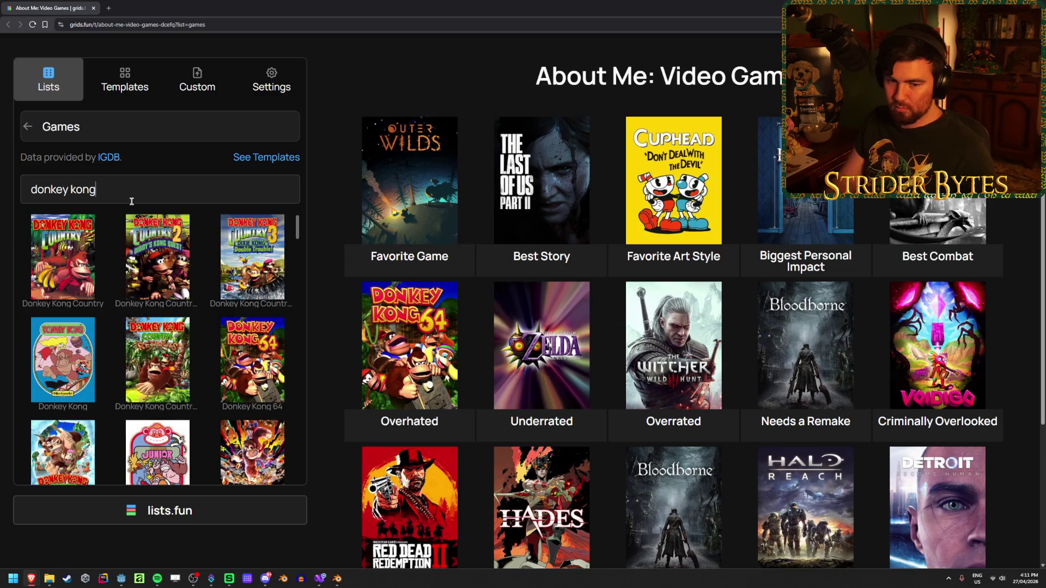
{"action": "scroll", "coordinate": [717, 342], "scroll_direction": "down", "scroll_amount": 3}
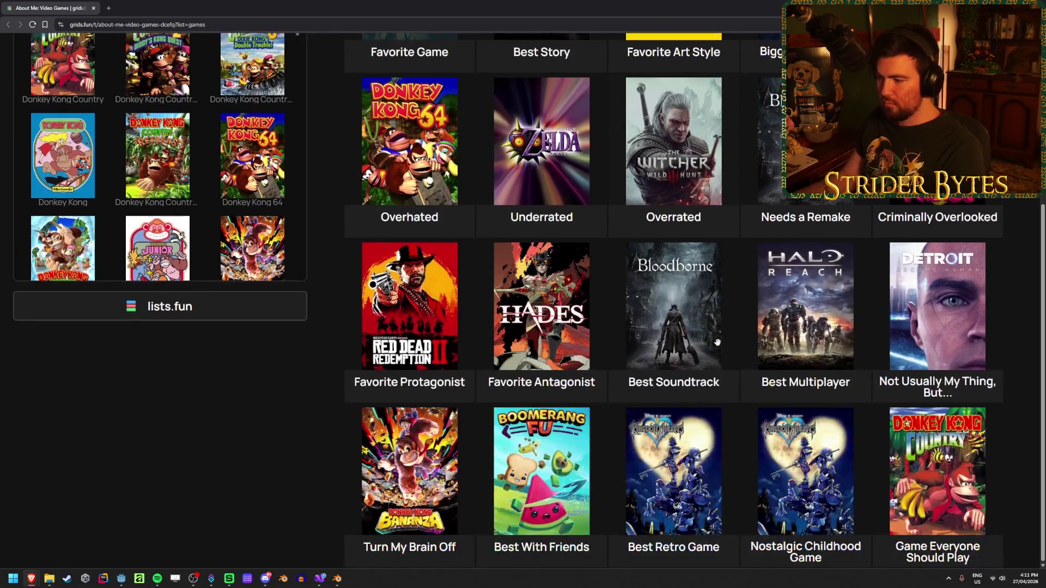
Remove the misplaced Donkey Kong Country and Kingdom Hearts entries, then put Donkey Kong Country in Best Retro Game.
{"action": "left_click", "coordinate": [716, 342]}
{"action": "scroll", "coordinate": [76, 134], "scroll_direction": "up", "scroll_amount": 1}
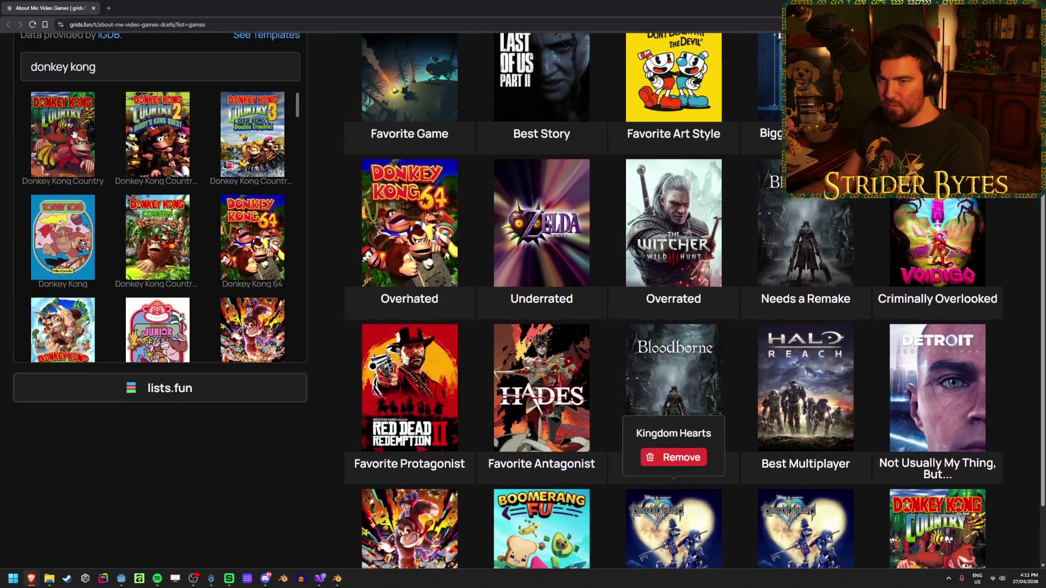
{"action": "scroll", "coordinate": [75, 134], "scroll_direction": "down", "scroll_amount": 1}
{"action": "left_click", "coordinate": [937, 468]}
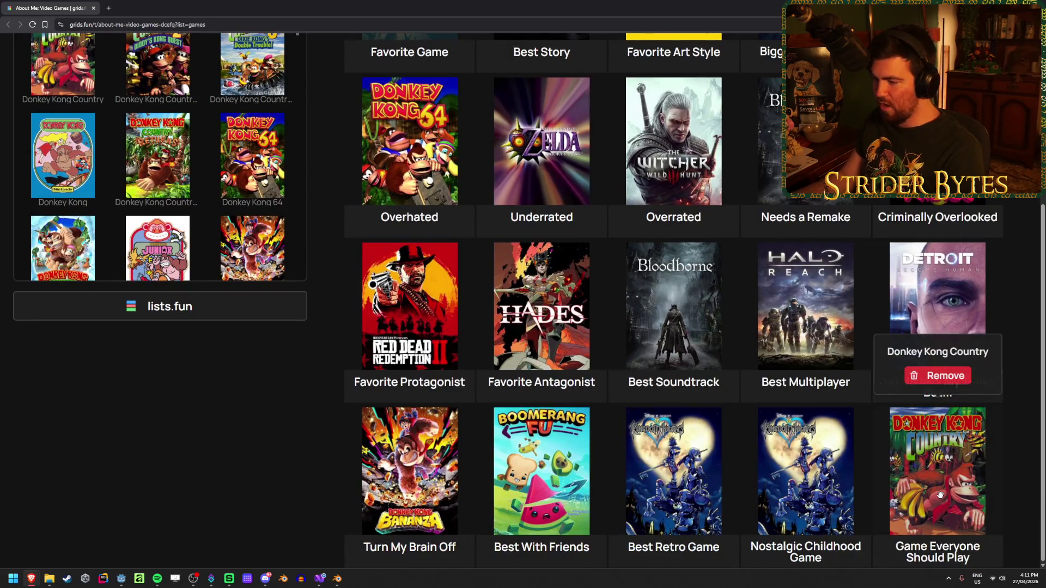
{"action": "left_click", "coordinate": [702, 506]}
{"action": "left_click", "coordinate": [653, 409]}
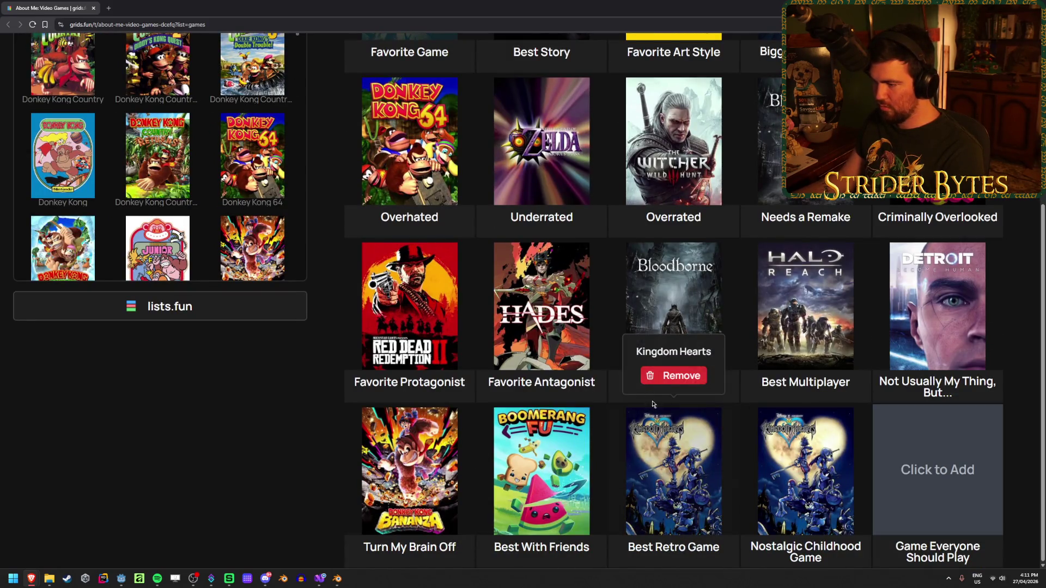
{"action": "left_click", "coordinate": [673, 376]}
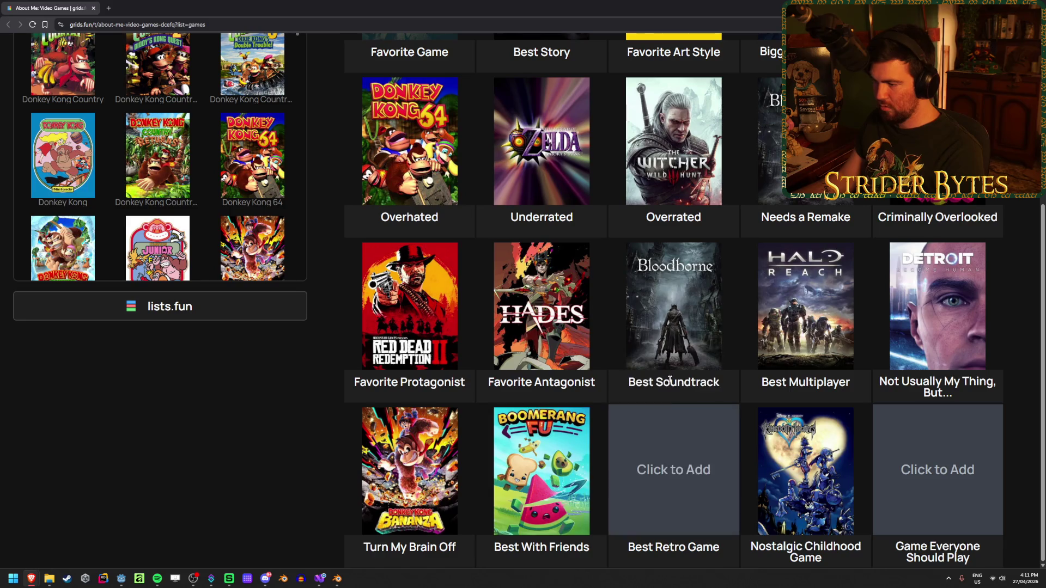
{"action": "left_click", "coordinate": [57, 53]}
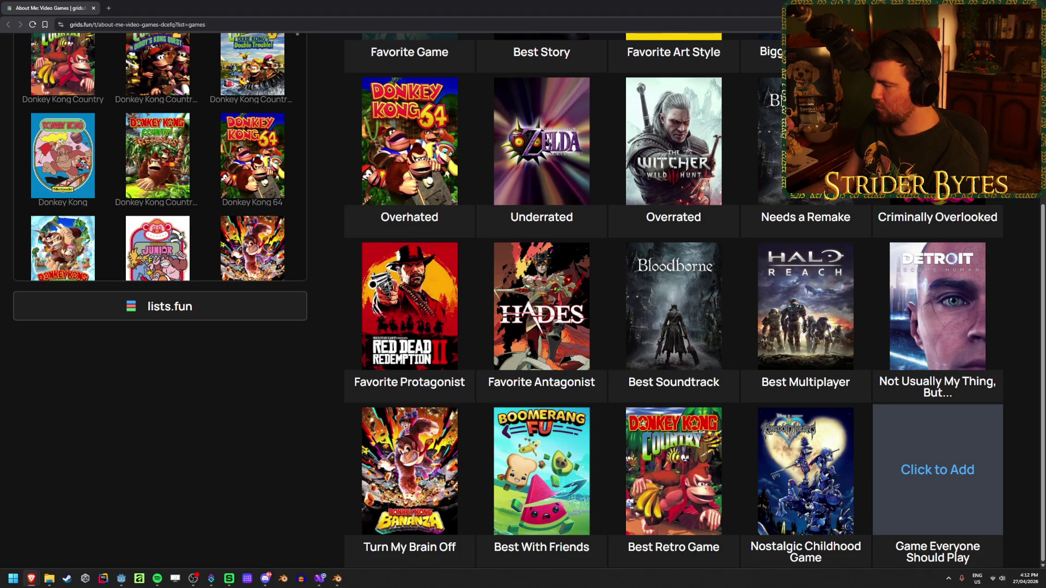
Search 'baldur' and place Baldur's Gate III in Game Everyone Should Play.
{"action": "scroll", "coordinate": [221, 354], "scroll_direction": "up", "scroll_amount": 5}
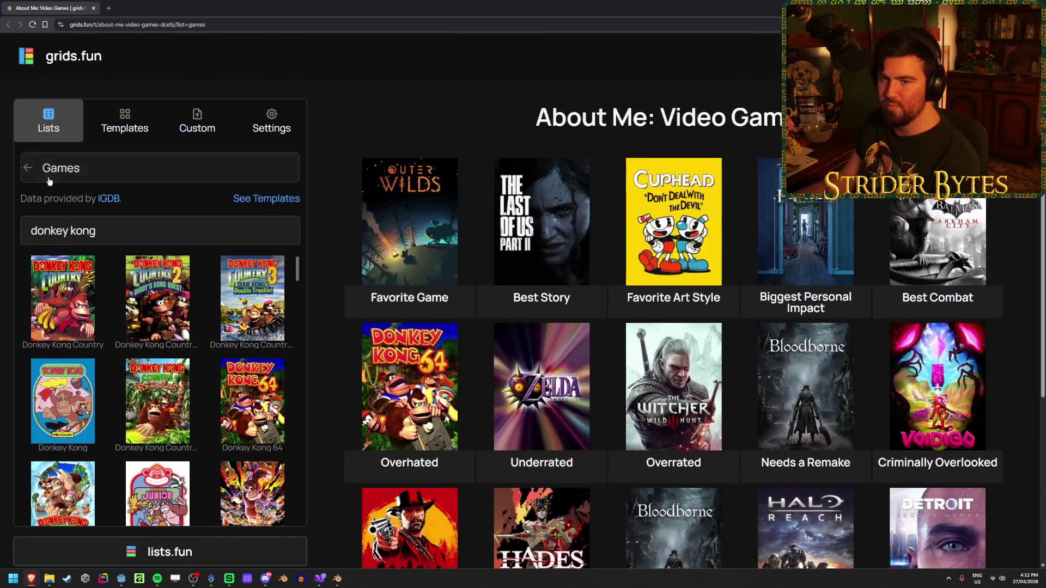
{"action": "key", "text": "ctrl+a"}
{"action": "scroll", "coordinate": [327, 142], "scroll_direction": "down", "scroll_amount": 2}
{"action": "type", "text": "baldur"}
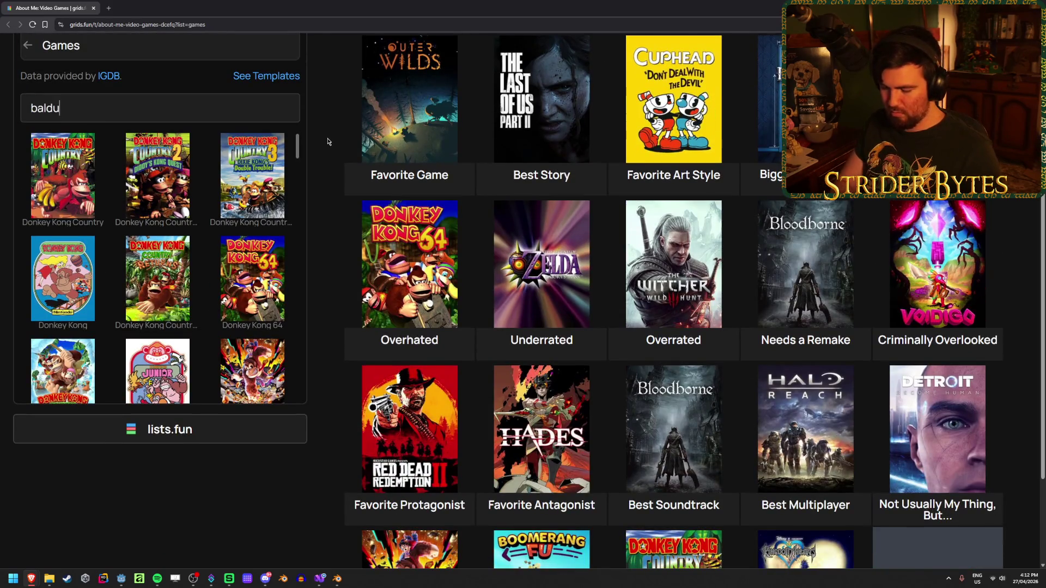
{"action": "left_click", "coordinate": [62, 174]}
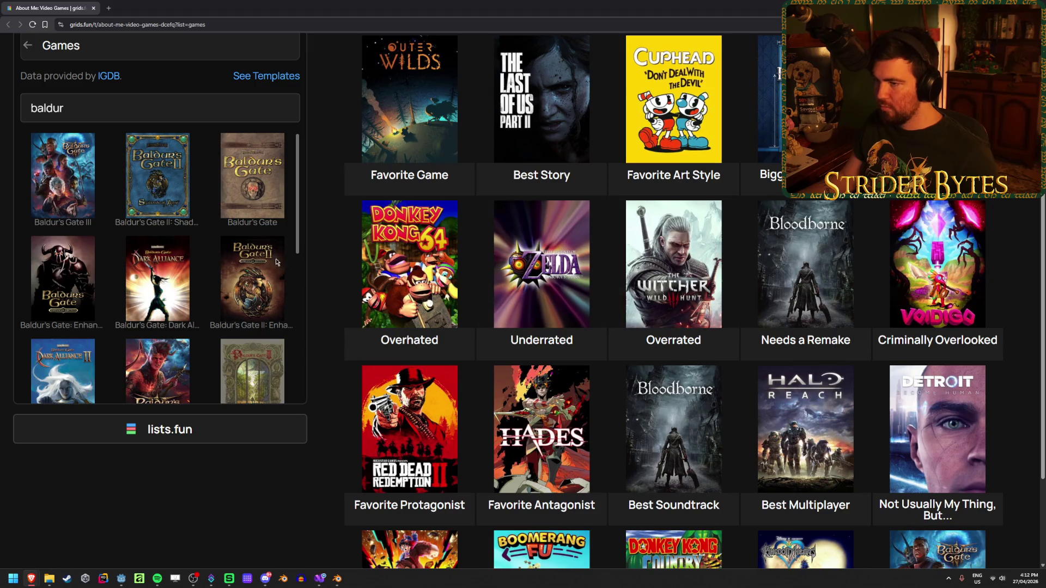
{"action": "scroll", "coordinate": [313, 227], "scroll_direction": "down", "scroll_amount": 2}
{"action": "scroll", "coordinate": [309, 269], "scroll_direction": "up", "scroll_amount": 4}
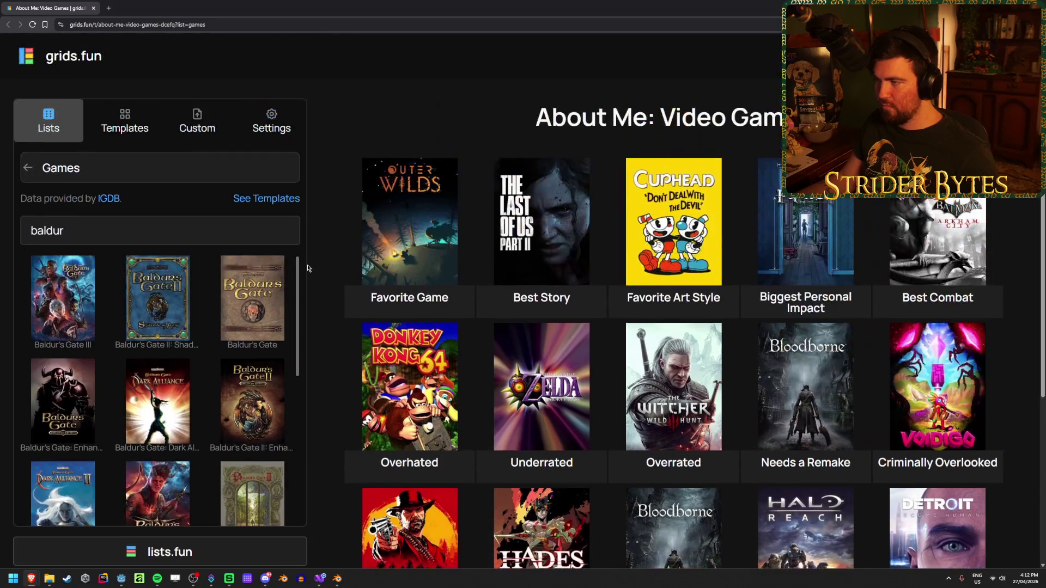
{"action": "scroll", "coordinate": [308, 266], "scroll_direction": "down", "scroll_amount": 4, "text": "ctrl"}
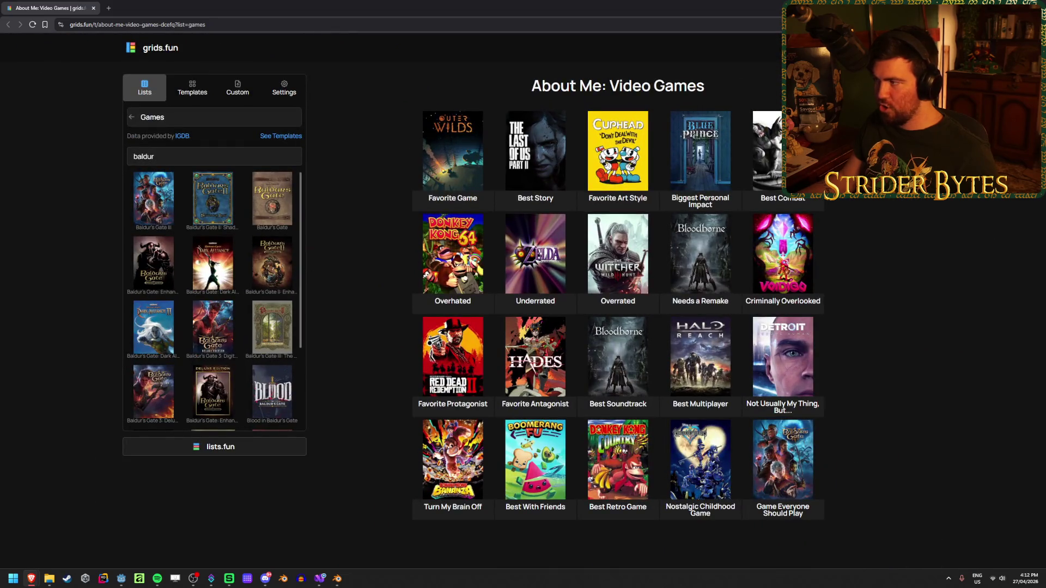
{"action": "scroll", "coordinate": [308, 266], "scroll_direction": "up", "scroll_amount": 1, "text": "ctrl"}
Download the finished grid as an image from Share / Download and reposition the Save As window.
{"action": "key", "text": "ctrl+s"}
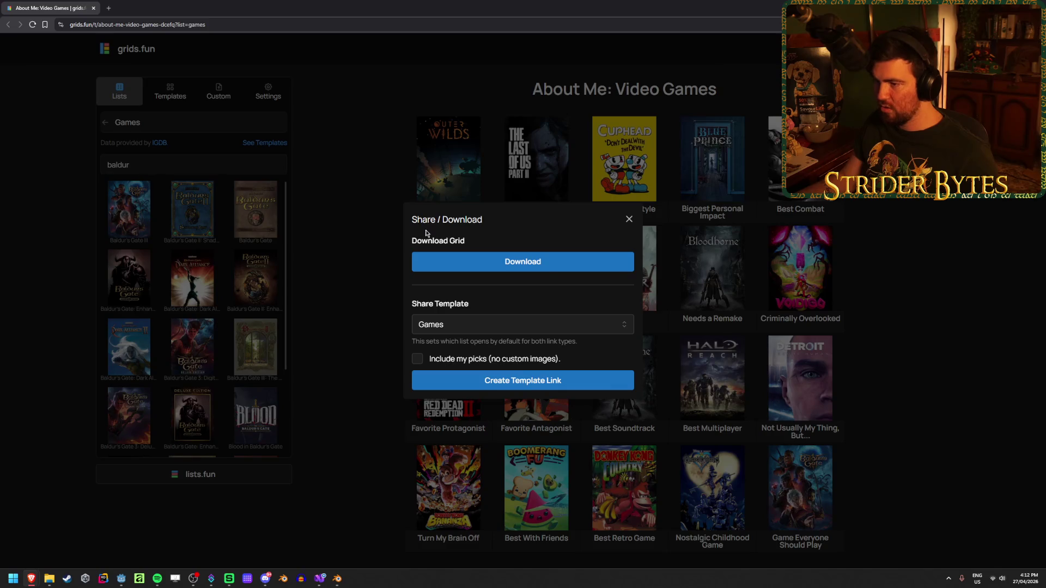
{"action": "left_click", "coordinate": [533, 261]}
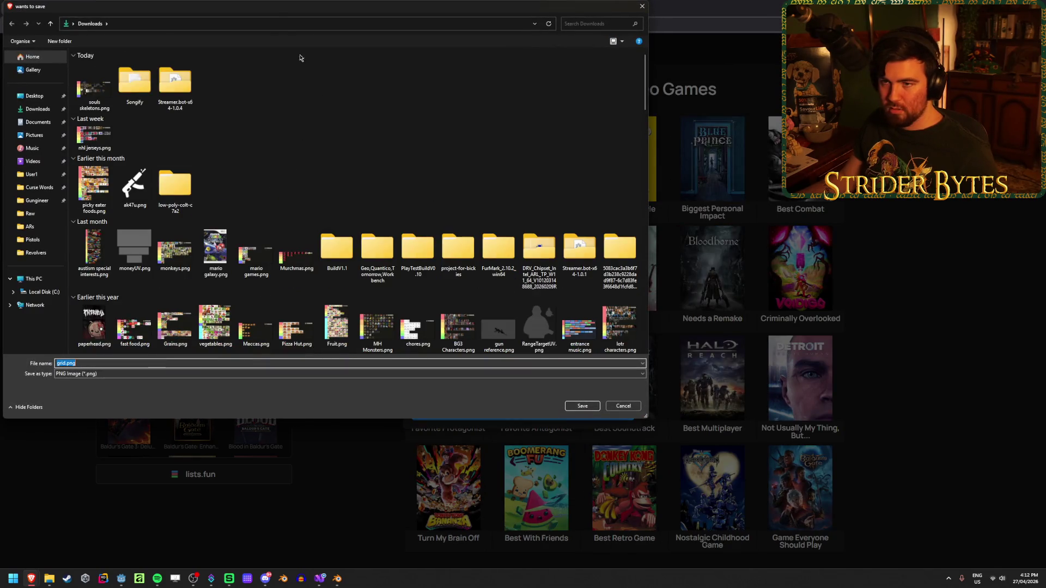
{"action": "left_click_drag", "start_coordinate": [285, 18], "coordinate": [308, 24]}
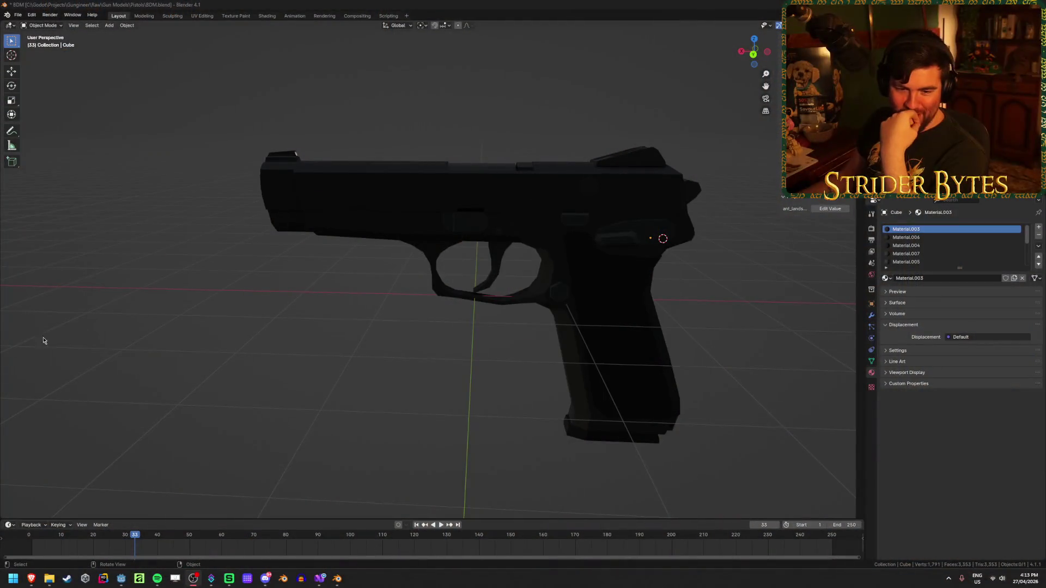
{"action": "left_click", "coordinate": [488, 216]}
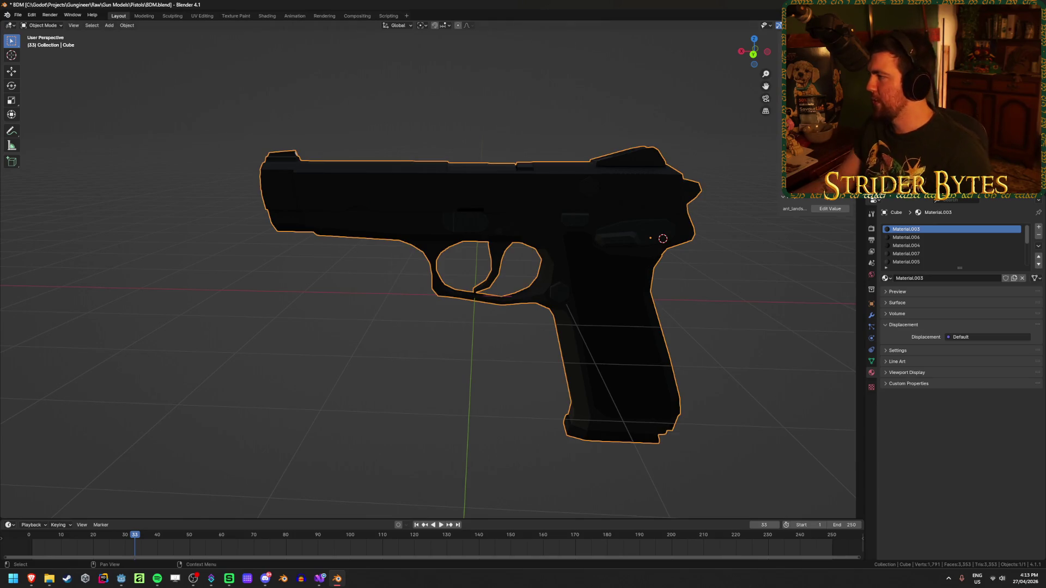
{"action": "key", "text": "alt+Tab"}
{"action": "left_click", "coordinate": [325, 321]}
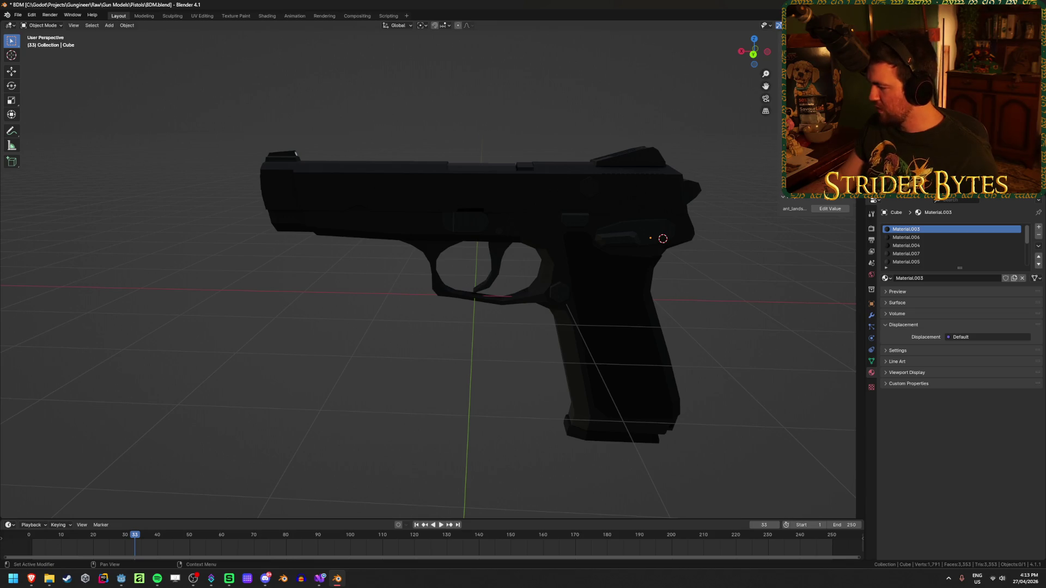
{"action": "key", "text": "alt+Tab"}
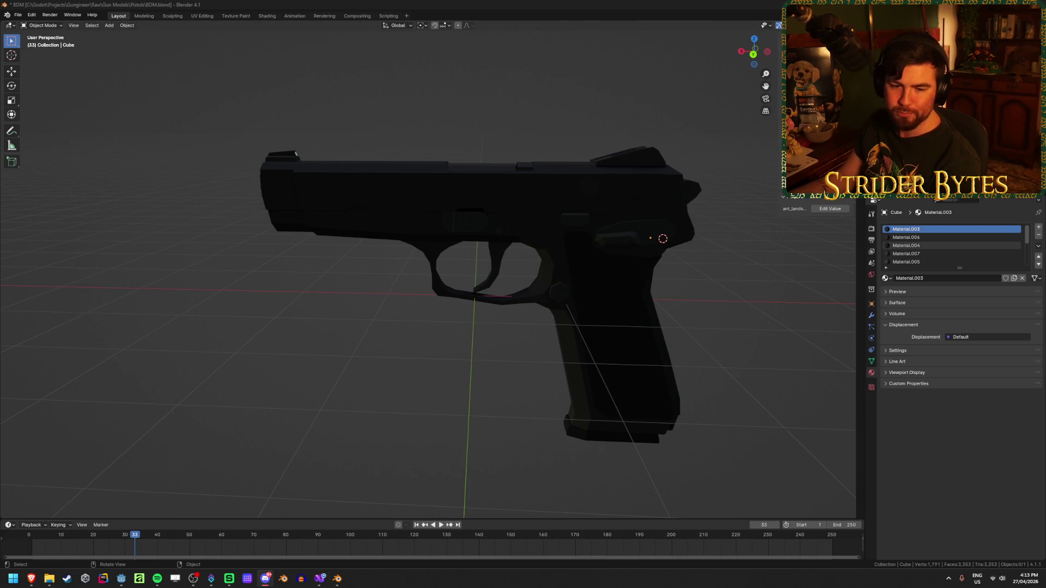
{"action": "left_click", "coordinate": [268, 299]}
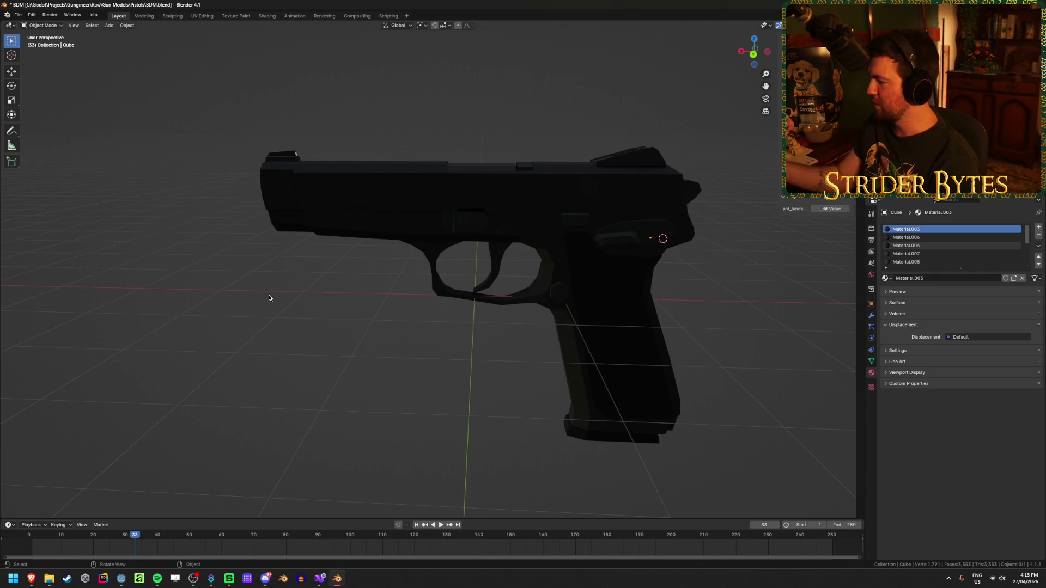
{"action": "left_click", "coordinate": [598, 311]}
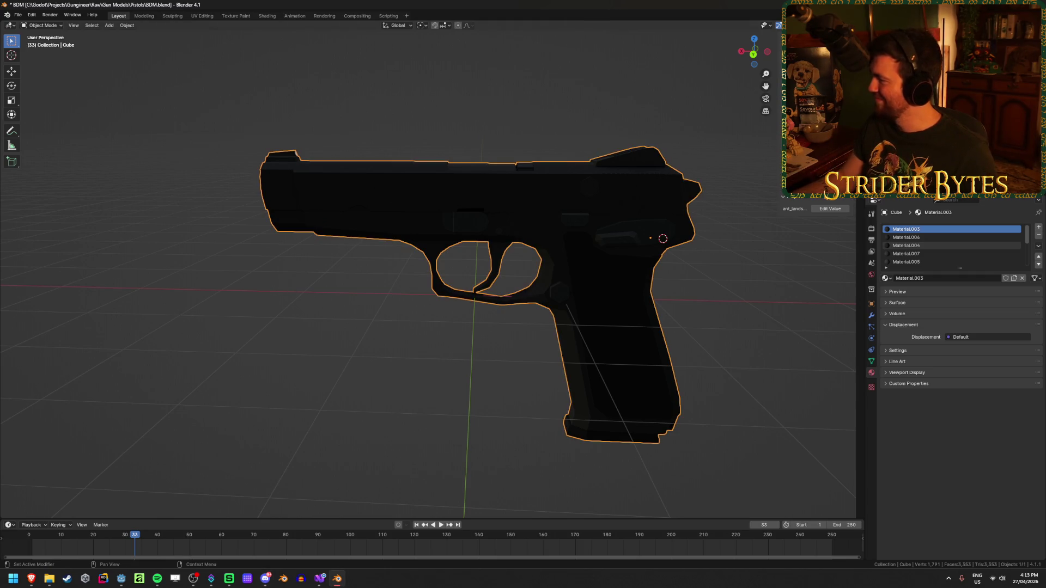
{"action": "left_click", "coordinate": [690, 325]}
Select the pistol, enter Edit Mode and switch the viewport to solid shading.
{"action": "left_click", "coordinate": [654, 336]}
{"action": "mouse_move", "coordinate": [654, 336]}
{"action": "middle_mouse_down"}
{"action": "mouse_move", "coordinate": [670, 303]}
{"action": "mouse_move", "coordinate": [595, 264]}
{"action": "mouse_move", "coordinate": [439, 305]}
{"action": "mouse_move", "coordinate": [503, 289]}
{"action": "middle_mouse_up"}
{"action": "key", "text": "Tab"}
{"action": "mouse_move", "coordinate": [545, 372]}
{"action": "middle_mouse_down"}
{"action": "mouse_move", "coordinate": [498, 333]}
{"action": "mouse_move", "coordinate": [407, 347]}
{"action": "middle_mouse_up"}
{"action": "key", "text": "z"}
{"action": "left_click", "coordinate": [472, 347]}
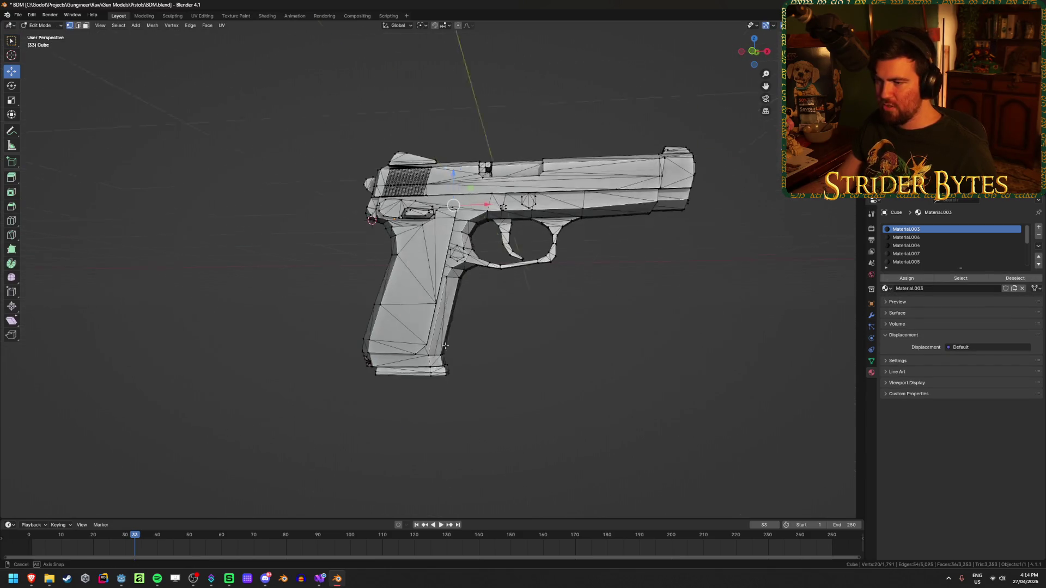
{"action": "scroll", "coordinate": [466, 334], "scroll_direction": "up", "scroll_amount": 3}
Select the whole mesh and run Merge by Distance at 0.01 cm.
{"action": "left_click", "coordinate": [403, 295]}
{"action": "mouse_move", "coordinate": [403, 294]}
{"action": "middle_mouse_down"}
{"action": "mouse_move", "coordinate": [525, 329]}
{"action": "mouse_move", "coordinate": [668, 298]}
{"action": "middle_mouse_up"}
{"action": "key", "text": "a"}
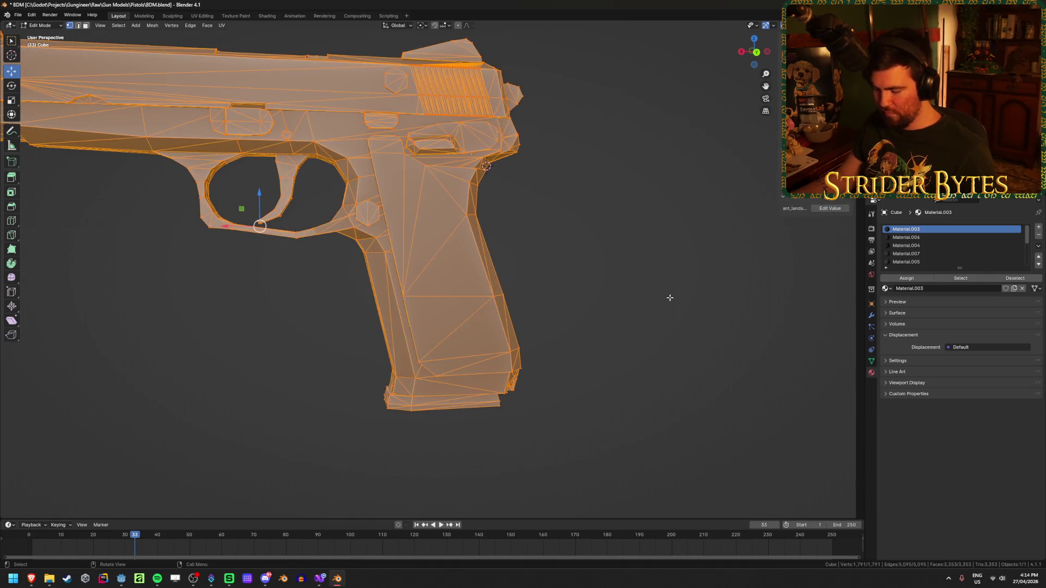
{"action": "key", "text": "m"}
{"action": "left_click", "coordinate": [645, 345]}
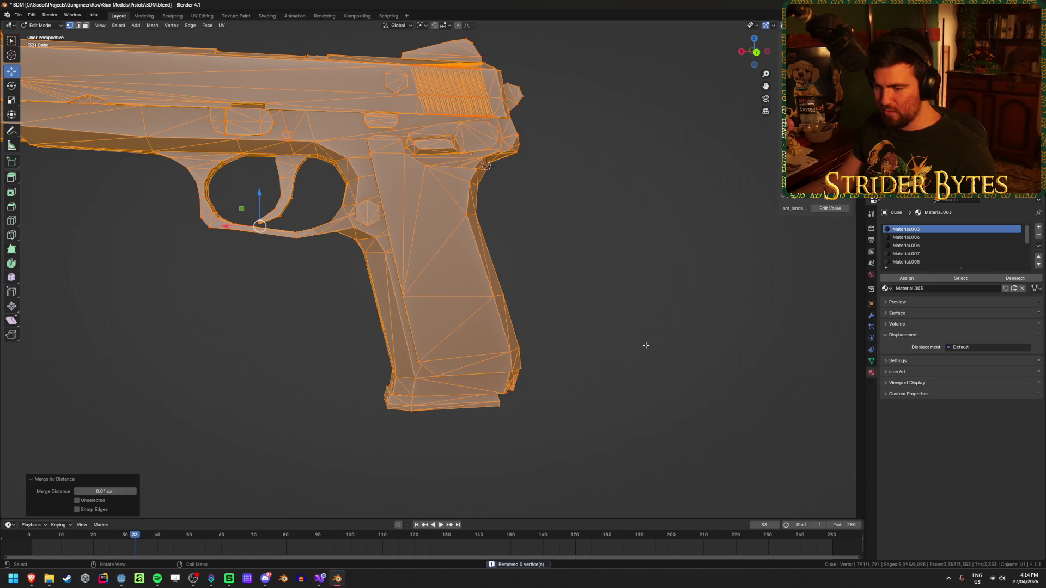
Select the grip edges, snap the 3D cursor to them, and return to Object Mode.
{"action": "middle_click_drag", "start_coordinate": [646, 345], "coordinate": [635, 345]}
{"action": "left_click", "coordinate": [635, 345]}
{"action": "left_click", "coordinate": [414, 297]}
{"action": "middle_click_drag", "start_coordinate": [562, 304], "coordinate": [33, 82]}
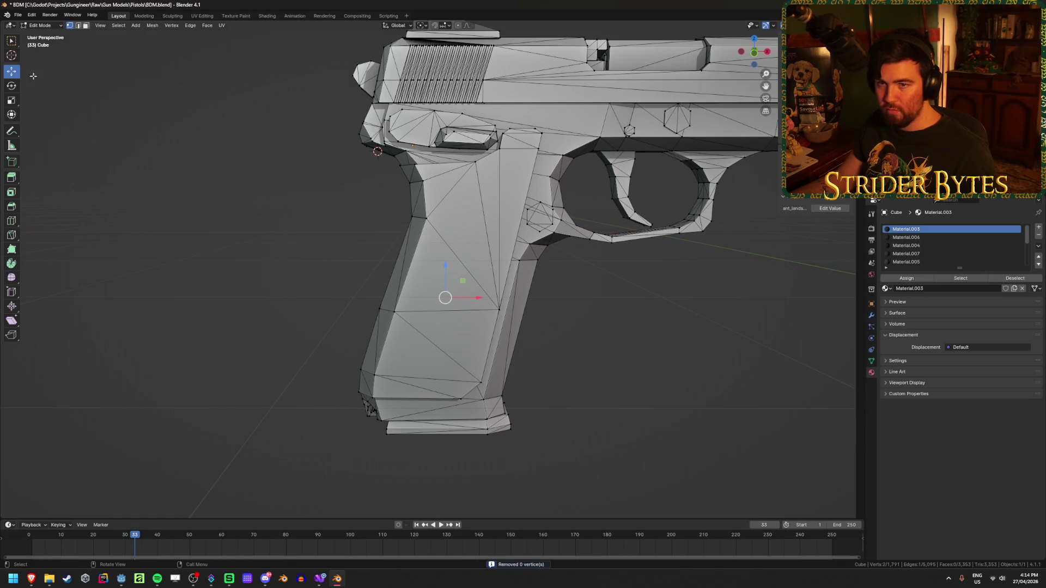
{"action": "left_click", "coordinate": [386, 325], "text": "shift"}
{"action": "left_click", "coordinate": [492, 324], "text": "shift"}
{"action": "middle_click_drag", "start_coordinate": [492, 324], "coordinate": [504, 373]}
{"action": "key", "text": "shift+s"}
{"action": "left_click", "coordinate": [505, 422]}
{"action": "key", "text": "Tab"}
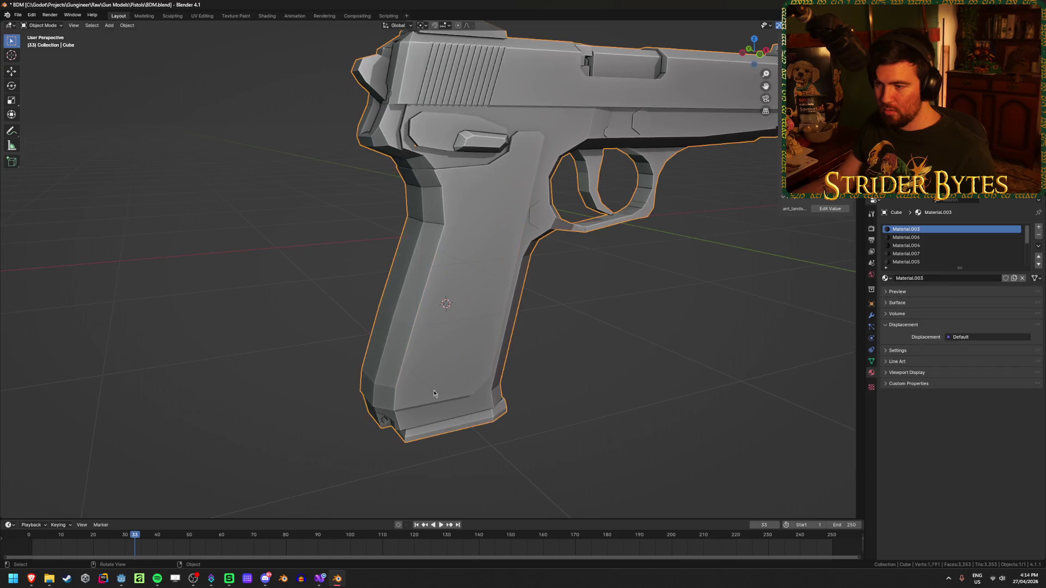
Set the pistol's origin with Origin to 3D Cursor, then frame the whole gun in view.
{"action": "right_click", "coordinate": [490, 366]}
{"action": "mouse_move", "coordinate": [490, 402]}
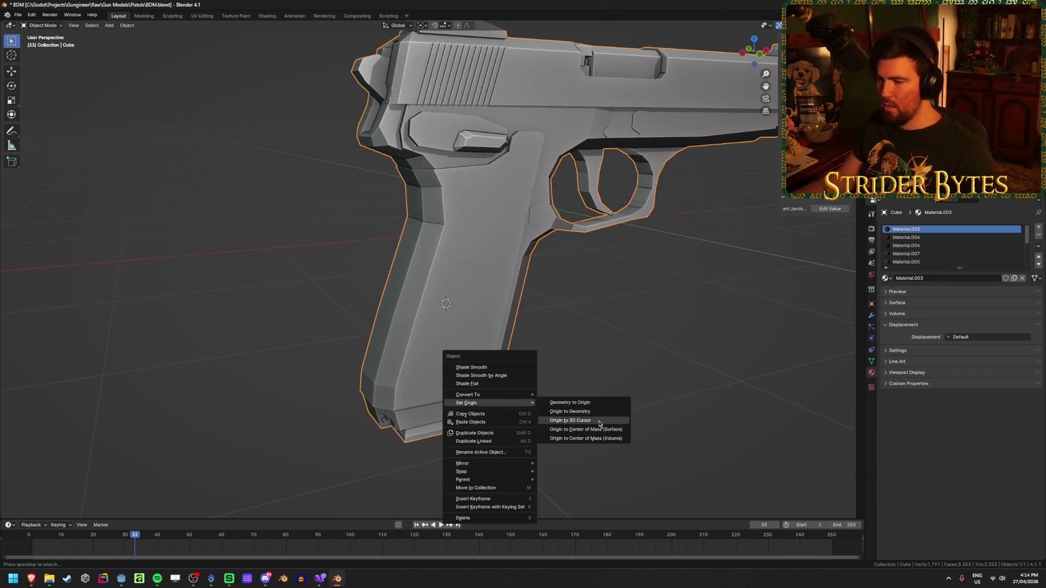
{"action": "left_click", "coordinate": [570, 421]}
{"action": "mouse_move", "coordinate": [490, 327]}
{"action": "middle_mouse_down", "text": "shift"}
{"action": "mouse_move", "coordinate": [632, 335]}
{"action": "mouse_move", "coordinate": [610, 226]}
{"action": "mouse_move", "coordinate": [631, 224]}
{"action": "middle_mouse_up", "text": "shift"}
{"action": "scroll", "coordinate": [707, 268], "scroll_direction": "down", "scroll_amount": 3}
{"action": "mouse_move", "coordinate": [708, 269]}
{"action": "middle_mouse_down"}
{"action": "mouse_move", "coordinate": [596, 303]}
{"action": "mouse_move", "coordinate": [607, 299]}
{"action": "middle_mouse_up"}
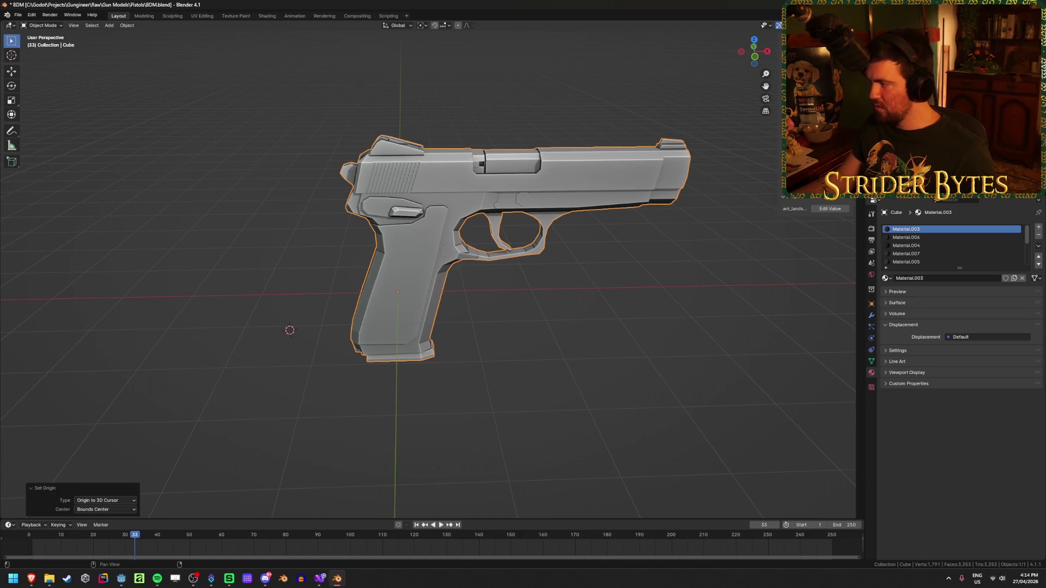
{"action": "key", "text": "alt+Tab"}
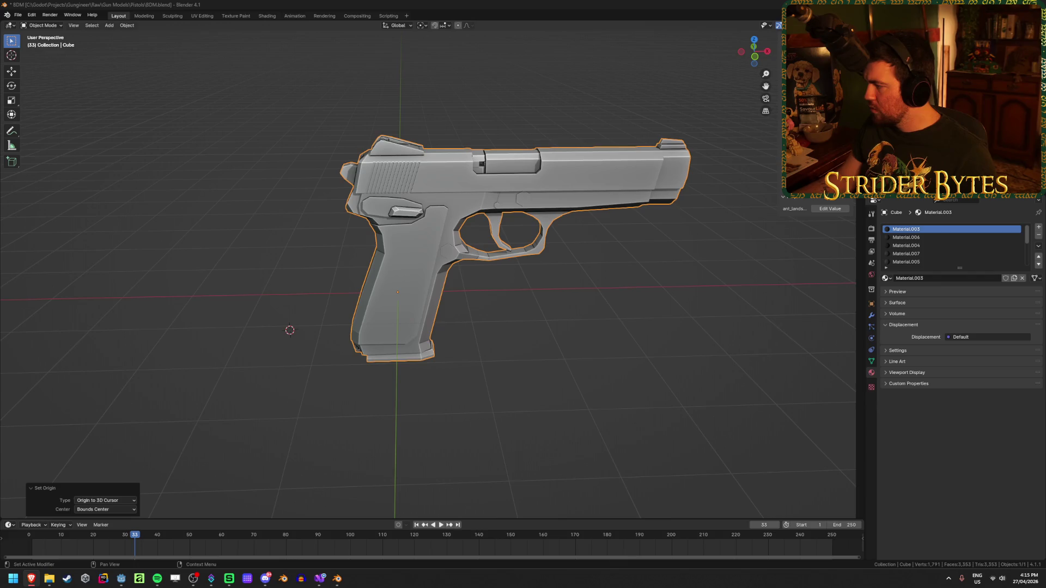
Set the pivot to Active Element, rotate the pistol 90° about Z, and apply rotation.
{"action": "mouse_move", "coordinate": [430, 275]}
{"action": "middle_mouse_down"}
{"action": "mouse_move", "coordinate": [524, 269]}
{"action": "mouse_move", "coordinate": [438, 393]}
{"action": "middle_mouse_up"}
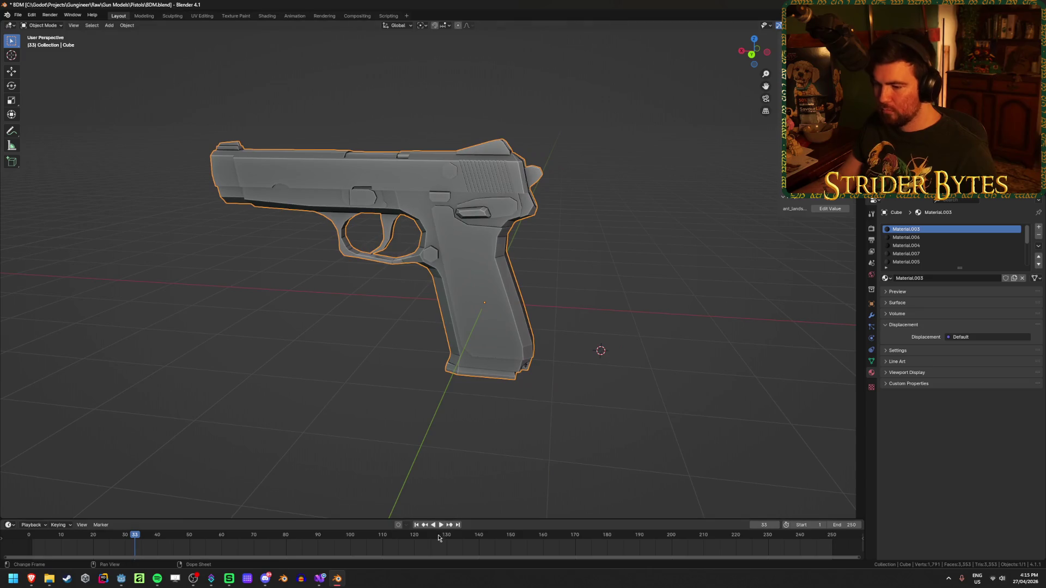
{"action": "left_click", "coordinate": [423, 25]}
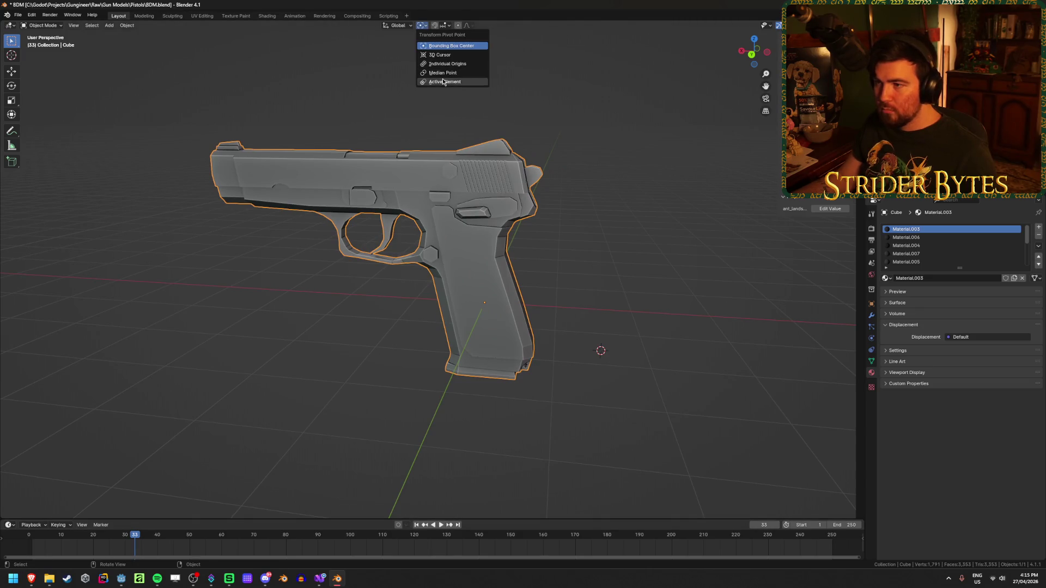
{"action": "left_click", "coordinate": [442, 48]}
{"action": "scroll", "coordinate": [759, 413], "scroll_direction": "down", "scroll_amount": 3}
{"action": "mouse_move", "coordinate": [796, 306]}
{"action": "middle_mouse_down"}
{"action": "mouse_move", "coordinate": [662, 268]}
{"action": "mouse_move", "coordinate": [579, 303]}
{"action": "middle_mouse_up"}
{"action": "key", "text": "r"}
{"action": "key", "text": "z"}
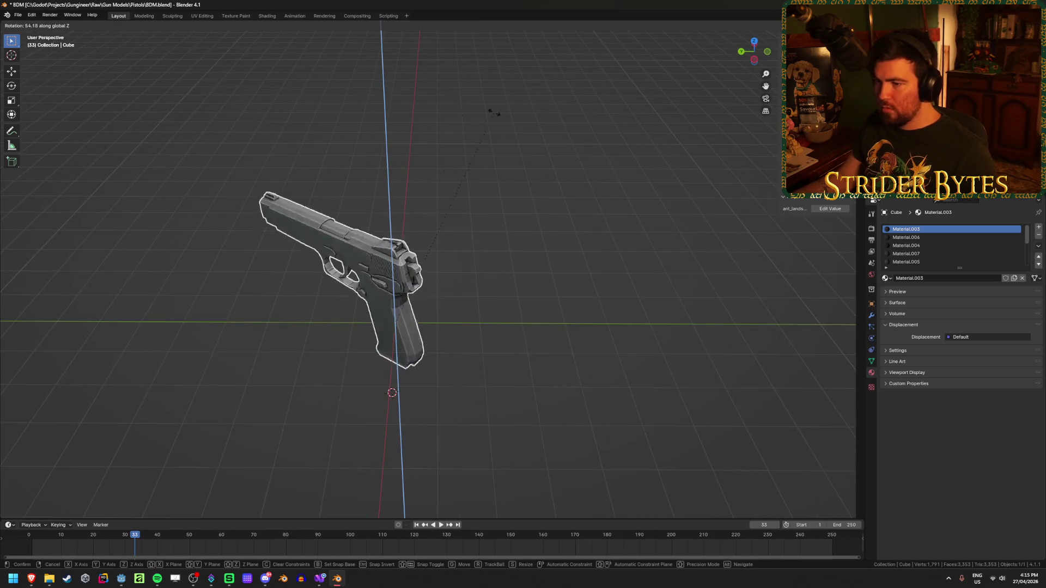
{"action": "type", "text": "90"}
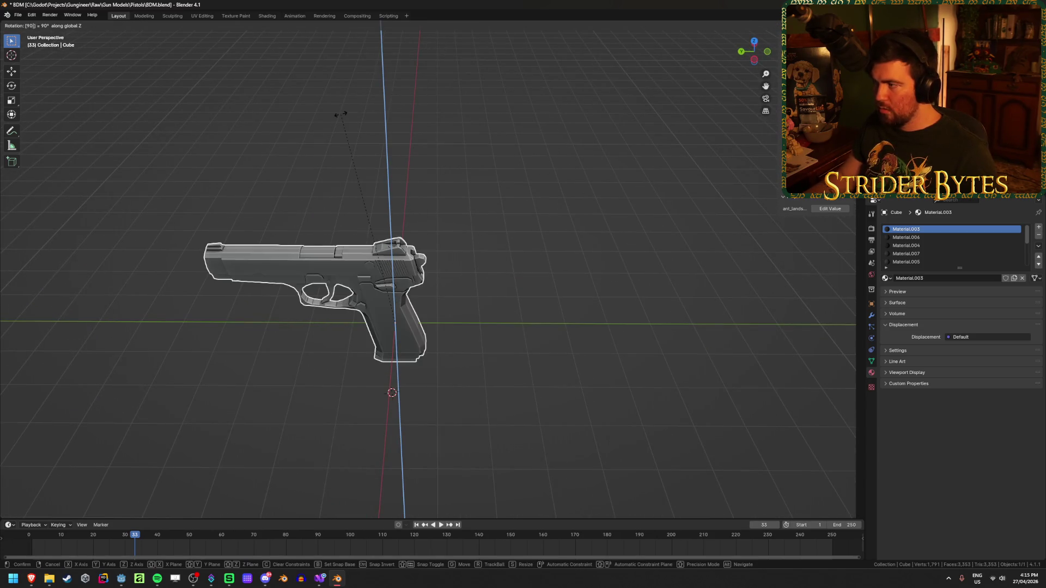
{"action": "key", "text": "Return"}
{"action": "key", "text": "ctrl+a"}
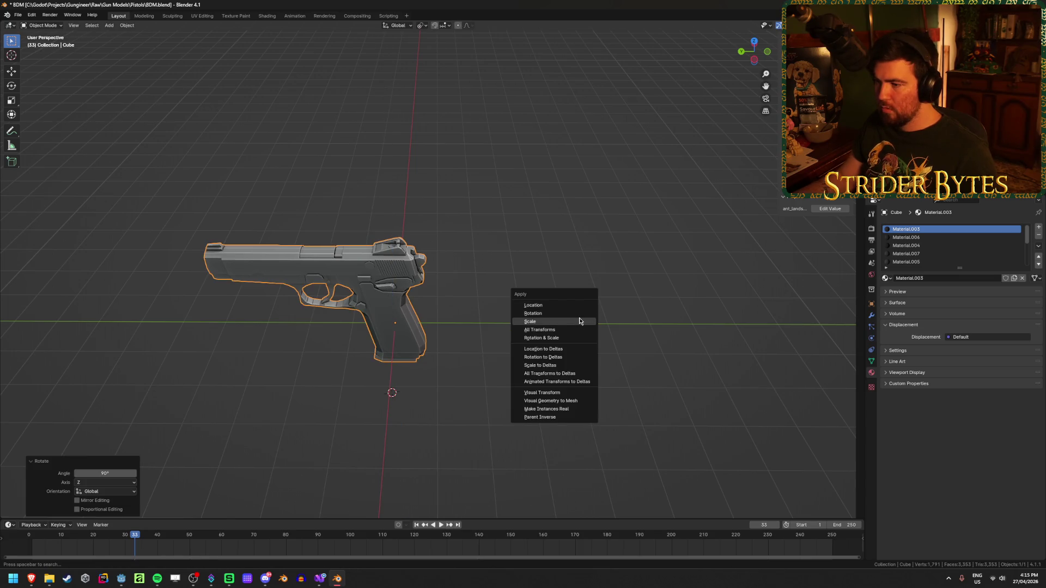
{"action": "left_click", "coordinate": [579, 313]}
Scale the pistol uniformly to 0.42 and apply the scale.
{"action": "mouse_move", "coordinate": [581, 311]}
{"action": "middle_mouse_down"}
{"action": "mouse_move", "coordinate": [423, 250]}
{"action": "mouse_move", "coordinate": [506, 271]}
{"action": "middle_mouse_up"}
{"action": "key", "text": "s"}
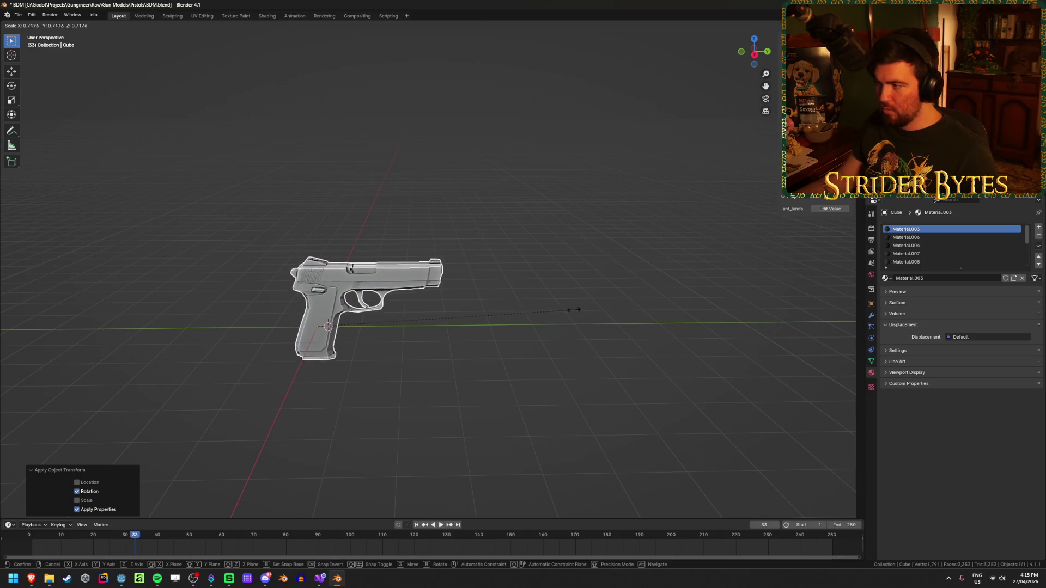
{"action": "key", "text": "Escape"}
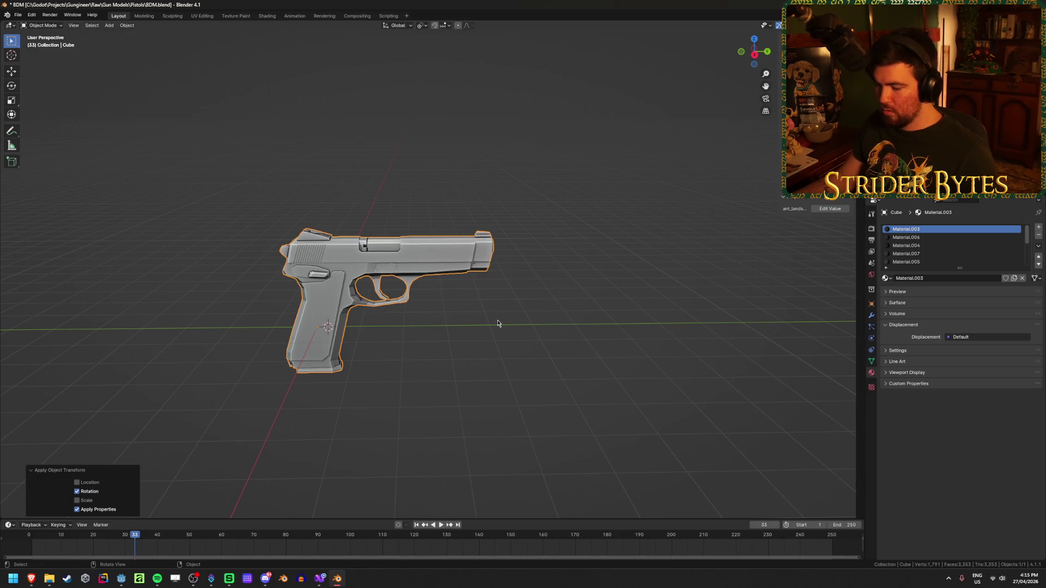
{"action": "key", "text": "s"}
{"action": "key", "text": "y"}
{"action": "key", "text": "Escape"}
{"action": "key", "text": "s"}
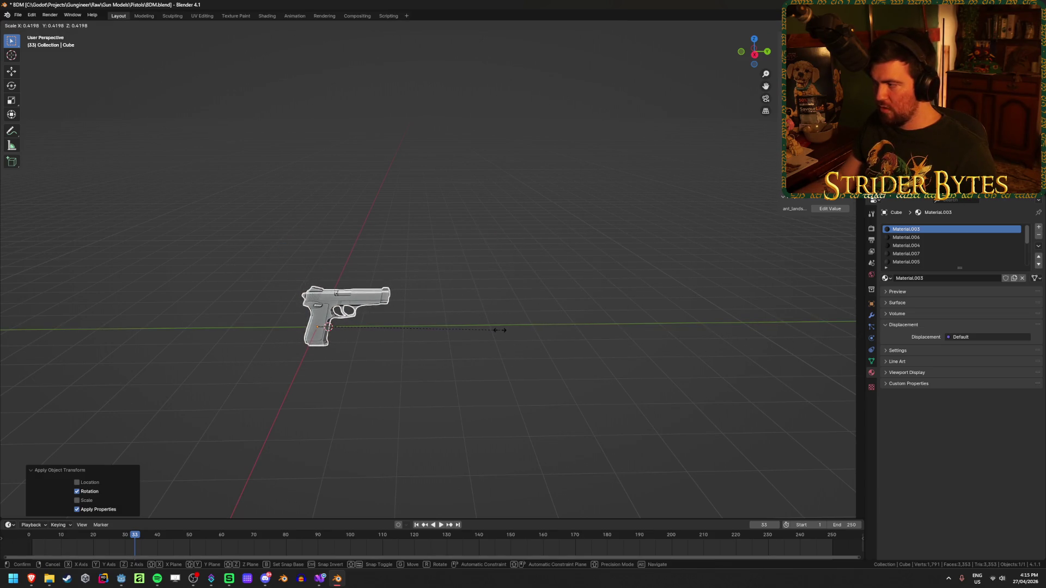
{"action": "left_click", "coordinate": [500, 330]}
{"action": "key", "text": "KP_Decimal"}
{"action": "key", "text": "ctrl+a"}
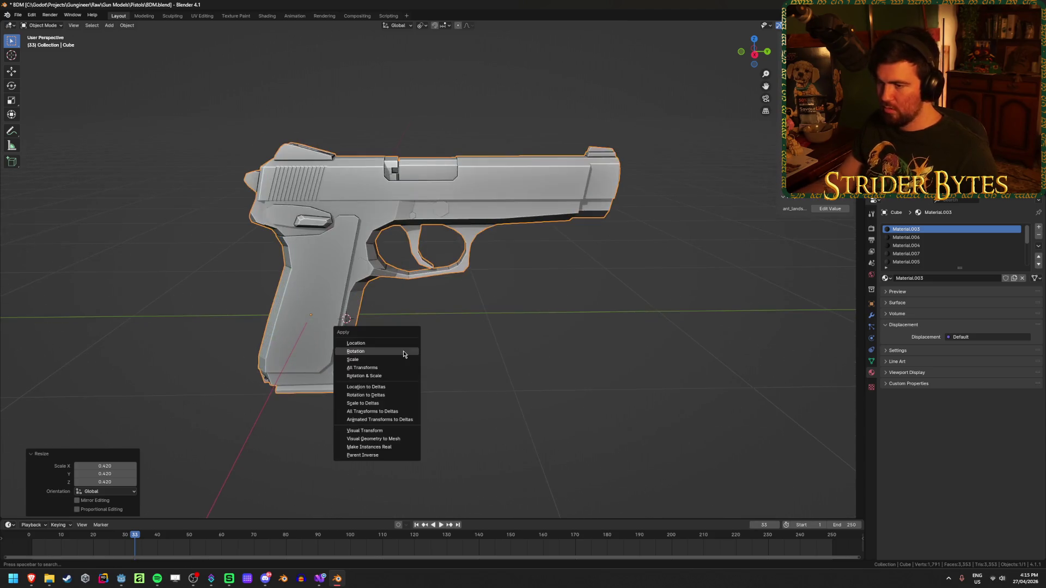
{"action": "left_click", "coordinate": [401, 359]}
{"action": "mouse_move", "coordinate": [402, 360]}
{"action": "middle_mouse_down", "text": "shift"}
{"action": "mouse_move", "coordinate": [493, 357]}
{"action": "mouse_move", "coordinate": [458, 349]}
{"action": "mouse_move", "coordinate": [578, 320]}
{"action": "mouse_move", "coordinate": [537, 340]}
{"action": "middle_mouse_up", "text": "shift"}
{"action": "key", "text": "Tab"}
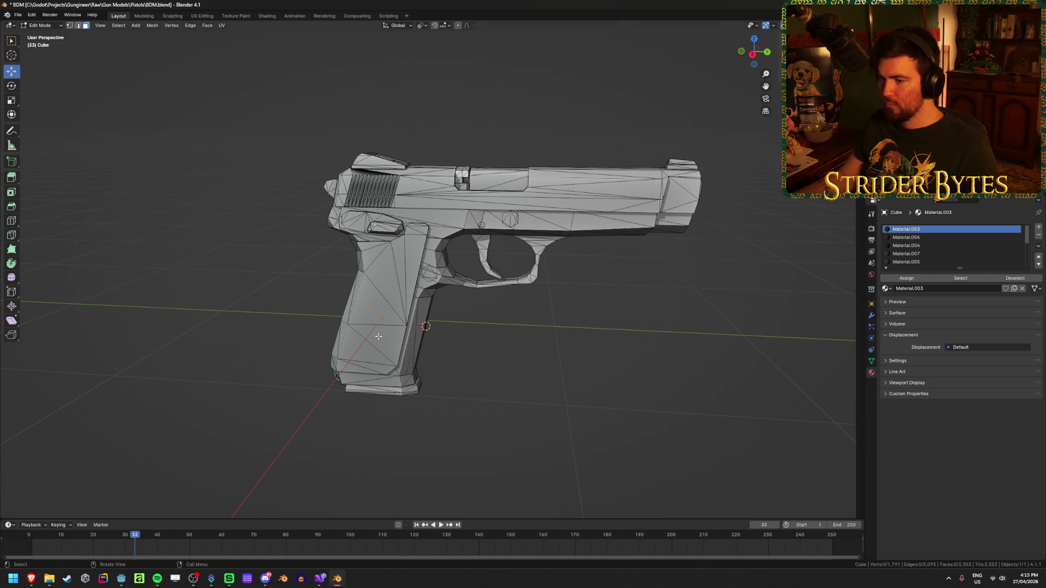
Select the grip, frame, trigger and small parts as linked islands, testing hide and reveal.
{"action": "scroll", "coordinate": [430, 327], "scroll_direction": "up", "scroll_amount": 5}
{"action": "mouse_move", "coordinate": [460, 350]}
{"action": "middle_mouse_down"}
{"action": "mouse_move", "coordinate": [570, 329]}
{"action": "mouse_move", "coordinate": [625, 344]}
{"action": "mouse_move", "coordinate": [471, 341]}
{"action": "mouse_move", "coordinate": [520, 303]}
{"action": "mouse_move", "coordinate": [513, 327]}
{"action": "mouse_move", "coordinate": [513, 305]}
{"action": "middle_mouse_up"}
{"action": "key", "text": "l"}
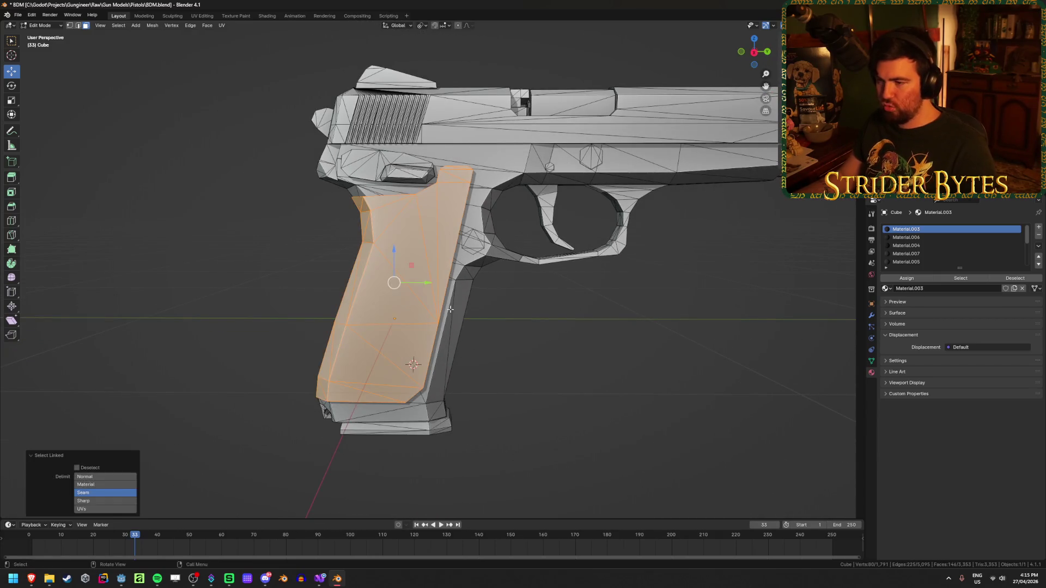
{"action": "key", "text": "l"}
{"action": "key", "text": "l"}
{"action": "key", "text": "l"}
{"action": "mouse_move", "coordinate": [556, 162]}
{"action": "middle_mouse_down"}
{"action": "mouse_move", "coordinate": [516, 229]}
{"action": "mouse_move", "coordinate": [482, 171]}
{"action": "middle_mouse_up"}
{"action": "key", "text": "l"}
{"action": "key", "text": "l"}
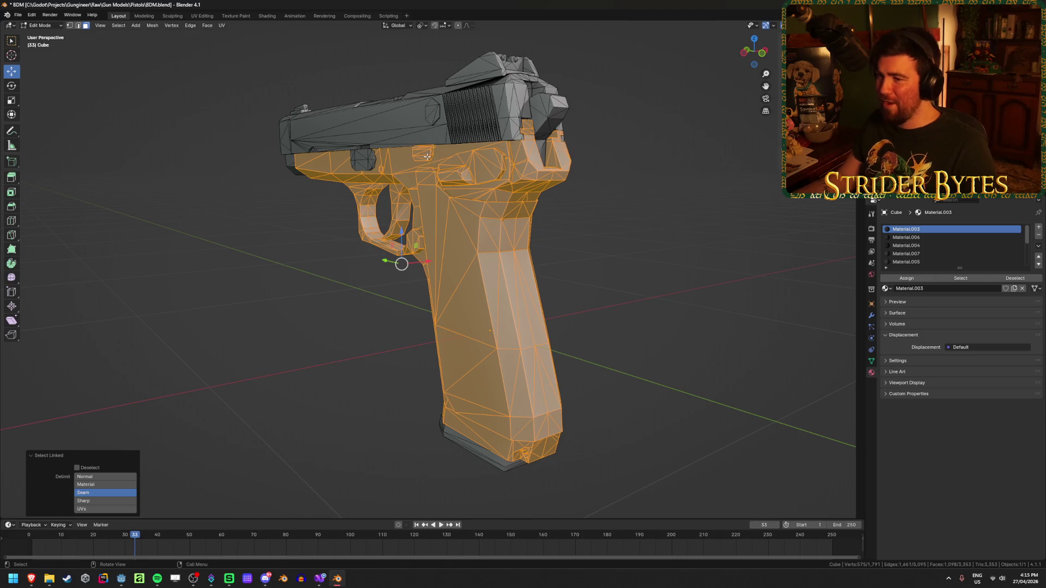
{"action": "key", "text": "l"}
{"action": "mouse_move", "coordinate": [328, 256]}
{"action": "middle_mouse_down"}
{"action": "mouse_move", "coordinate": [396, 223]}
{"action": "mouse_move", "coordinate": [345, 248]}
{"action": "mouse_move", "coordinate": [301, 250]}
{"action": "mouse_move", "coordinate": [179, 244]}
{"action": "mouse_move", "coordinate": [168, 229]}
{"action": "middle_mouse_up"}
{"action": "key", "text": "h"}
{"action": "key", "text": "alt+h"}
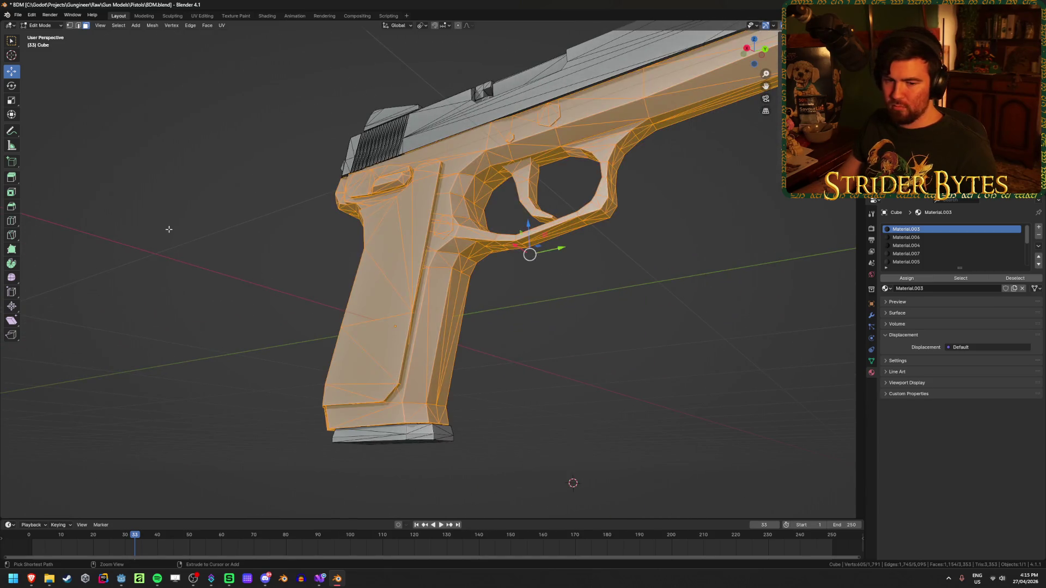
Hide the frame, trigger and grip faces to expose the magazine.
{"action": "scroll", "coordinate": [383, 293], "scroll_direction": "up", "scroll_amount": 2}
{"action": "scroll", "coordinate": [383, 293], "scroll_direction": "down", "scroll_amount": 3}
{"action": "mouse_move", "coordinate": [383, 293]}
{"action": "middle_mouse_down"}
{"action": "mouse_move", "coordinate": [595, 327]}
{"action": "mouse_move", "coordinate": [548, 338]}
{"action": "mouse_move", "coordinate": [586, 341]}
{"action": "mouse_move", "coordinate": [538, 333]}
{"action": "middle_mouse_up"}
{"action": "scroll", "coordinate": [586, 340], "scroll_direction": "up", "scroll_amount": 2}
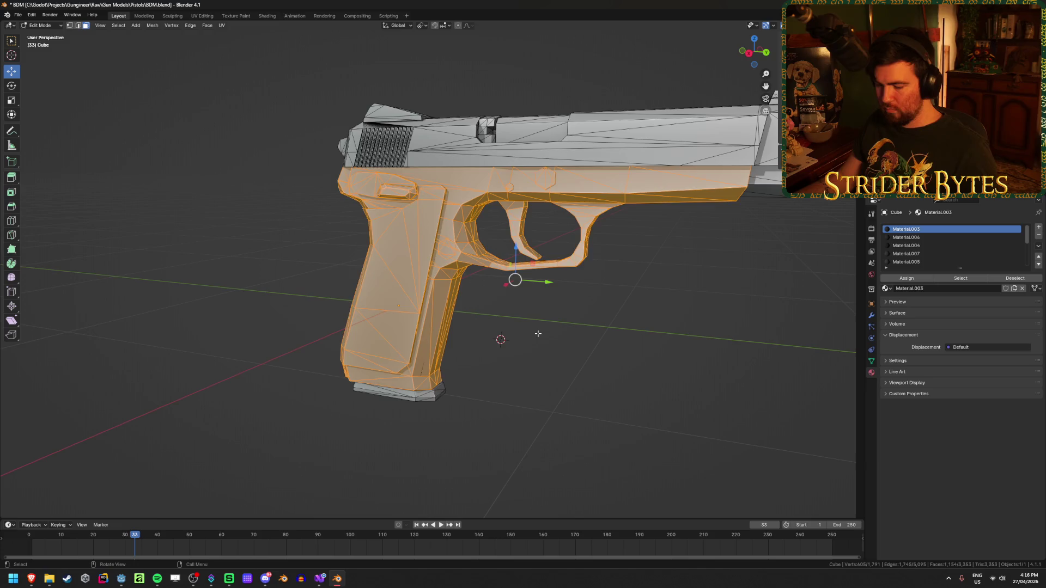
{"action": "key", "text": "h"}
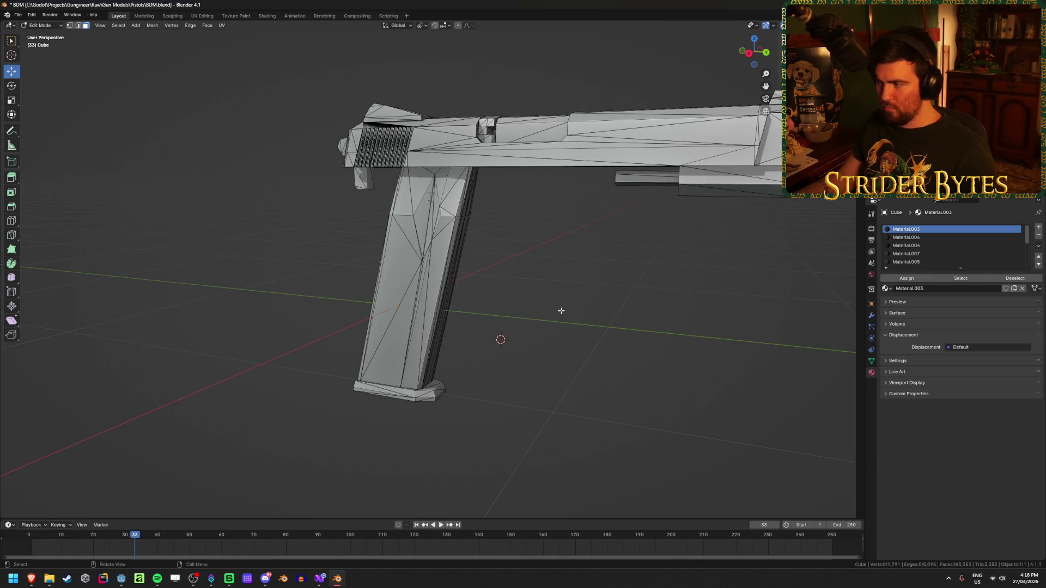
{"action": "key", "text": "alt+h"}
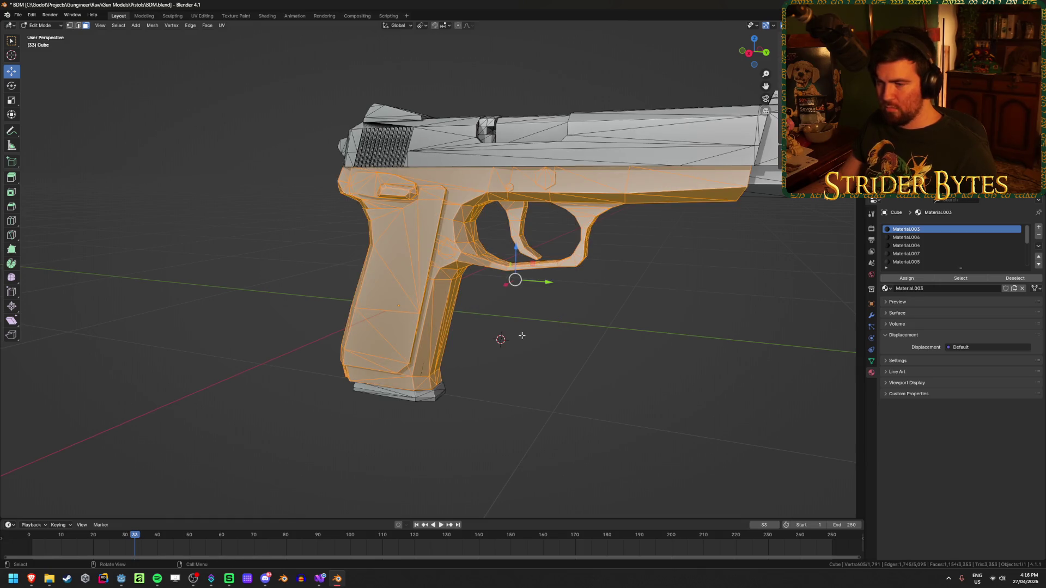
{"action": "mouse_move", "coordinate": [533, 354]}
{"action": "middle_mouse_down"}
{"action": "mouse_move", "coordinate": [490, 359]}
{"action": "mouse_move", "coordinate": [469, 345]}
{"action": "mouse_move", "coordinate": [342, 339]}
{"action": "mouse_move", "coordinate": [303, 352]}
{"action": "mouse_move", "coordinate": [380, 349]}
{"action": "middle_mouse_up"}
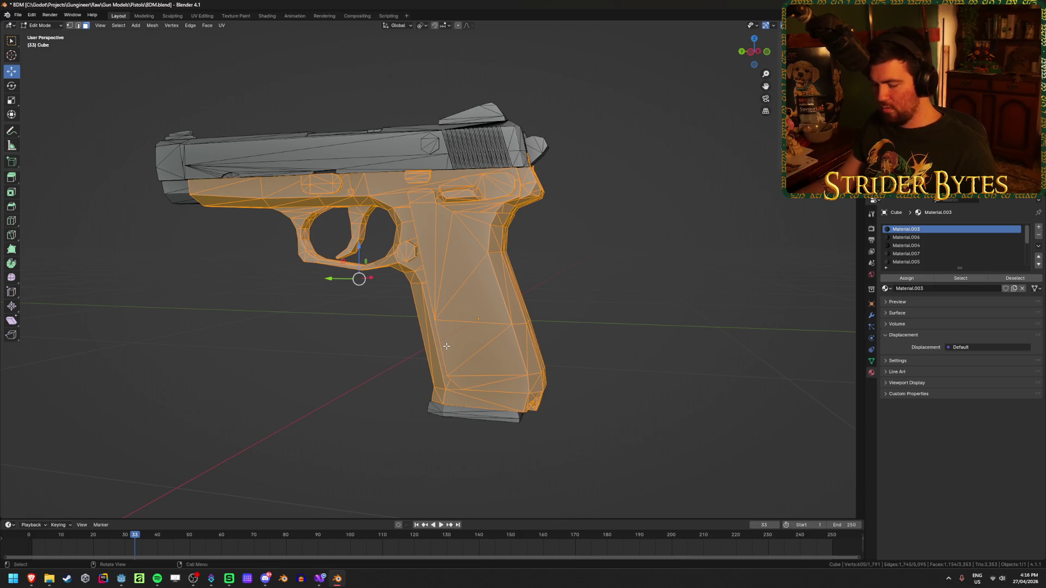
{"action": "key", "text": "h"}
Select the magazine plus both bullets using see-through display, then return to solid shading.
{"action": "mouse_move", "coordinate": [446, 346]}
{"action": "middle_mouse_down"}
{"action": "mouse_move", "coordinate": [345, 367]}
{"action": "mouse_move", "coordinate": [364, 350]}
{"action": "mouse_move", "coordinate": [331, 368]}
{"action": "mouse_move", "coordinate": [275, 332]}
{"action": "mouse_move", "coordinate": [403, 358]}
{"action": "mouse_move", "coordinate": [366, 357]}
{"action": "mouse_move", "coordinate": [320, 303]}
{"action": "middle_mouse_up"}
{"action": "mouse_move", "coordinate": [568, 369]}
{"action": "middle_mouse_down"}
{"action": "mouse_move", "coordinate": [590, 325]}
{"action": "mouse_move", "coordinate": [570, 323]}
{"action": "middle_mouse_up"}
{"action": "key", "text": "l"}
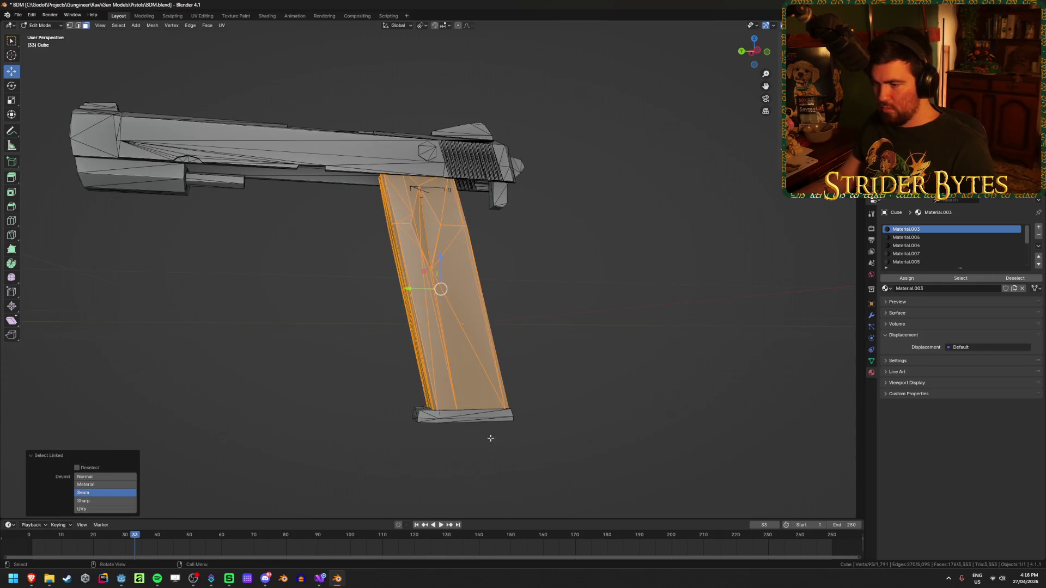
{"action": "key", "text": "shift+z"}
{"action": "scroll", "coordinate": [442, 294], "scroll_direction": "up", "scroll_amount": 5}
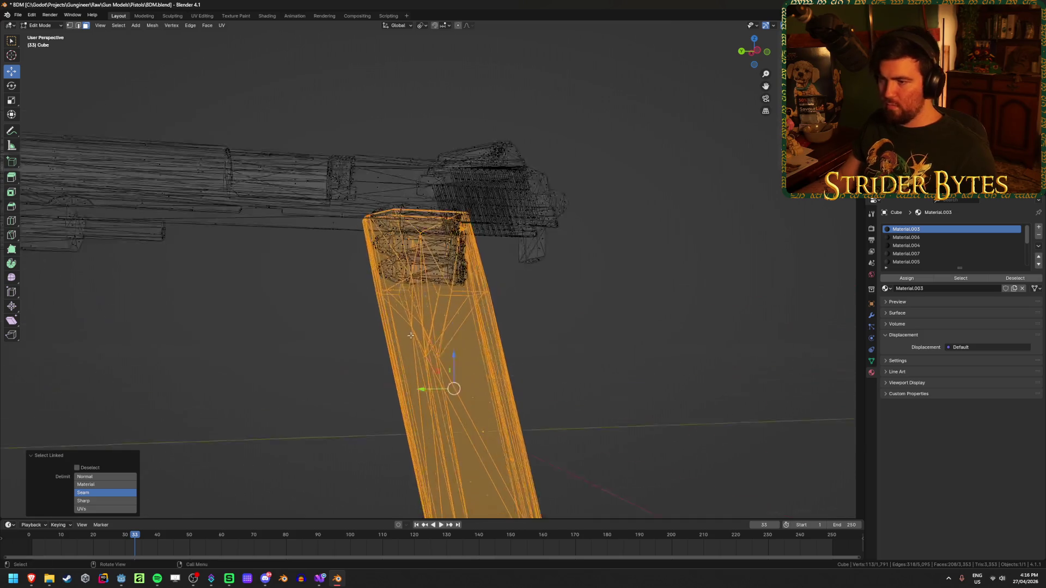
{"action": "key", "text": "l"}
{"action": "mouse_move", "coordinate": [414, 271]}
{"action": "middle_mouse_down"}
{"action": "mouse_move", "coordinate": [421, 245]}
{"action": "mouse_move", "coordinate": [406, 225]}
{"action": "mouse_move", "coordinate": [370, 272]}
{"action": "middle_mouse_up"}
{"action": "key", "text": "l"}
{"action": "key", "text": "l"}
{"action": "key", "text": "l"}
{"action": "key", "text": "l"}
{"action": "key", "text": "shift+z"}
Separate the selected magazine geometry into its own object and return to Object Mode.
{"action": "key", "text": "p"}
{"action": "left_click", "coordinate": [369, 274]}
{"action": "key", "text": "Tab"}
Hide the pistol frame and isolate the slide object, zooming in on it.
{"action": "middle_click_drag", "start_coordinate": [460, 336], "coordinate": [348, 278]}
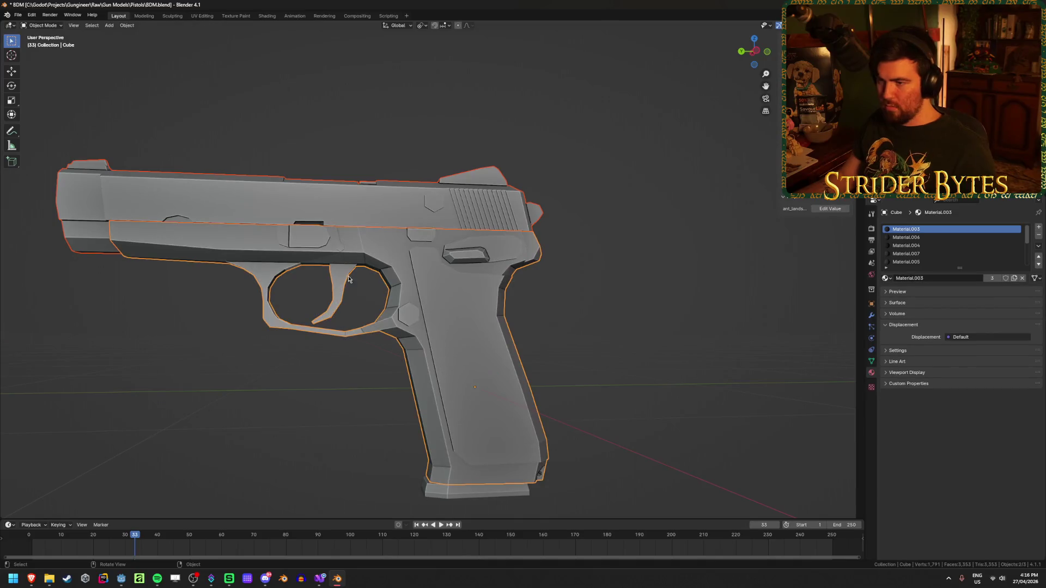
{"action": "left_click", "coordinate": [613, 333]}
{"action": "left_click", "coordinate": [494, 348]}
{"action": "mouse_move", "coordinate": [339, 384]}
{"action": "middle_mouse_down"}
{"action": "mouse_move", "coordinate": [415, 362]}
{"action": "mouse_move", "coordinate": [606, 361]}
{"action": "middle_mouse_up"}
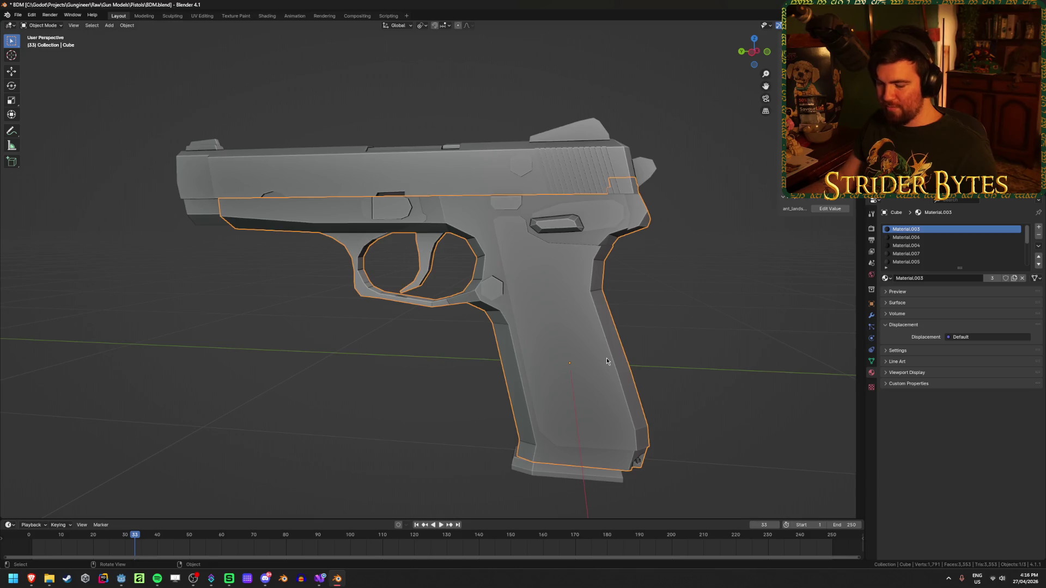
{"action": "key", "text": "h"}
{"action": "left_click", "coordinate": [545, 354]}
{"action": "key", "text": "h"}
{"action": "left_click", "coordinate": [240, 234]}
{"action": "mouse_move", "coordinate": [240, 234]}
{"action": "middle_mouse_down"}
{"action": "mouse_move", "coordinate": [417, 321]}
{"action": "mouse_move", "coordinate": [463, 320]}
{"action": "mouse_move", "coordinate": [426, 316]}
{"action": "middle_mouse_up"}
In side view, box-select the small block under the slide and move it along Y with snapping.
{"action": "key", "text": "Tab"}
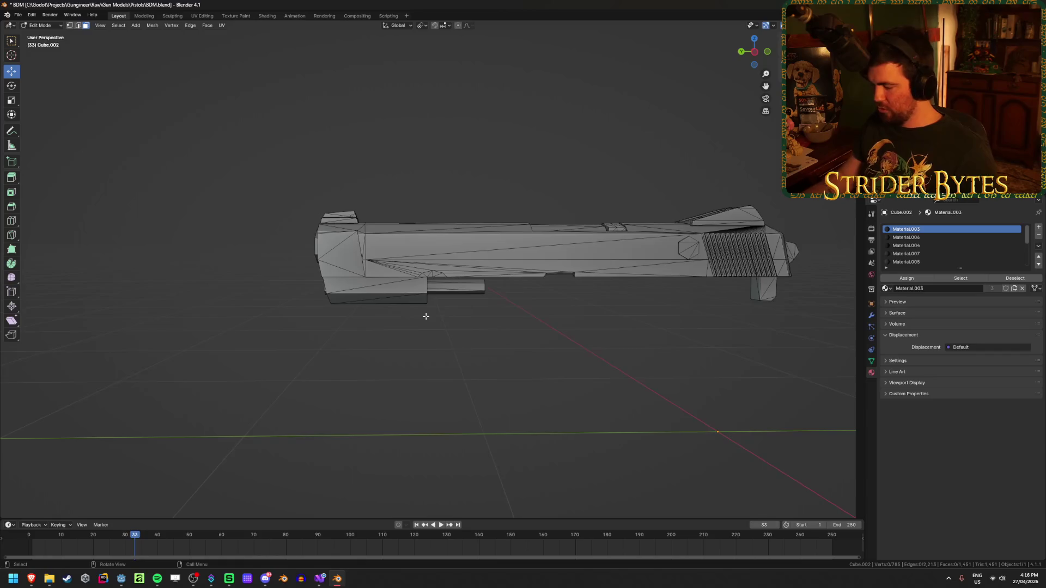
{"action": "key", "text": "KP_3"}
{"action": "scroll", "coordinate": [374, 307], "scroll_direction": "up", "scroll_amount": 6}
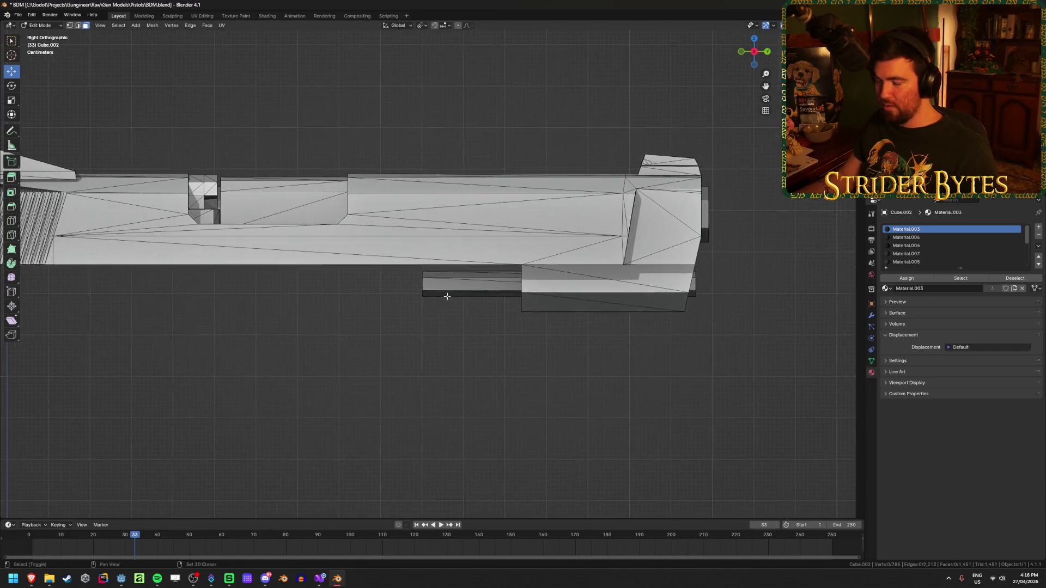
{"action": "key", "text": "alt+z"}
{"action": "left_click_drag", "start_coordinate": [383, 350], "coordinate": [450, 246]}
{"action": "key", "text": "alt+z"}
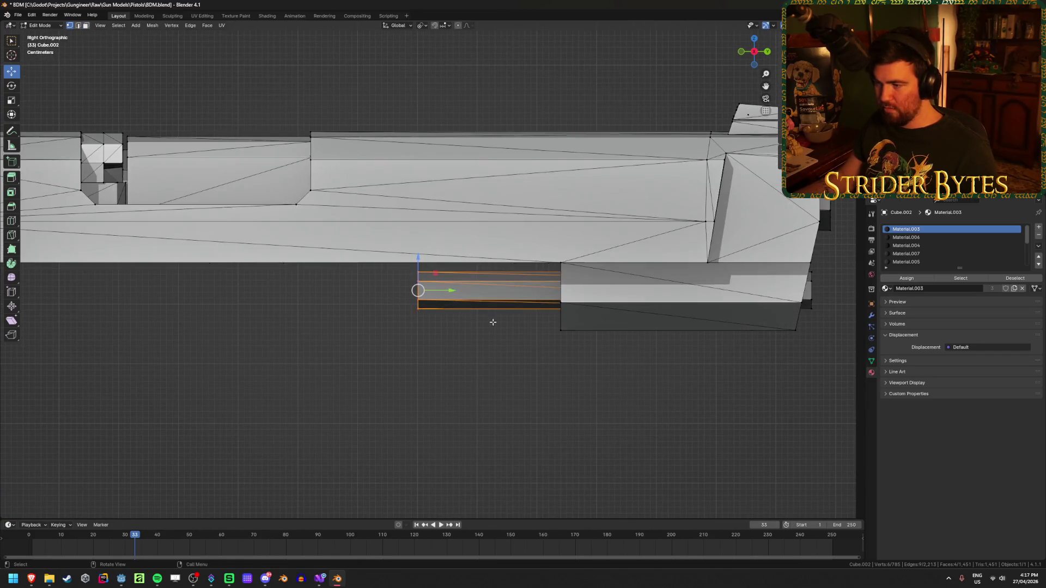
{"action": "left_click", "coordinate": [445, 27]}
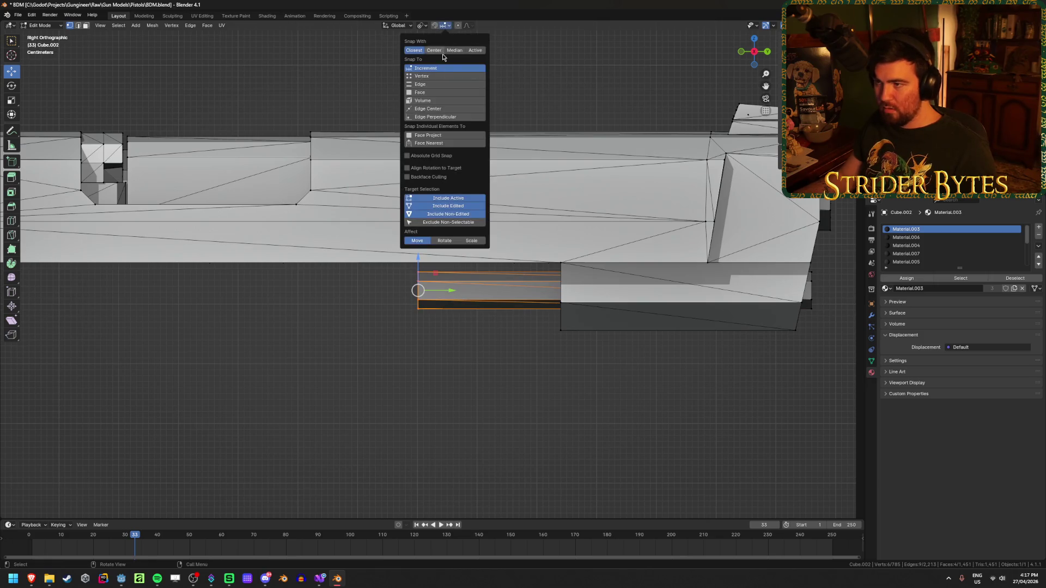
{"action": "key", "text": "g"}
{"action": "key", "text": "y"}
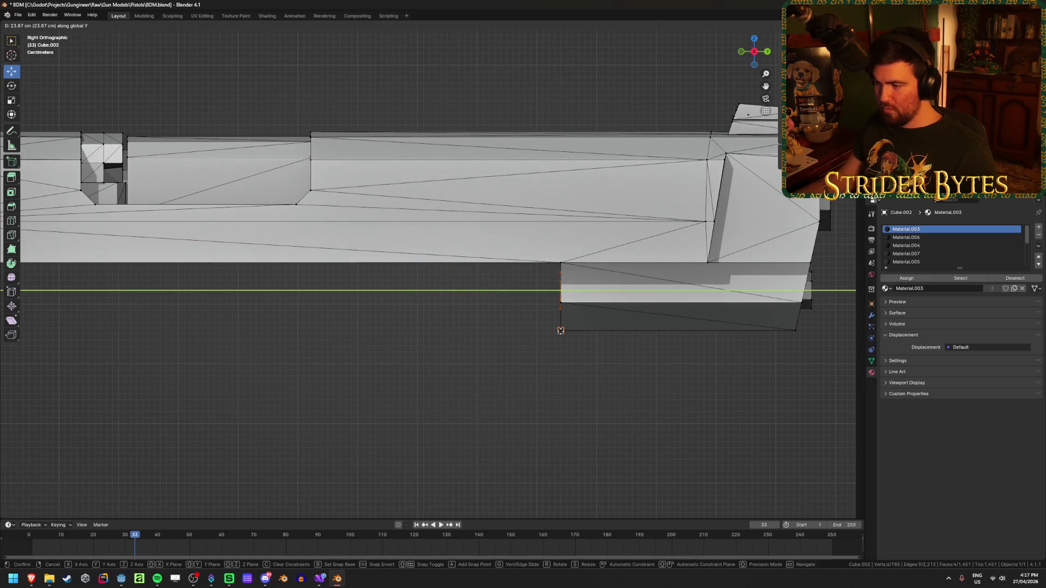
{"action": "left_click", "coordinate": [560, 329]}
Deselect the vertices, return to Object Mode and deselect the slide.
{"action": "left_click", "coordinate": [462, 423]}
{"action": "mouse_move", "coordinate": [463, 423]}
{"action": "middle_mouse_down"}
{"action": "mouse_move", "coordinate": [502, 422]}
{"action": "mouse_move", "coordinate": [459, 424]}
{"action": "mouse_move", "coordinate": [502, 403]}
{"action": "mouse_move", "coordinate": [432, 397]}
{"action": "mouse_move", "coordinate": [432, 355]}
{"action": "mouse_move", "coordinate": [450, 306]}
{"action": "mouse_move", "coordinate": [464, 376]}
{"action": "mouse_move", "coordinate": [509, 326]}
{"action": "mouse_move", "coordinate": [497, 350]}
{"action": "mouse_move", "coordinate": [495, 316]}
{"action": "mouse_move", "coordinate": [467, 356]}
{"action": "mouse_move", "coordinate": [488, 422]}
{"action": "mouse_move", "coordinate": [497, 415]}
{"action": "mouse_move", "coordinate": [410, 396]}
{"action": "mouse_move", "coordinate": [539, 423]}
{"action": "mouse_move", "coordinate": [555, 414]}
{"action": "mouse_move", "coordinate": [539, 420]}
{"action": "mouse_move", "coordinate": [467, 386]}
{"action": "middle_mouse_up"}
{"action": "key", "text": "alt+z"}
{"action": "key", "text": "Tab"}
{"action": "key", "text": "alt+z"}
{"action": "left_click", "coordinate": [462, 407]}
{"action": "scroll", "coordinate": [614, 444], "scroll_direction": "down", "scroll_amount": 3}
Reveal the hidden frame and grip with Alt+H.
{"action": "mouse_move", "coordinate": [612, 443]}
{"action": "middle_mouse_down"}
{"action": "mouse_move", "coordinate": [488, 392]}
{"action": "mouse_move", "coordinate": [480, 413]}
{"action": "mouse_move", "coordinate": [490, 427]}
{"action": "middle_mouse_up"}
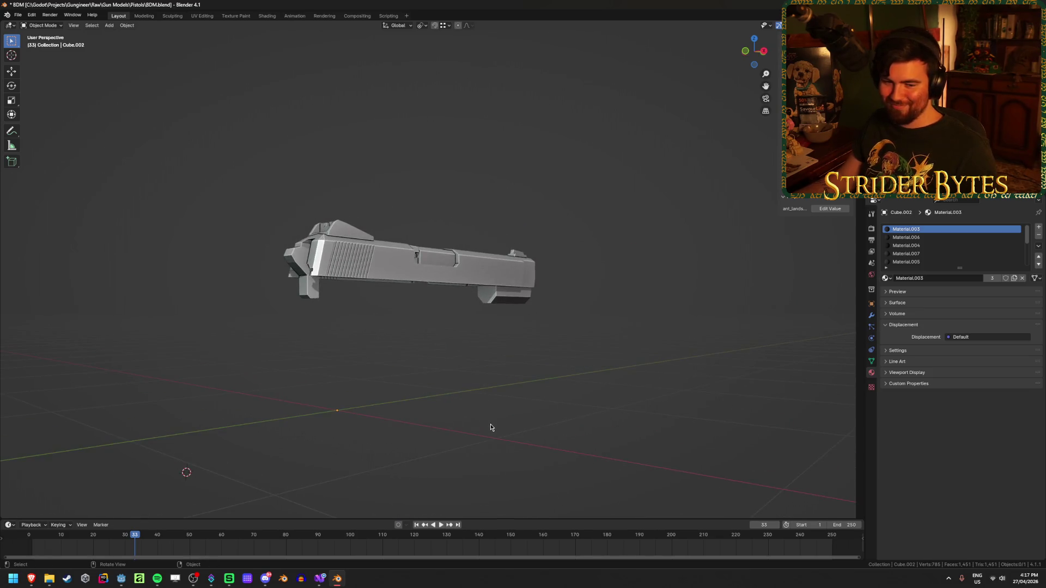
{"action": "key", "text": "alt+Tab"}
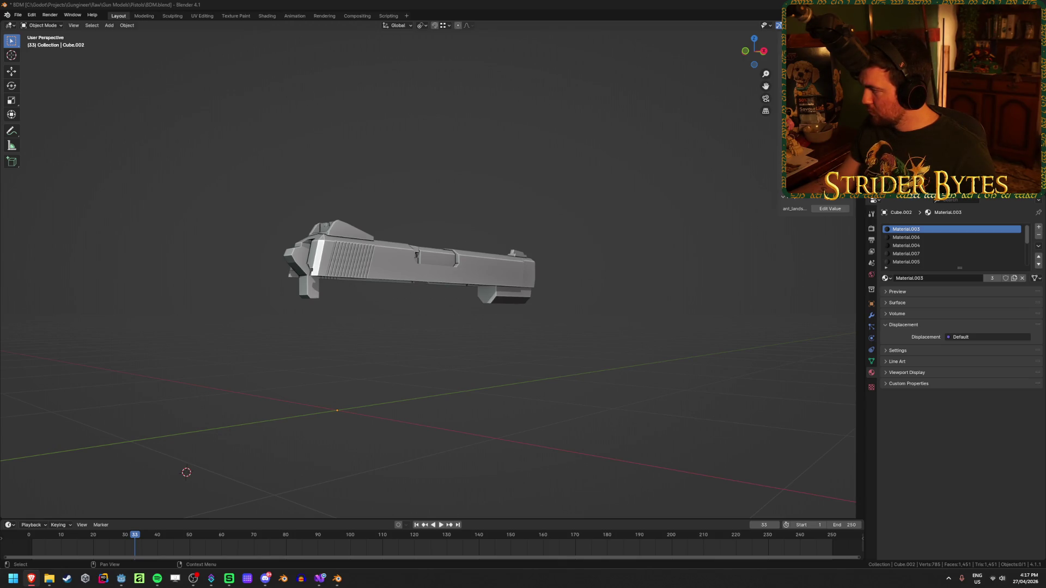
{"action": "mouse_move", "coordinate": [517, 378]}
{"action": "middle_mouse_down"}
{"action": "mouse_move", "coordinate": [470, 361]}
{"action": "mouse_move", "coordinate": [453, 369]}
{"action": "middle_mouse_up"}
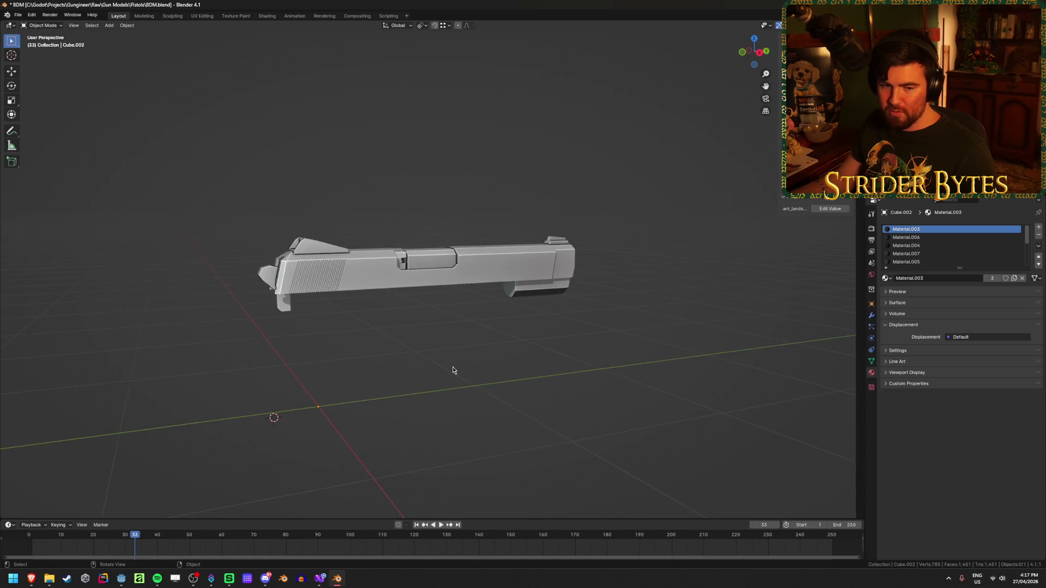
{"action": "scroll", "coordinate": [453, 369], "scroll_direction": "up", "scroll_amount": 2}
{"action": "key", "text": "alt+h"}
Select the pistol body and the grip/magazine piece to confirm they are separate objects.
{"action": "left_click", "coordinate": [595, 416]}
{"action": "middle_click_drag", "start_coordinate": [596, 416], "coordinate": [689, 295]}
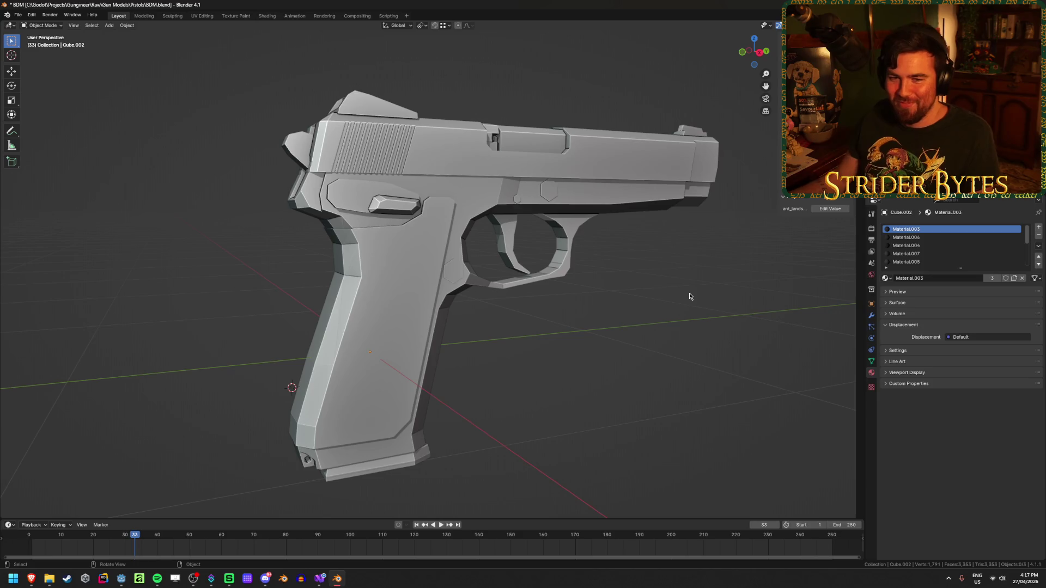
{"action": "left_click", "coordinate": [412, 332]}
{"action": "left_click", "coordinate": [532, 348]}
{"action": "left_click", "coordinate": [435, 341]}
{"action": "left_click", "coordinate": [397, 467]}
{"action": "middle_click_drag", "start_coordinate": [383, 284], "coordinate": [355, 285]}
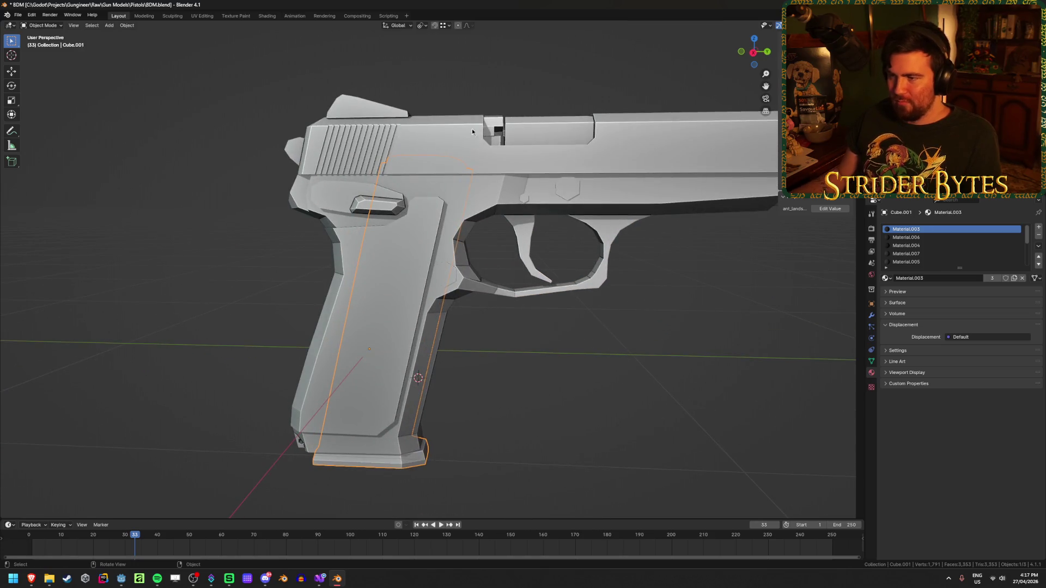
{"action": "middle_click_drag", "start_coordinate": [474, 181], "coordinate": [472, 185]}
{"action": "left_click", "coordinate": [391, 132]}
Select the magazine piece and switch the viewport to solid shading.
{"action": "mouse_move", "coordinate": [390, 132]}
{"action": "middle_mouse_down"}
{"action": "mouse_move", "coordinate": [341, 192]}
{"action": "mouse_move", "coordinate": [448, 293]}
{"action": "middle_mouse_up"}
{"action": "left_click", "coordinate": [449, 293]}
{"action": "scroll", "coordinate": [449, 293], "scroll_direction": "up", "scroll_amount": 5}
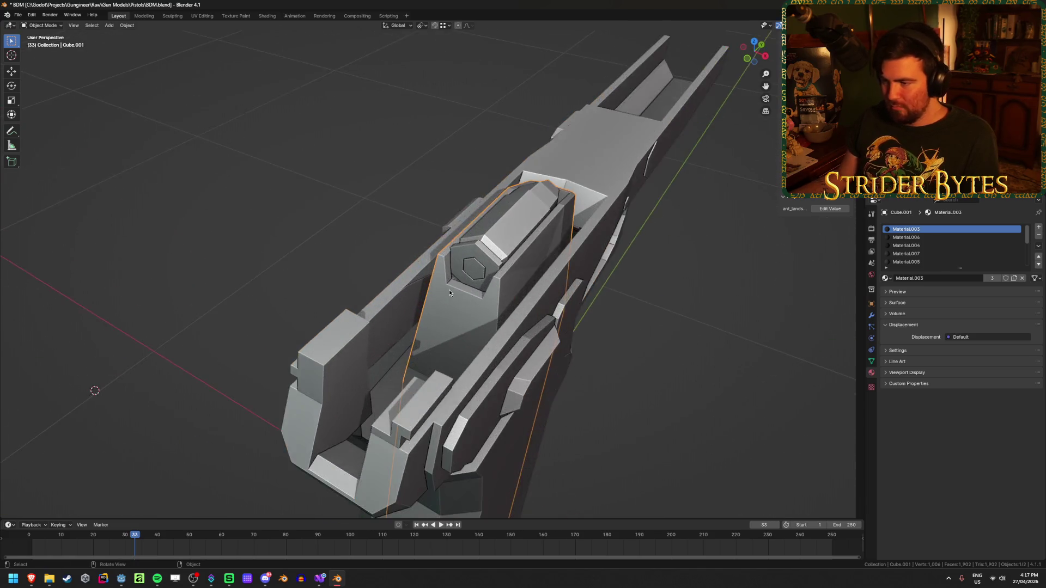
{"action": "key", "text": "Tab"}
{"action": "key", "text": "z"}
{"action": "left_click", "coordinate": [572, 332]}
{"action": "middle_click_drag", "start_coordinate": [571, 331], "coordinate": [598, 332]}
{"action": "key", "text": "Tab"}
Set the magazine's origin to the 3D cursor.
{"action": "right_click", "coordinate": [658, 392]}
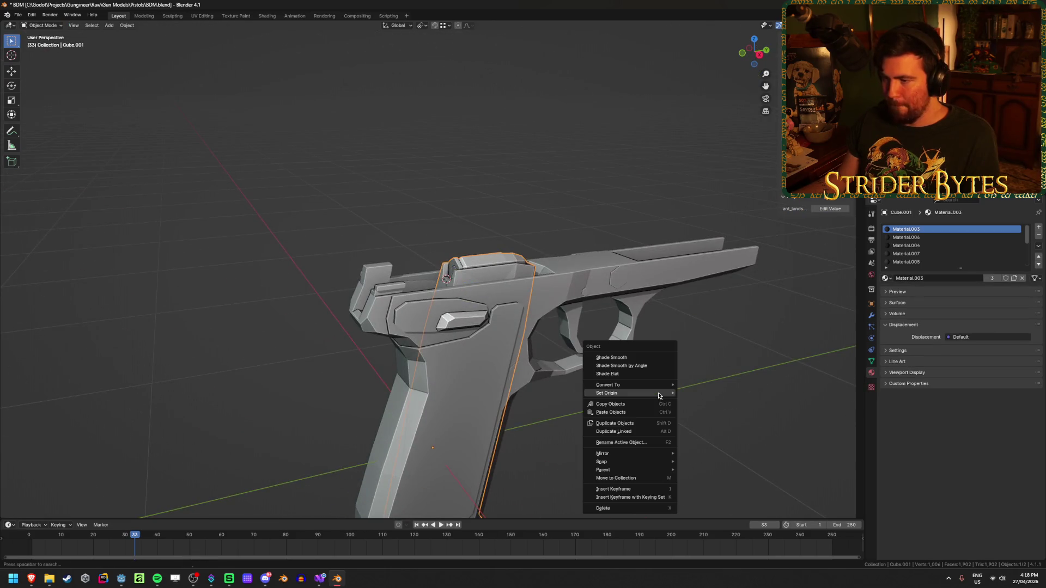
{"action": "mouse_move", "coordinate": [658, 393]}
{"action": "left_click", "coordinate": [734, 411]}
{"action": "middle_click_drag", "start_coordinate": [734, 414], "coordinate": [609, 383]}
{"action": "key", "text": "shift+s"}
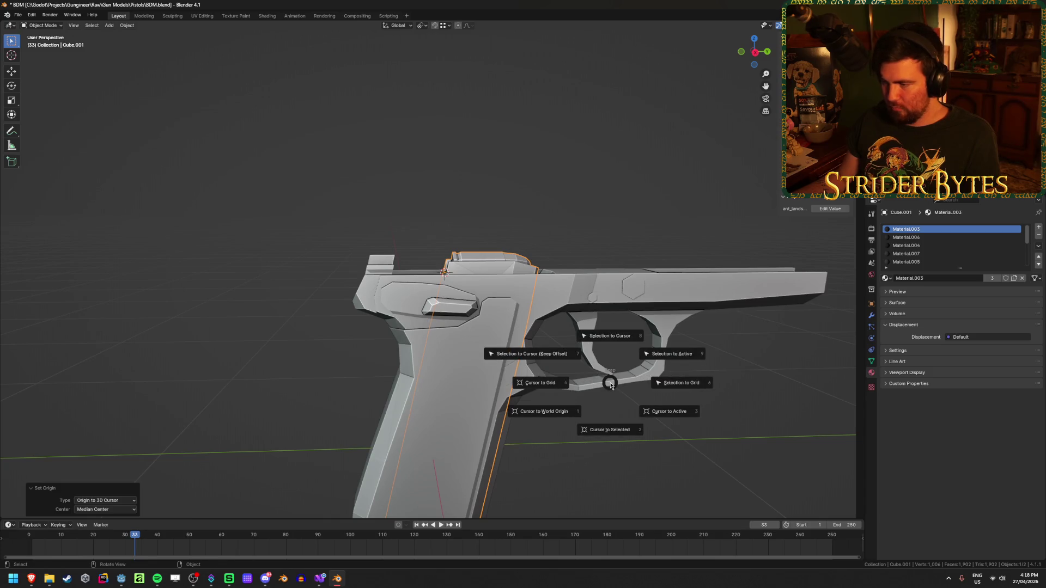
{"action": "key", "text": "Escape"}
Add a Plain Axes empty at the 3D cursor on the grip.
{"action": "key", "text": "shift+a"}
{"action": "mouse_move", "coordinate": [131, 280]}
{"action": "left_click", "coordinate": [196, 282]}
{"action": "mouse_move", "coordinate": [212, 283]}
{"action": "middle_mouse_down"}
{"action": "mouse_move", "coordinate": [285, 322]}
{"action": "mouse_move", "coordinate": [766, 329]}
{"action": "middle_mouse_up"}
Scale the new empty down and apply its scale.
{"action": "key", "text": "s"}
{"action": "left_click", "coordinate": [490, 291]}
{"action": "middle_click_drag", "start_coordinate": [490, 291], "coordinate": [539, 294]}
{"action": "key", "text": "s"}
{"action": "left_click", "coordinate": [602, 304]}
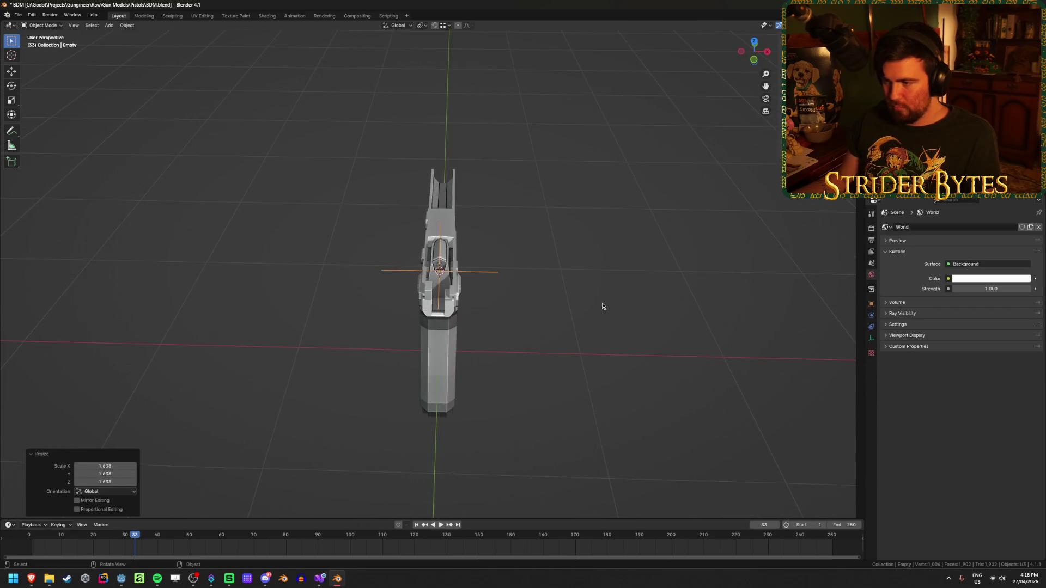
{"action": "key", "text": "ctrl+a"}
{"action": "left_click", "coordinate": [602, 303]}
{"action": "mouse_move", "coordinate": [602, 304]}
{"action": "middle_mouse_down"}
{"action": "mouse_move", "coordinate": [503, 282]}
{"action": "mouse_move", "coordinate": [531, 292]}
{"action": "middle_mouse_up"}
{"action": "scroll", "coordinate": [504, 283], "scroll_direction": "up", "scroll_amount": 2}
Rename the empty to MagazineAttach and save BDM.blend.
{"action": "key", "text": "F2"}
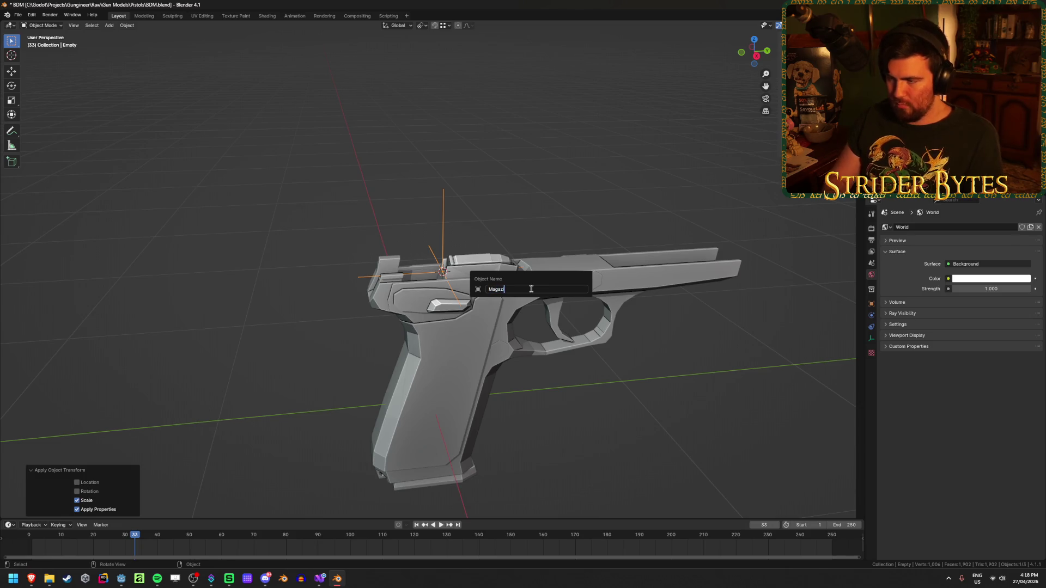
{"action": "type", "text": "_Attach"}
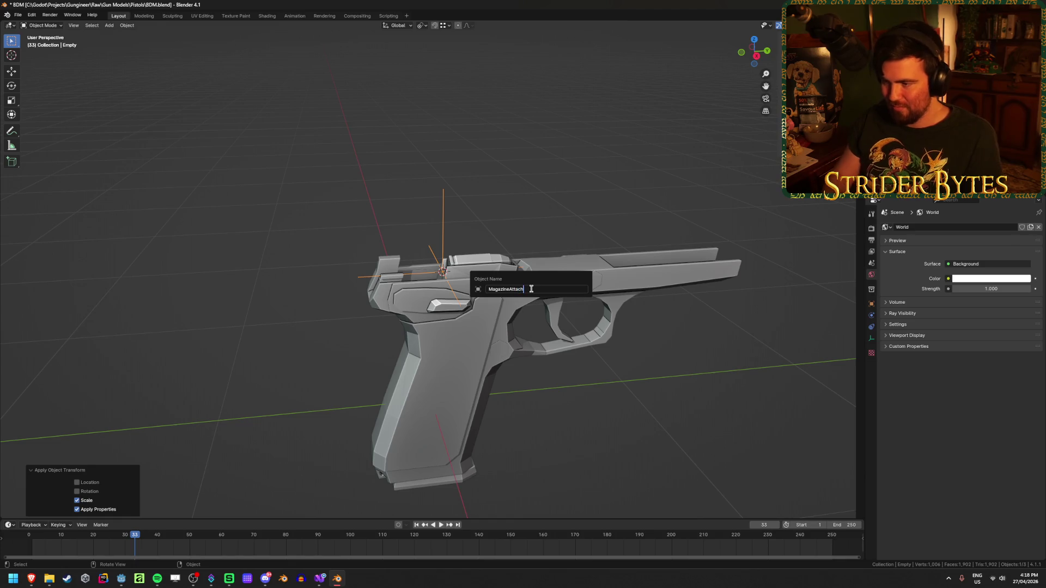
{"action": "key", "text": "Return"}
{"action": "key", "text": "ctrl+s"}
Deselect the empty, switch to right orthographic view and unhide all gun parts.
{"action": "key", "text": "alt+a"}
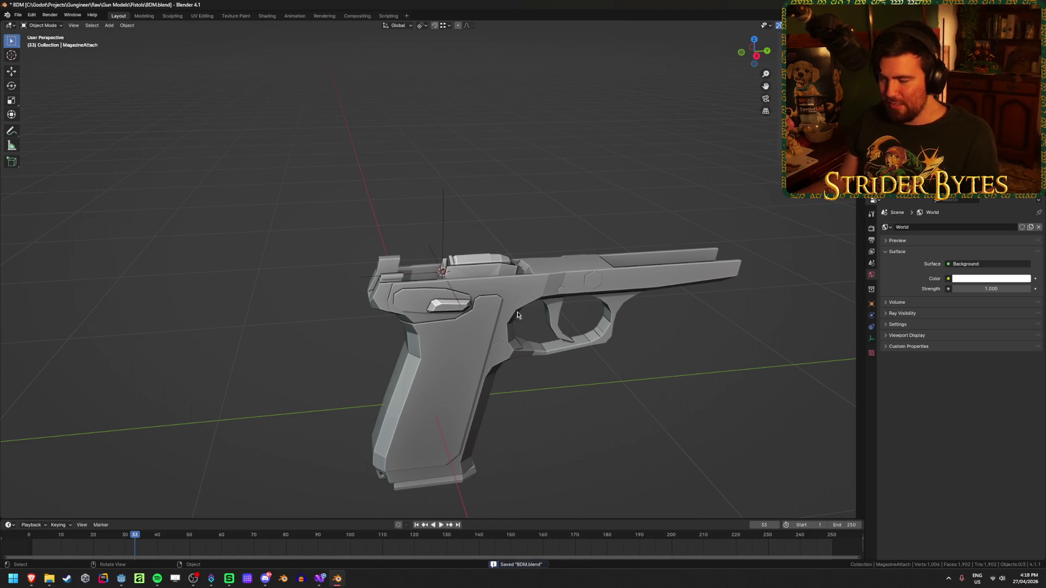
{"action": "key", "text": "KP_3"}
{"action": "key", "text": "alt+h"}
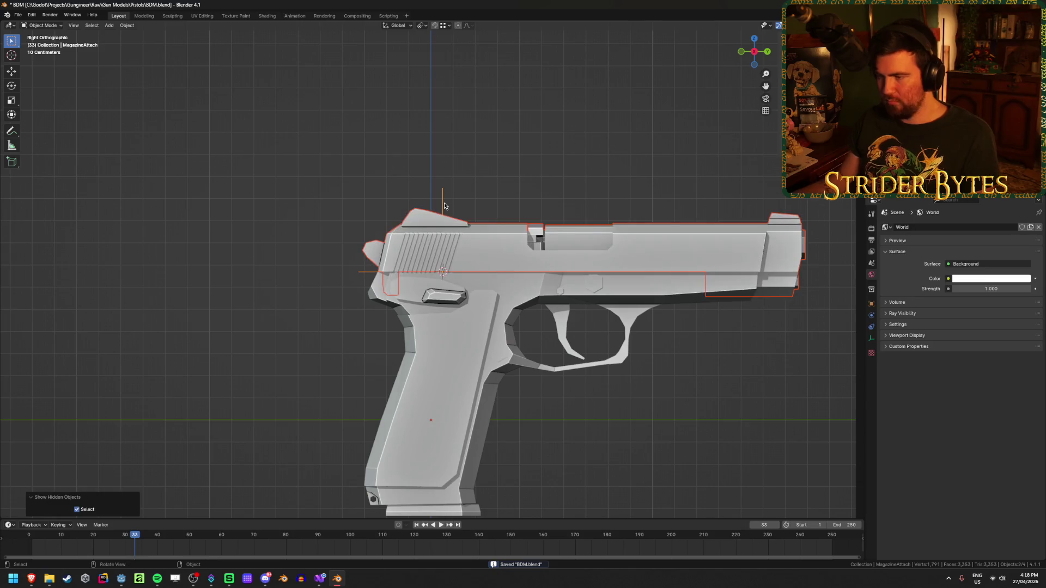
In wireframe view, rotate the MagazineAttach empty 12.5° to match the grip angle.
{"action": "key", "text": "shift+z"}
{"action": "key", "text": "alt+a"}
{"action": "scroll", "coordinate": [603, 384], "scroll_direction": "up", "scroll_amount": 1}
{"action": "middle_click_drag", "start_coordinate": [604, 384], "coordinate": [577, 267], "text": "shift"}
{"action": "middle_click_drag", "start_coordinate": [627, 229], "coordinate": [658, 233], "text": "shift"}
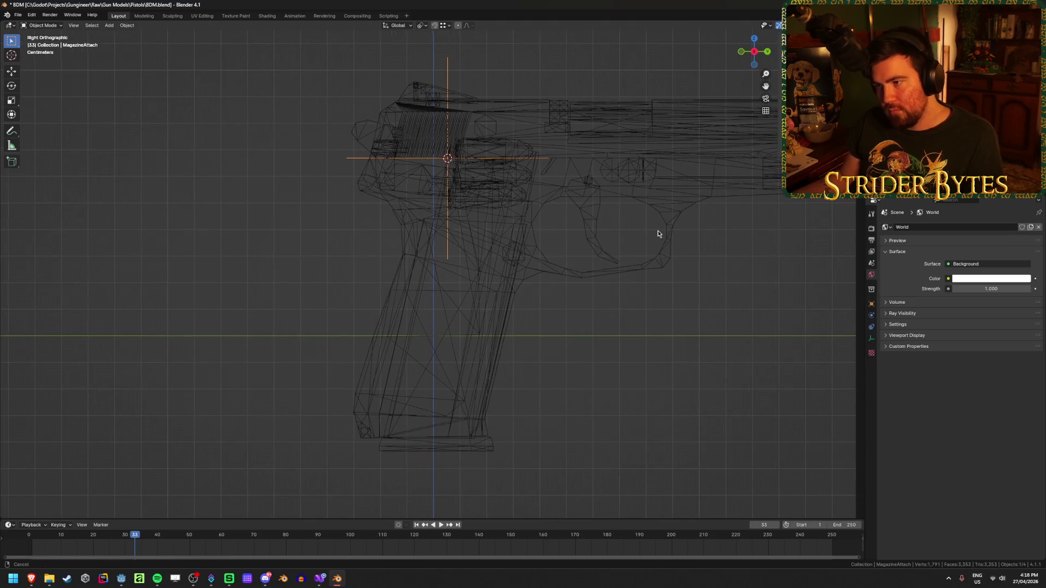
{"action": "key", "text": "r"}
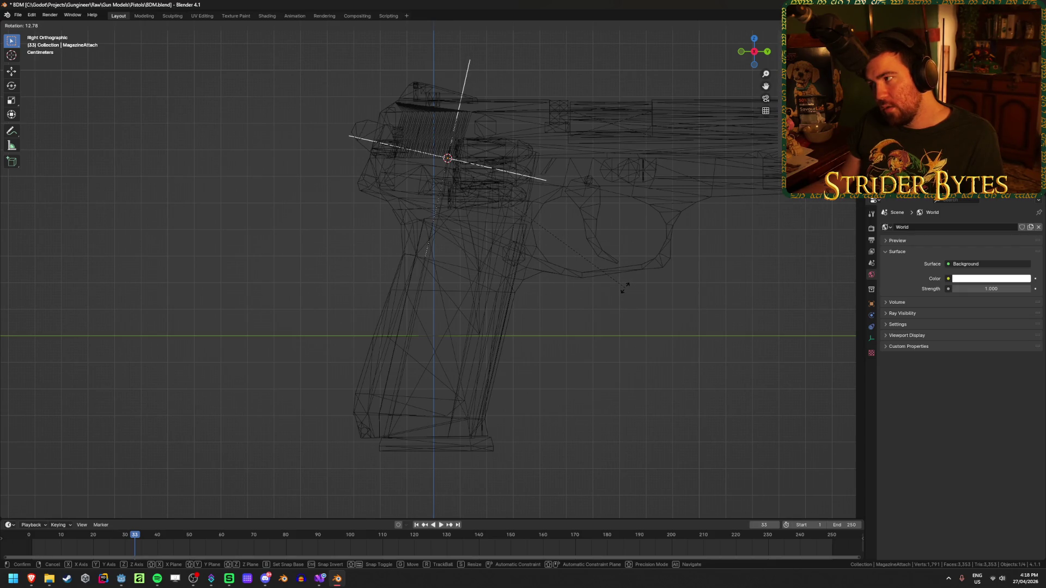
{"action": "type", "text": "12.5"}
{"action": "key", "text": "Return"}
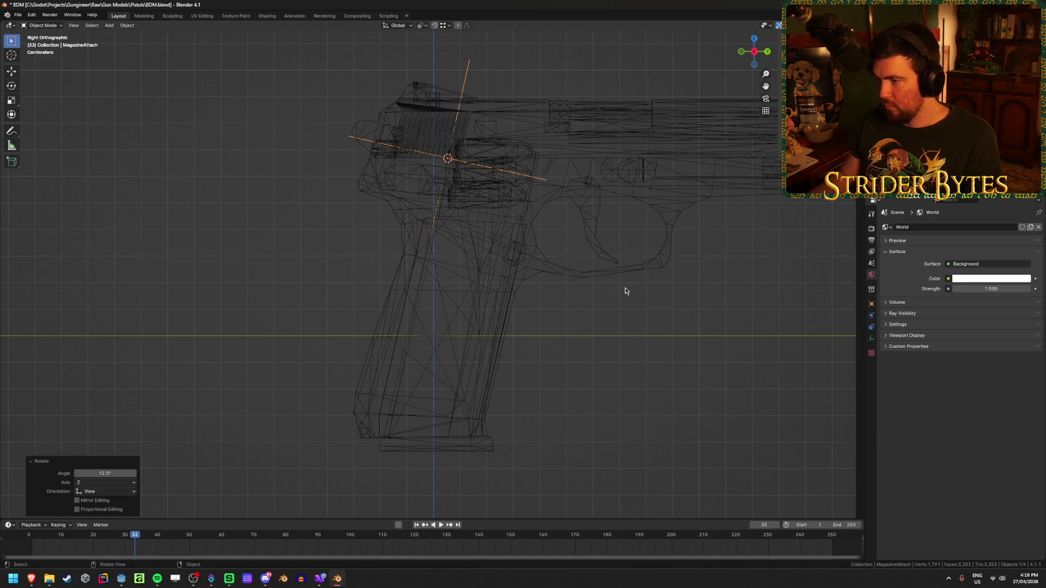
Rotate the magazine upright by -12.5° and apply its rotation.
{"action": "scroll", "coordinate": [503, 327], "scroll_direction": "down", "scroll_amount": 2}
{"action": "left_click", "coordinate": [418, 391]}
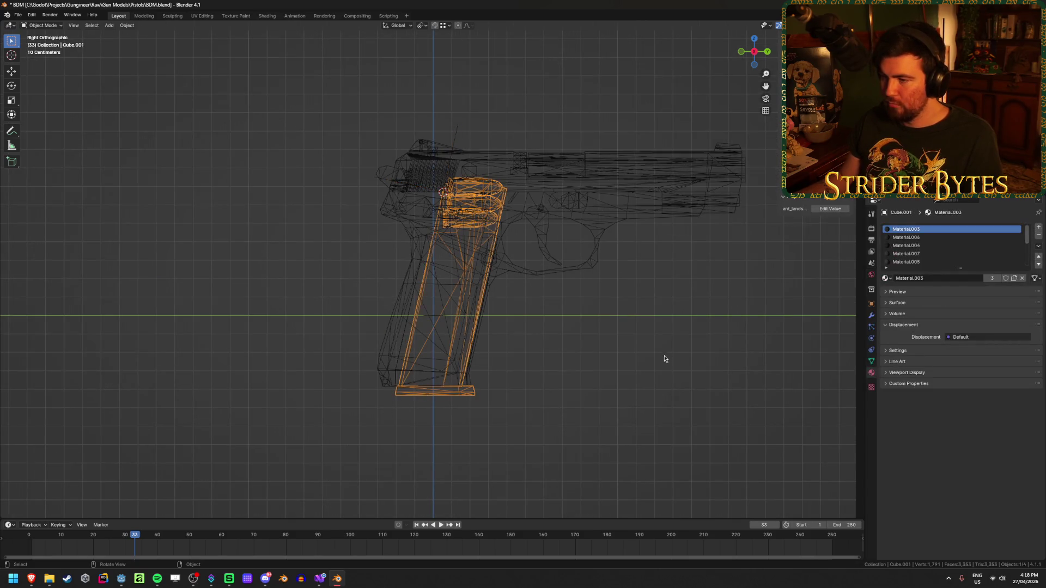
{"action": "type", "text": "r-12.5"}
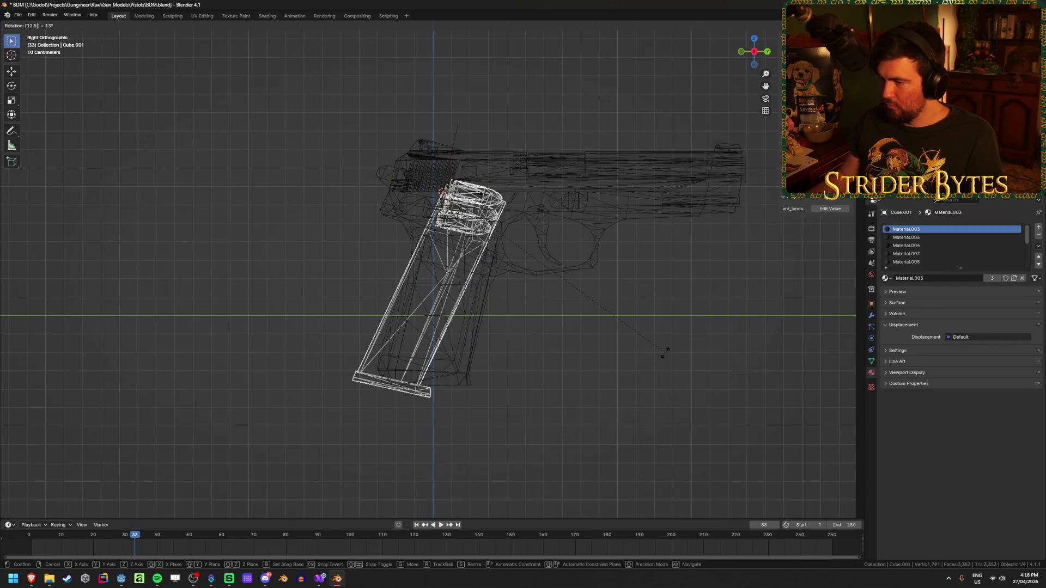
{"action": "key", "text": "Return"}
{"action": "key", "text": "ctrl+a"}
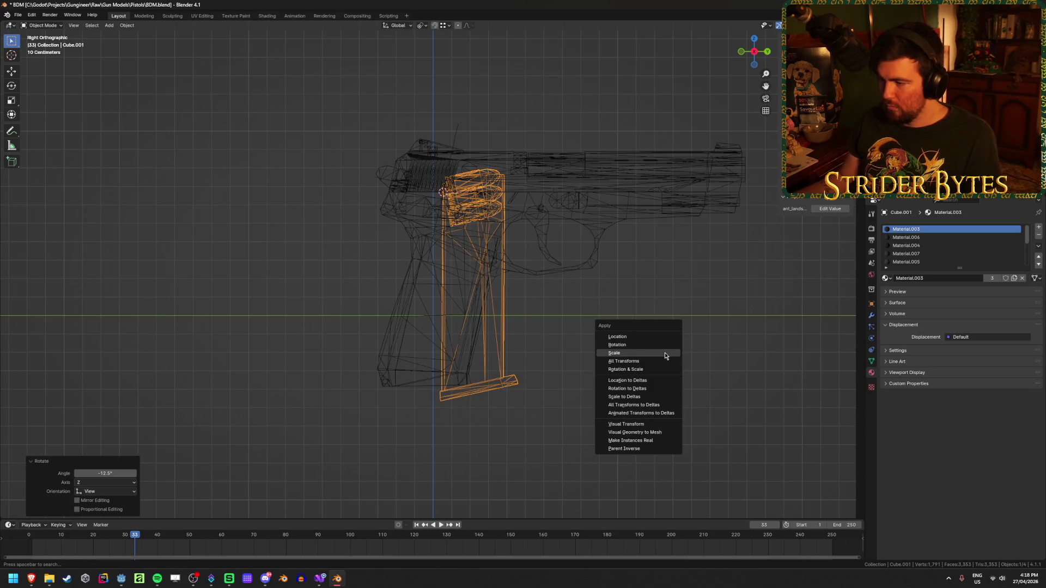
{"action": "left_click", "coordinate": [673, 343]}
Tilt the magazine back 12.5° and return the viewport to solid shading.
{"action": "type", "text": "r12.5"}
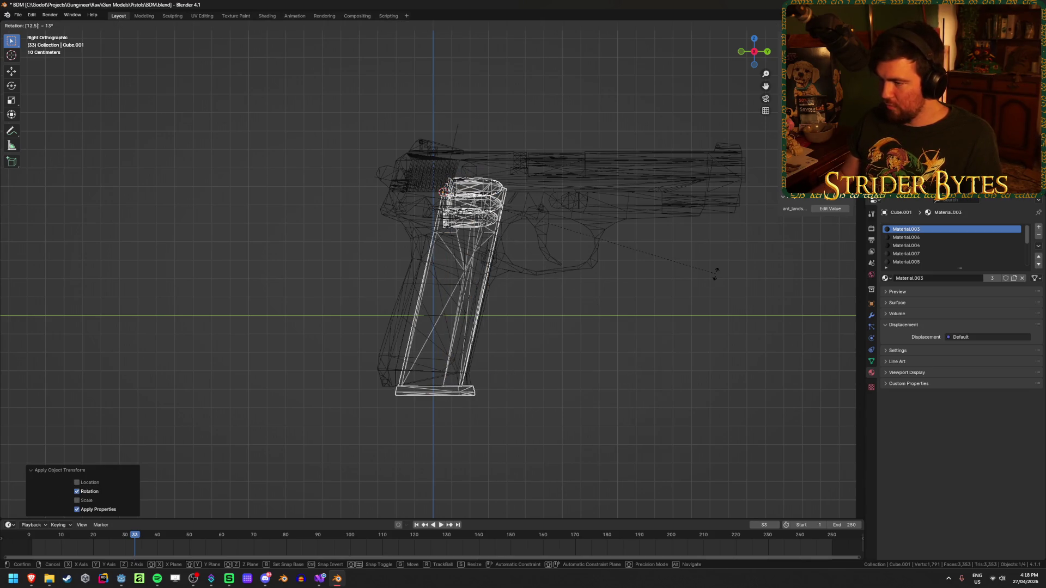
{"action": "key", "text": "Return"}
{"action": "left_click", "coordinate": [626, 359]}
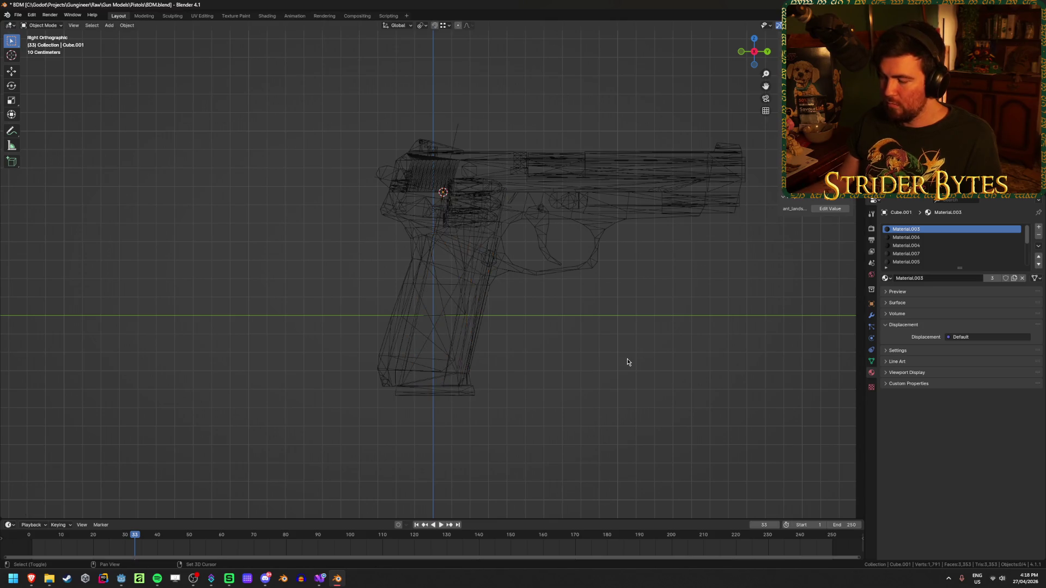
{"action": "key", "text": "shift+z"}
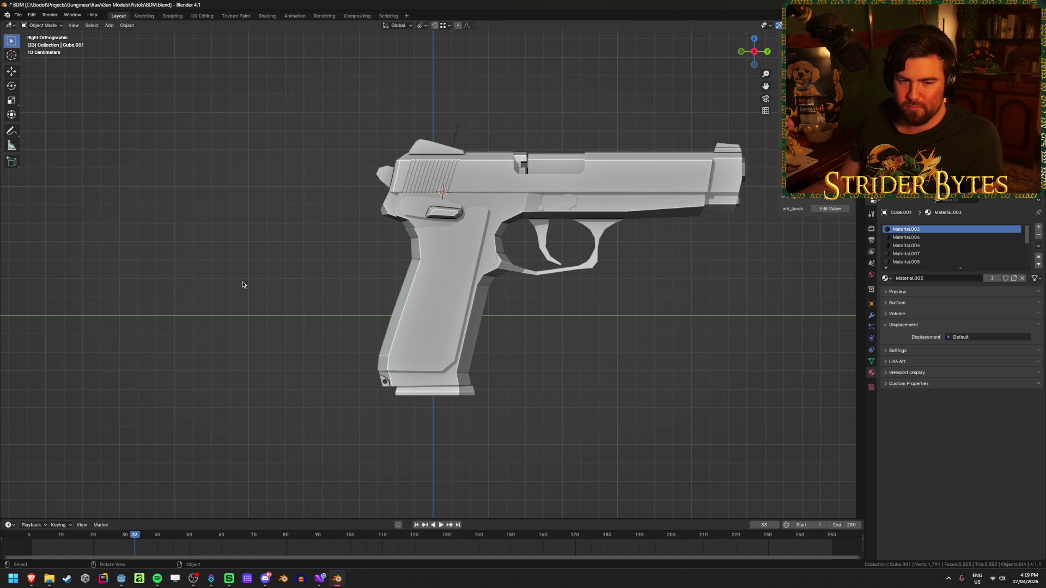
Check the frame and magazine, then select the slide and view down the muzzle.
{"action": "left_click", "coordinate": [401, 322]}
{"action": "left_click", "coordinate": [402, 381]}
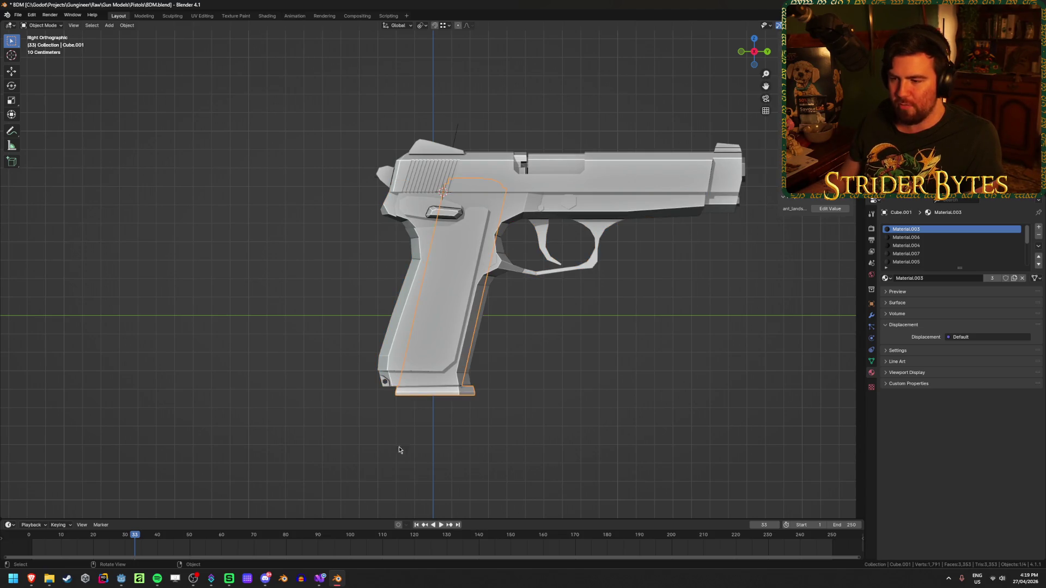
{"action": "middle_click_drag", "start_coordinate": [397, 450], "coordinate": [447, 423]}
{"action": "left_click", "coordinate": [546, 374]}
{"action": "mouse_move", "coordinate": [543, 350]}
{"action": "middle_mouse_down"}
{"action": "mouse_move", "coordinate": [553, 343]}
{"action": "mouse_move", "coordinate": [460, 402]}
{"action": "mouse_move", "coordinate": [472, 406]}
{"action": "mouse_move", "coordinate": [490, 334]}
{"action": "middle_mouse_up"}
{"action": "left_click", "coordinate": [422, 175]}
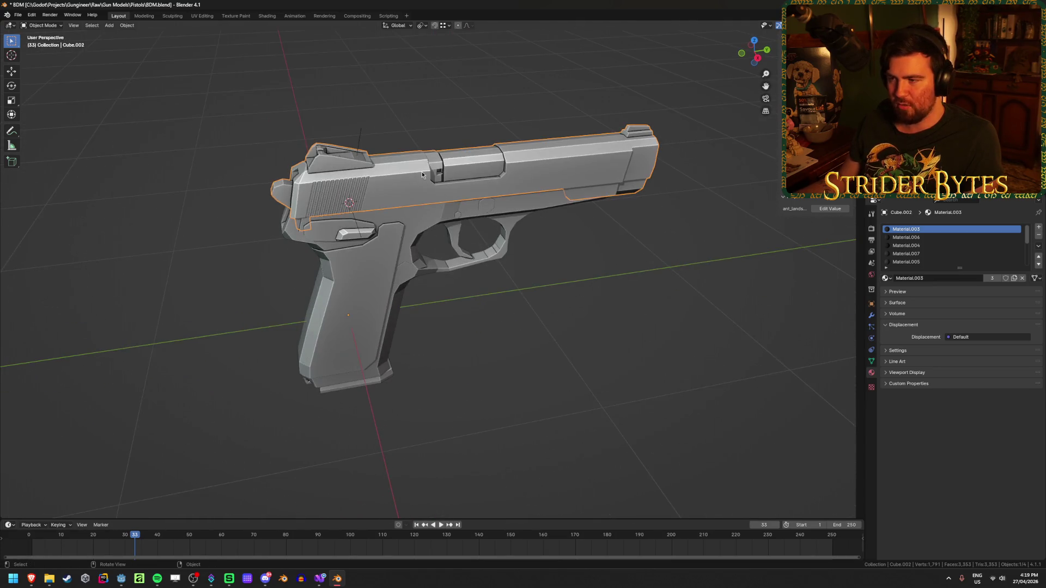
{"action": "mouse_move", "coordinate": [364, 259]}
{"action": "middle_mouse_down"}
{"action": "mouse_move", "coordinate": [382, 283]}
{"action": "mouse_move", "coordinate": [553, 352]}
{"action": "mouse_move", "coordinate": [523, 327]}
{"action": "middle_mouse_up"}
Snap the 3D cursor between two selected vertices on the slide.
{"action": "key", "text": "Tab"}
{"action": "scroll", "coordinate": [515, 321], "scroll_direction": "up", "scroll_amount": 4}
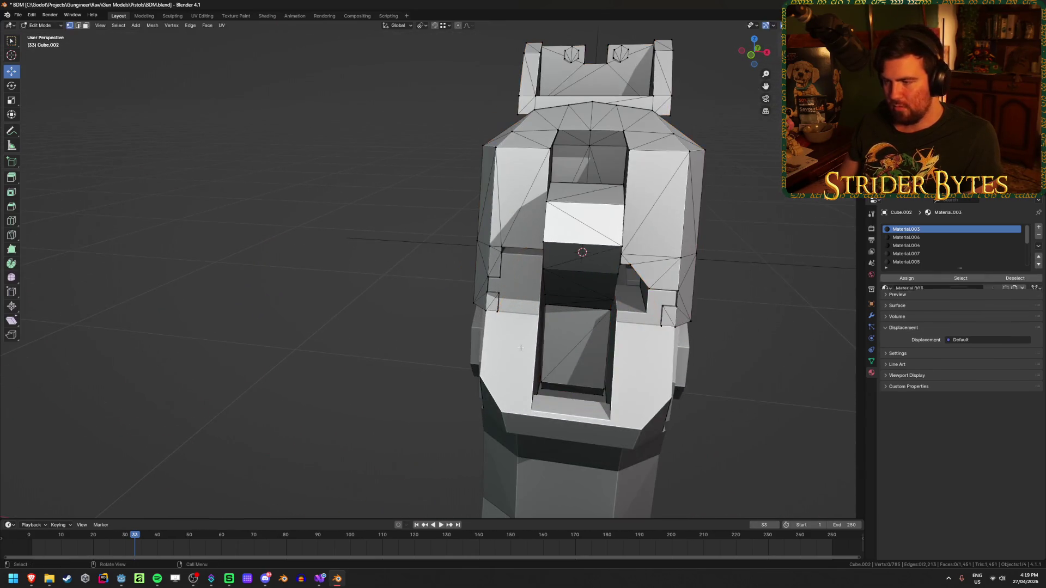
{"action": "left_click", "coordinate": [490, 316]}
{"action": "left_click", "coordinate": [661, 325], "text": "shift"}
{"action": "key", "text": "shift+s"}
{"action": "left_click", "coordinate": [654, 369]}
Back in Object Mode, move the slide's origin to the 3D cursor.
{"action": "key", "text": "Tab"}
{"action": "scroll", "coordinate": [648, 369], "scroll_direction": "down", "scroll_amount": 4}
{"action": "middle_click_drag", "start_coordinate": [639, 368], "coordinate": [612, 374]}
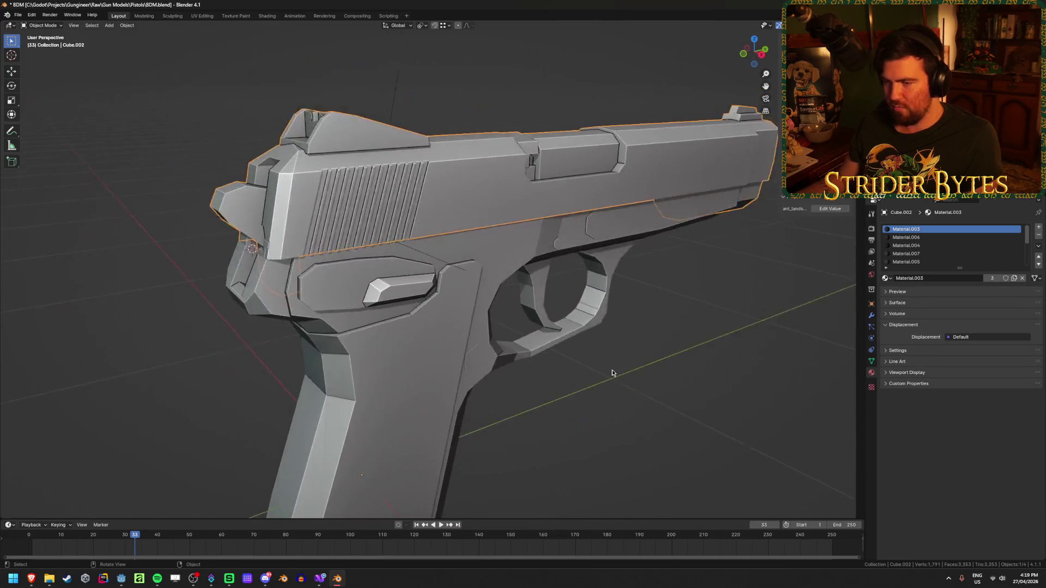
{"action": "right_click", "coordinate": [612, 372]}
{"action": "mouse_move", "coordinate": [614, 373]}
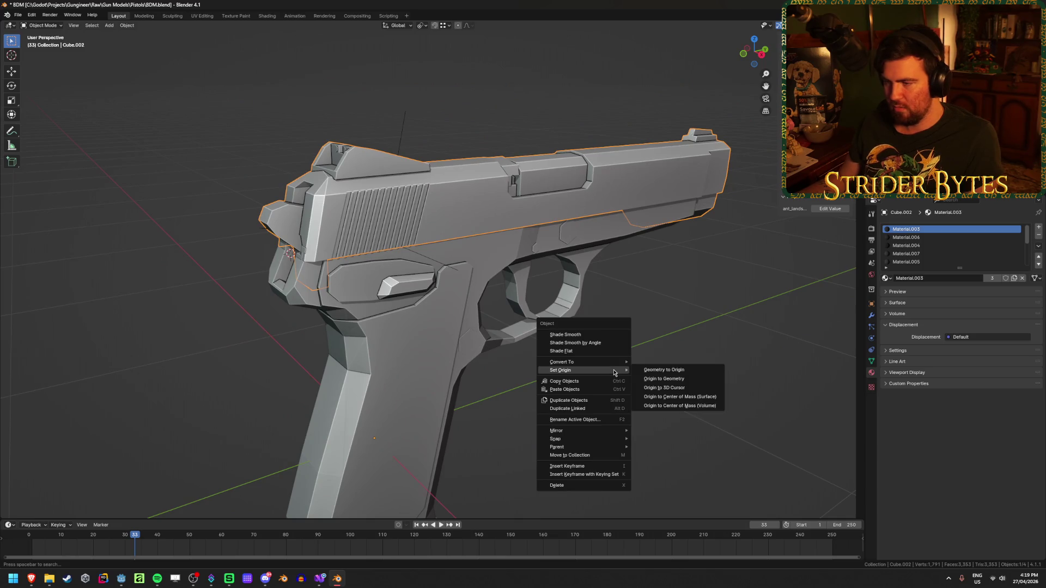
{"action": "left_click", "coordinate": [663, 387]}
{"action": "left_click", "coordinate": [566, 372]}
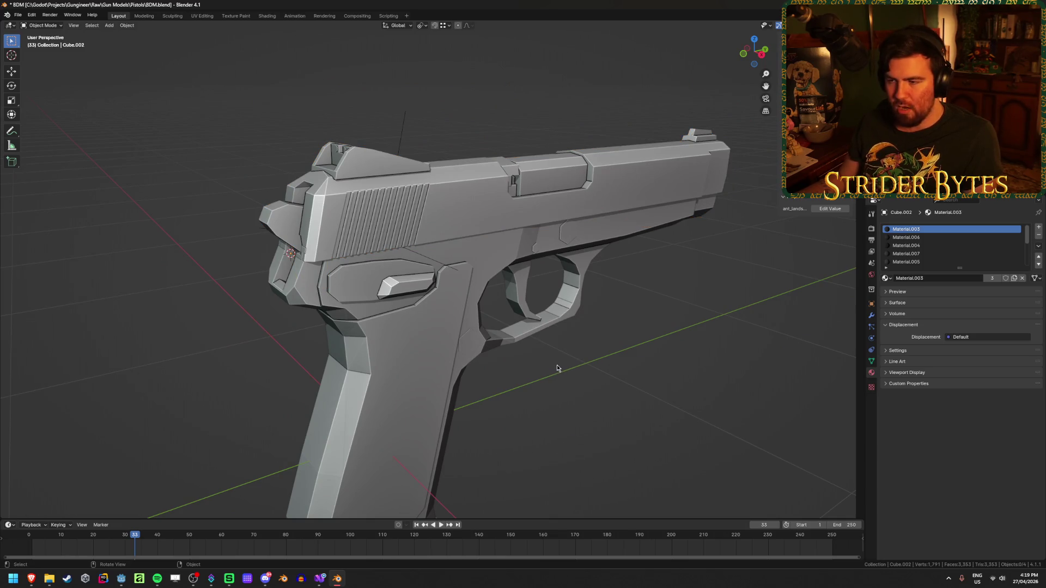
Add a Plain Axes empty at the 3D cursor on the slide.
{"action": "key", "text": "shift+a"}
{"action": "mouse_move", "coordinate": [556, 367]}
{"action": "left_click", "coordinate": [599, 366]}
{"action": "scroll", "coordinate": [259, 350], "scroll_direction": "down", "scroll_amount": 5}
{"action": "mouse_move", "coordinate": [259, 350]}
{"action": "middle_mouse_down"}
{"action": "mouse_move", "coordinate": [391, 344]}
{"action": "mouse_move", "coordinate": [409, 354]}
{"action": "middle_mouse_up"}
Shrink the new empty and apply its scale.
{"action": "key", "text": "s"}
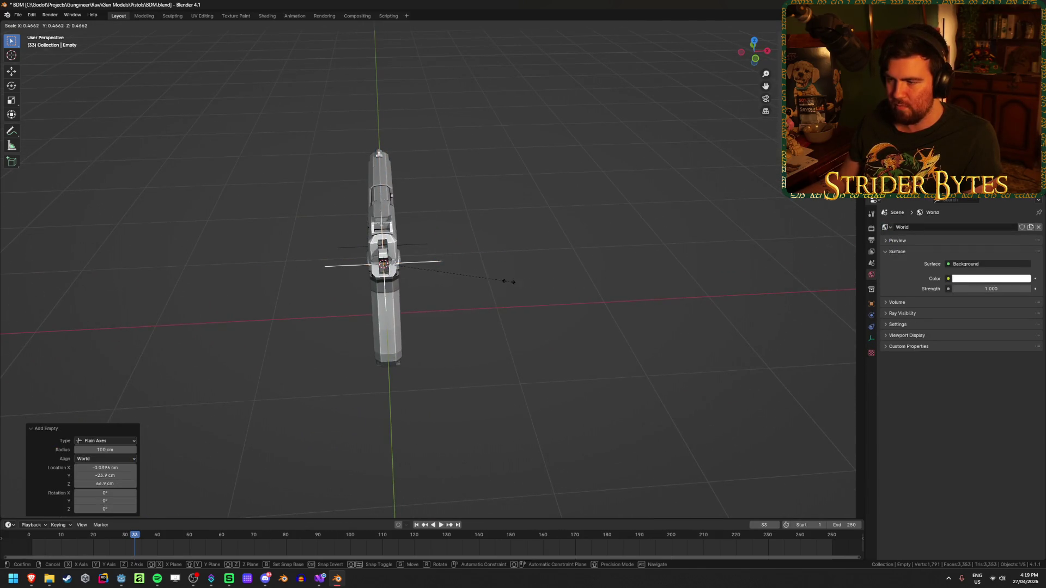
{"action": "left_click", "coordinate": [489, 282]}
{"action": "mouse_move", "coordinate": [496, 306]}
{"action": "middle_mouse_down"}
{"action": "mouse_move", "coordinate": [462, 311]}
{"action": "mouse_move", "coordinate": [478, 334]}
{"action": "mouse_move", "coordinate": [517, 321]}
{"action": "middle_mouse_up"}
{"action": "key", "text": "ctrl+a"}
{"action": "left_click", "coordinate": [450, 316]}
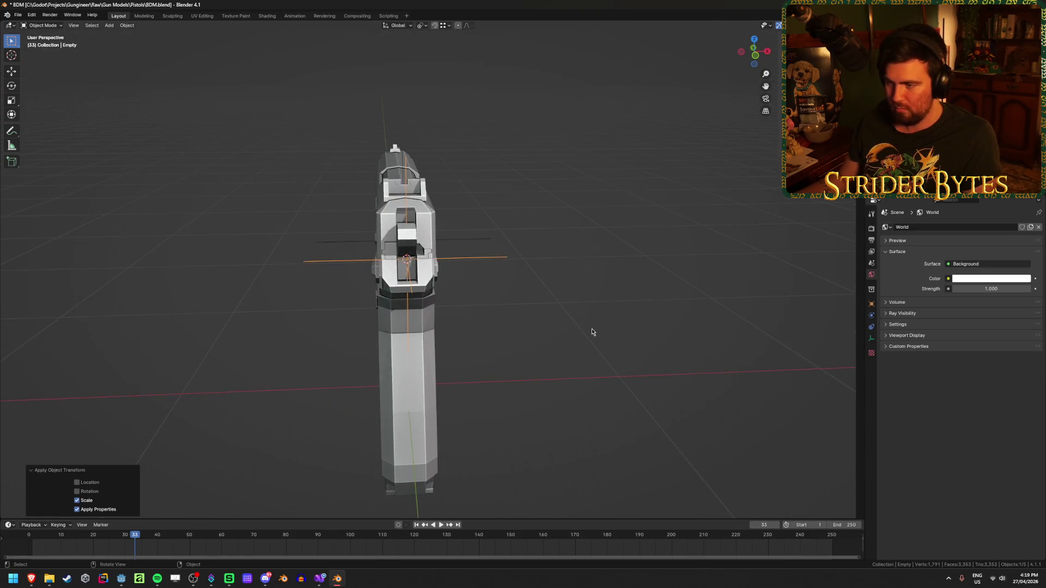
Rename the empty to BarrelAttach and save BDM.blend.
{"action": "key", "text": "F2"}
{"action": "type", "text": "Barrel"}
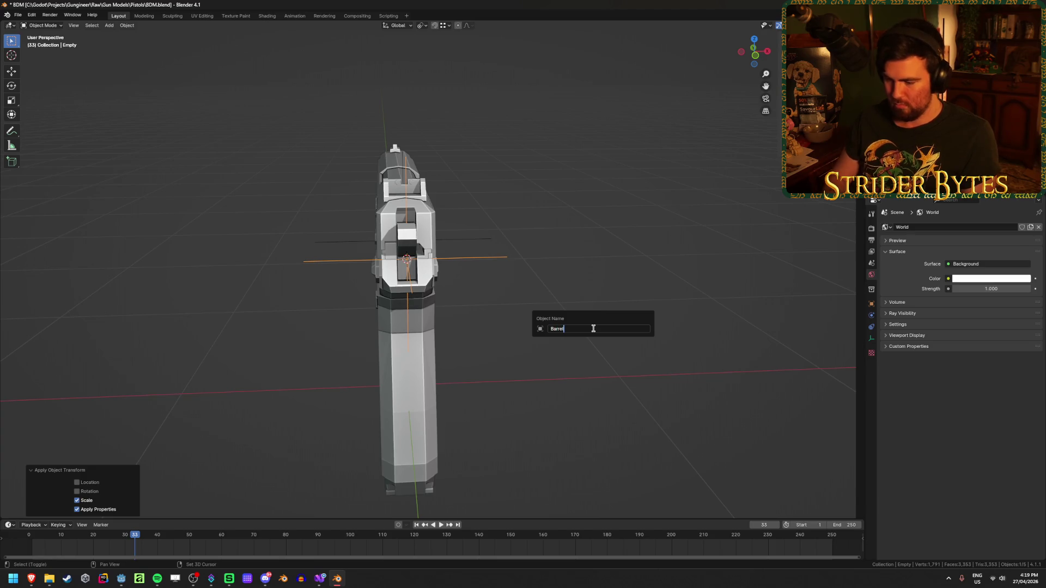
{"action": "type", "text": "h"}
{"action": "key", "text": "Return"}
{"action": "middle_click_drag", "start_coordinate": [593, 329], "coordinate": [523, 332]}
{"action": "key", "text": "ctrl+s"}
Select the magazine, then the slide, and turn the view to face the muzzle.
{"action": "scroll", "coordinate": [643, 441], "scroll_direction": "up", "scroll_amount": 3}
{"action": "scroll", "coordinate": [644, 441], "scroll_direction": "down", "scroll_amount": 3}
{"action": "left_click", "coordinate": [491, 354]}
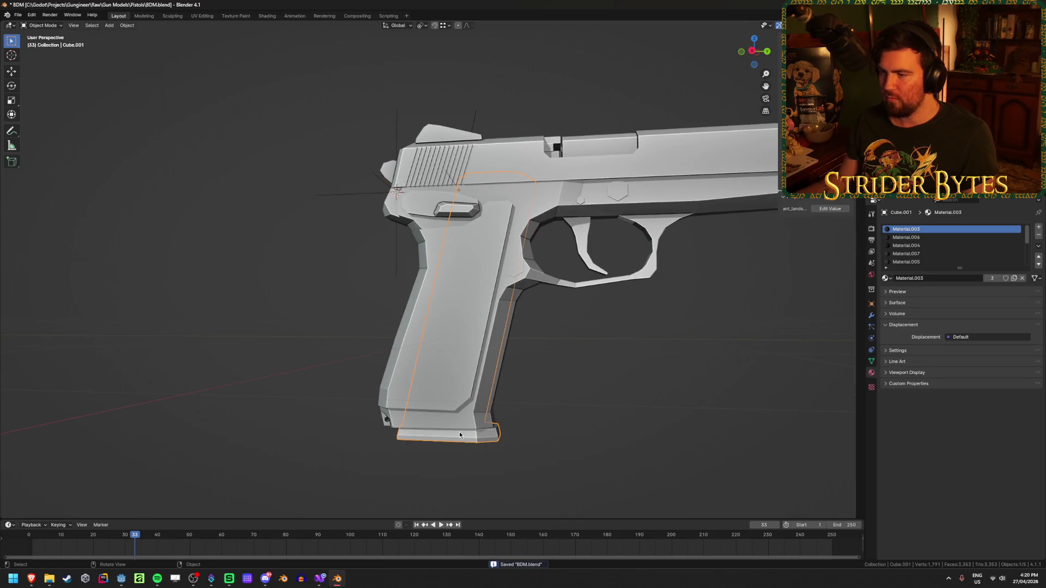
{"action": "middle_click_drag", "start_coordinate": [603, 352], "coordinate": [427, 467], "text": "shift"}
{"action": "left_click", "coordinate": [554, 312]}
{"action": "mouse_move", "coordinate": [553, 312]}
{"action": "middle_mouse_down"}
{"action": "mouse_move", "coordinate": [577, 327]}
{"action": "mouse_move", "coordinate": [531, 344]}
{"action": "mouse_move", "coordinate": [557, 353]}
{"action": "mouse_move", "coordinate": [505, 336]}
{"action": "middle_mouse_up"}
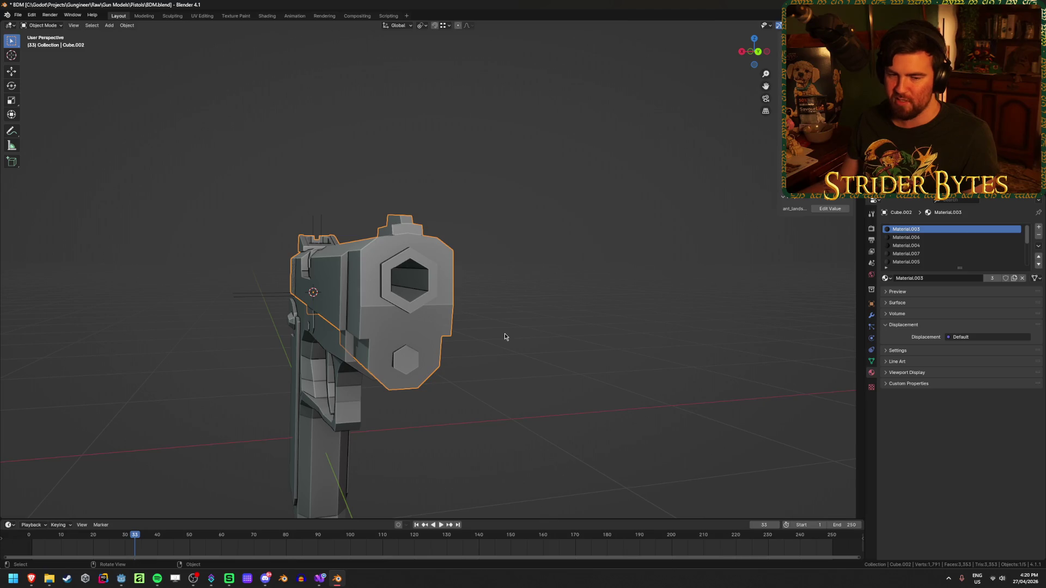
Snap the 3D cursor to the barrel-hole centre between two opposite slide vertices.
{"action": "key", "text": "Tab"}
{"action": "left_click", "coordinate": [410, 256]}
{"action": "left_click", "coordinate": [411, 302], "text": "shift"}
{"action": "key", "text": "shift+s"}
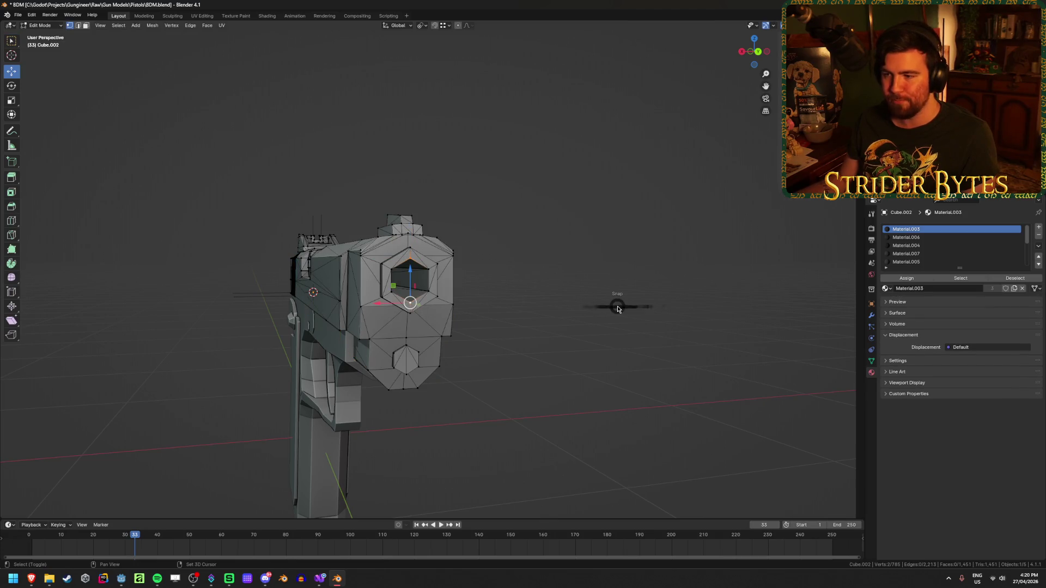
{"action": "left_click", "coordinate": [615, 354]}
Add a plain axes empty at the barrel opening, shrink it and apply its scale.
{"action": "key", "text": "Tab"}
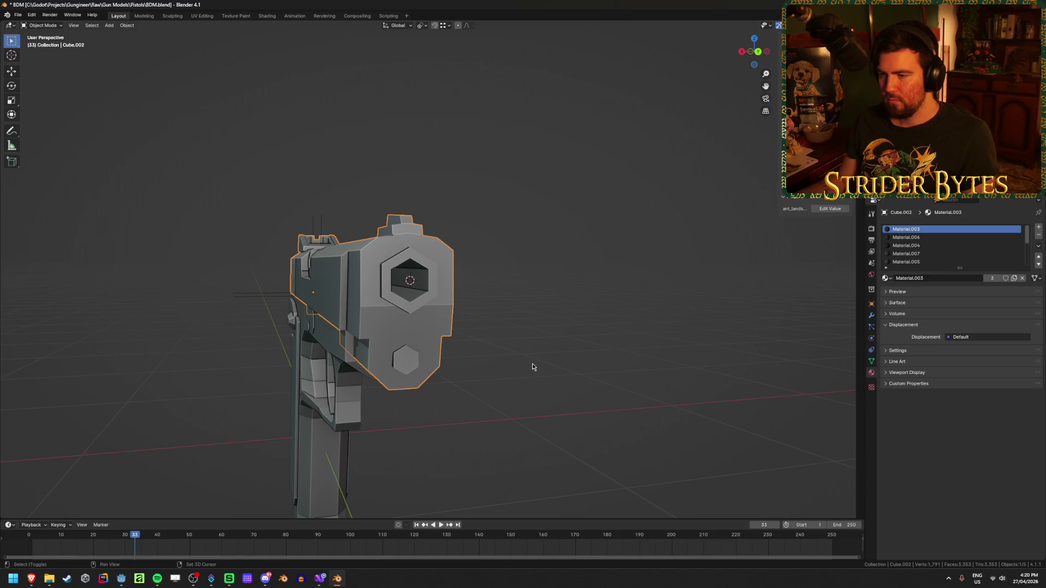
{"action": "key", "text": "shift+a"}
{"action": "left_click", "coordinate": [561, 365]}
{"action": "mouse_move", "coordinate": [489, 426]}
{"action": "middle_mouse_down"}
{"action": "mouse_move", "coordinate": [628, 417]}
{"action": "mouse_move", "coordinate": [681, 452]}
{"action": "middle_mouse_up"}
{"action": "key", "text": "s"}
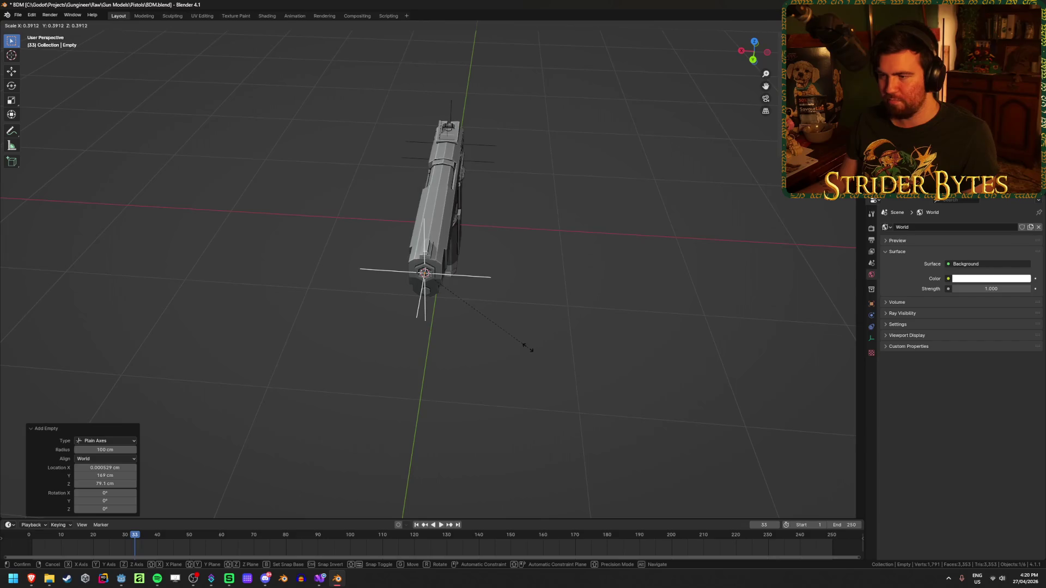
{"action": "left_click", "coordinate": [527, 349]}
{"action": "middle_click_drag", "start_coordinate": [519, 348], "coordinate": [493, 305]}
{"action": "key", "text": "ctrl+a"}
{"action": "left_click", "coordinate": [504, 332]}
Rename the empty 'MuzzleAttach' and save BDM.blend.
{"action": "scroll", "coordinate": [526, 366], "scroll_direction": "up", "scroll_amount": 3}
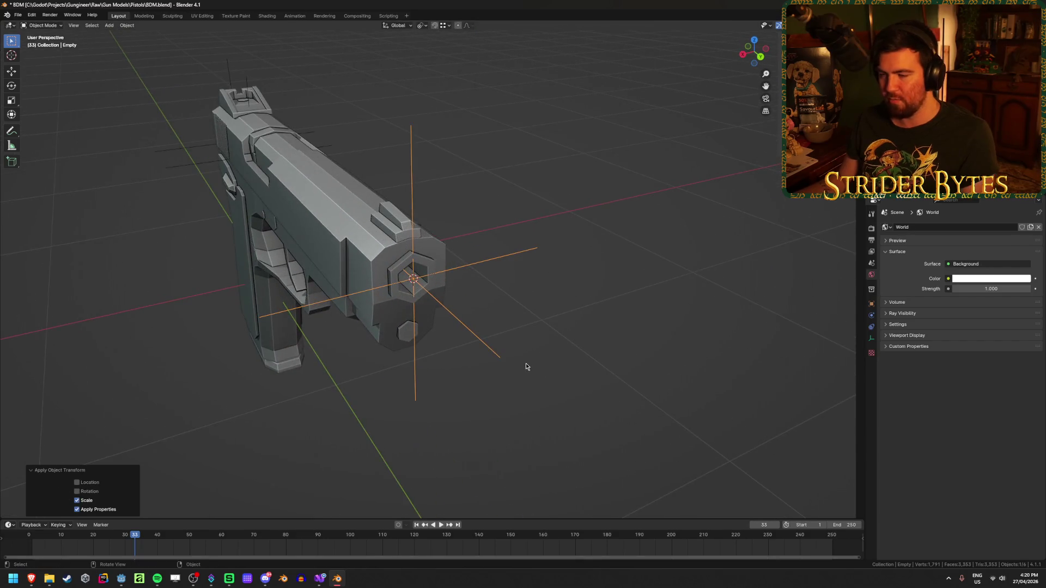
{"action": "key", "text": "F2"}
{"action": "type", "text": "MuzzleAttach"}
{"action": "key", "text": "Return"}
{"action": "key", "text": "ctrl+s"}
Edit the slide in X-ray view and select a vertex on top of it.
{"action": "mouse_move", "coordinate": [526, 364]}
{"action": "middle_mouse_down"}
{"action": "mouse_move", "coordinate": [240, 304]}
{"action": "mouse_move", "coordinate": [376, 304]}
{"action": "mouse_move", "coordinate": [364, 329]}
{"action": "mouse_move", "coordinate": [433, 313]}
{"action": "mouse_move", "coordinate": [353, 286]}
{"action": "mouse_move", "coordinate": [451, 336]}
{"action": "middle_mouse_up"}
{"action": "left_click", "coordinate": [433, 313]}
{"action": "key", "text": "Tab"}
{"action": "scroll", "coordinate": [433, 313], "scroll_direction": "up", "scroll_amount": 3}
{"action": "key", "text": "alt+z"}
{"action": "key", "text": "alt+z"}
{"action": "middle_click_drag", "start_coordinate": [489, 385], "coordinate": [422, 390]}
{"action": "left_click", "coordinate": [483, 377]}
Add another plain axes empty, shrink it and apply its scale.
{"action": "key", "text": "Tab"}
{"action": "key", "text": "shift+a"}
{"action": "mouse_move", "coordinate": [421, 387]}
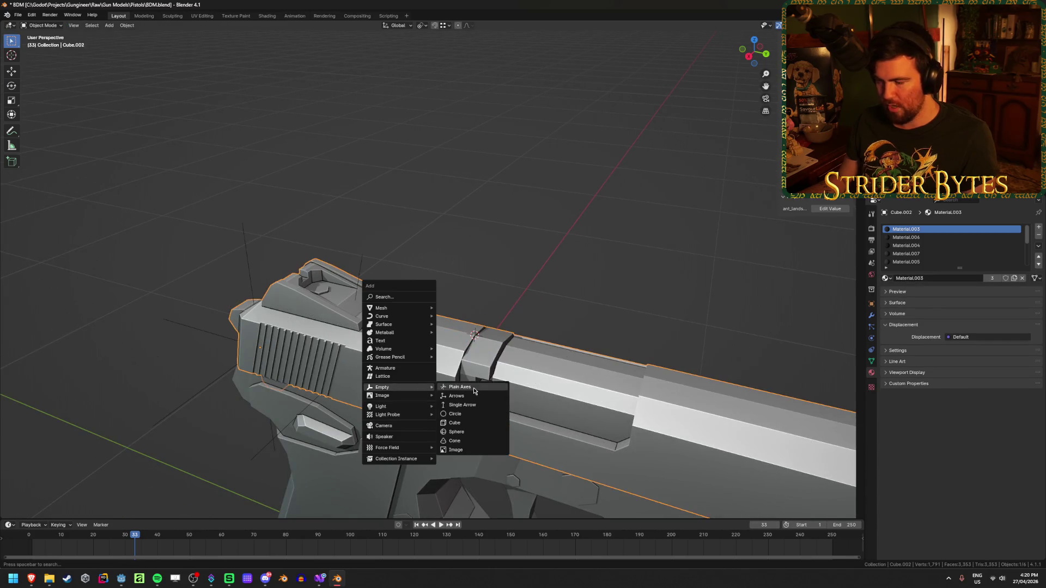
{"action": "left_click", "coordinate": [473, 389]}
{"action": "scroll", "coordinate": [565, 373], "scroll_direction": "down", "scroll_amount": 3}
{"action": "mouse_move", "coordinate": [564, 372]}
{"action": "middle_mouse_down"}
{"action": "mouse_move", "coordinate": [534, 348]}
{"action": "mouse_move", "coordinate": [591, 361]}
{"action": "mouse_move", "coordinate": [586, 373]}
{"action": "middle_mouse_up"}
{"action": "key", "text": "s"}
{"action": "left_click", "coordinate": [566, 349]}
{"action": "key", "text": "ctrl+a"}
{"action": "left_click", "coordinate": [666, 354]}
Name the empty 'SightAttach' and move it -19.816 cm along Y toward the rear sight.
{"action": "key", "text": "F2"}
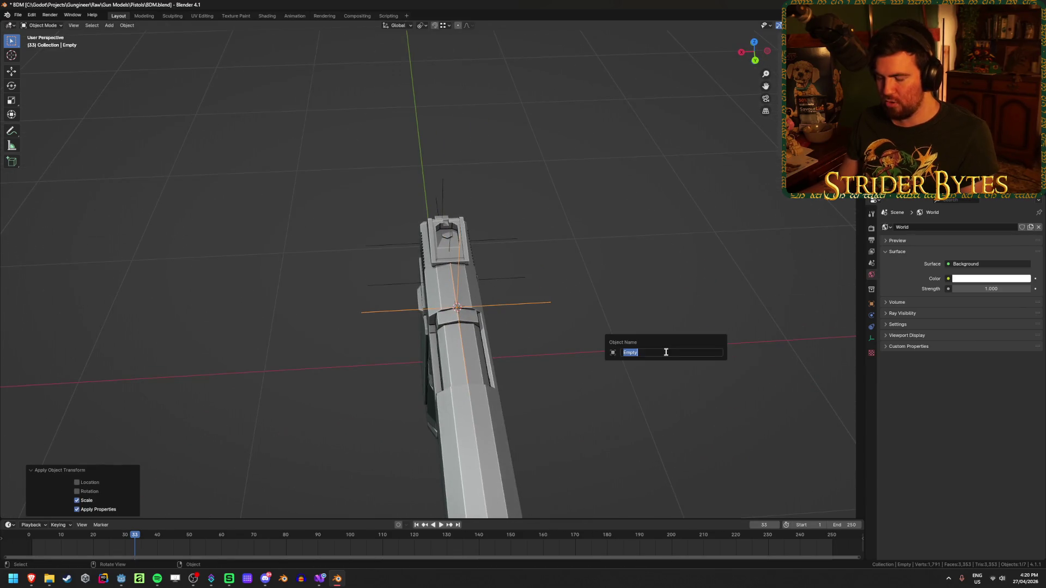
{"action": "type", "text": "sAttach"}
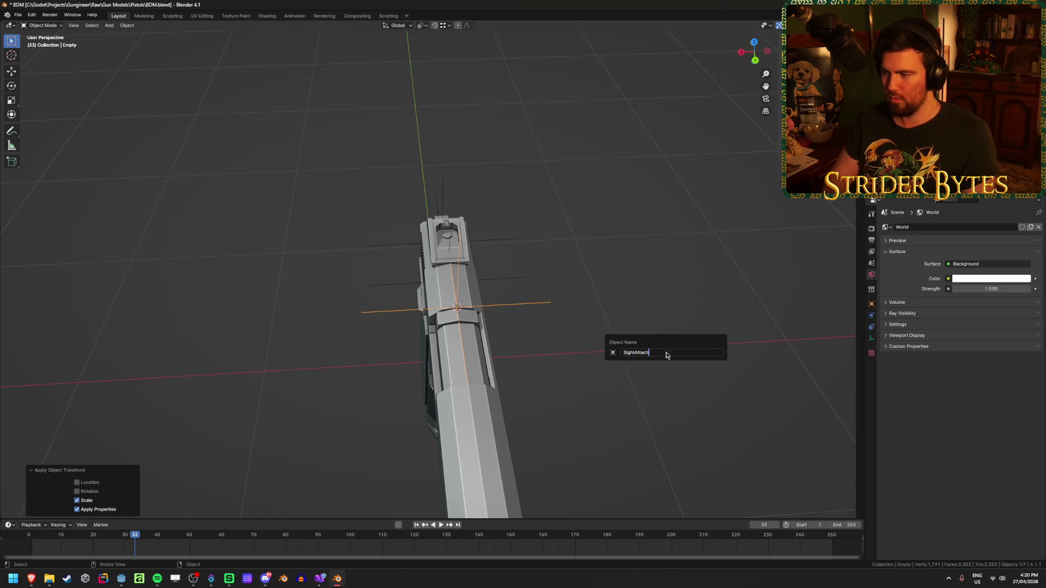
{"action": "key", "text": "Return"}
{"action": "middle_click_drag", "start_coordinate": [593, 345], "coordinate": [487, 338]}
{"action": "scroll", "coordinate": [487, 338], "scroll_direction": "up", "scroll_amount": 2}
{"action": "key", "text": "g"}
{"action": "key", "text": "y"}
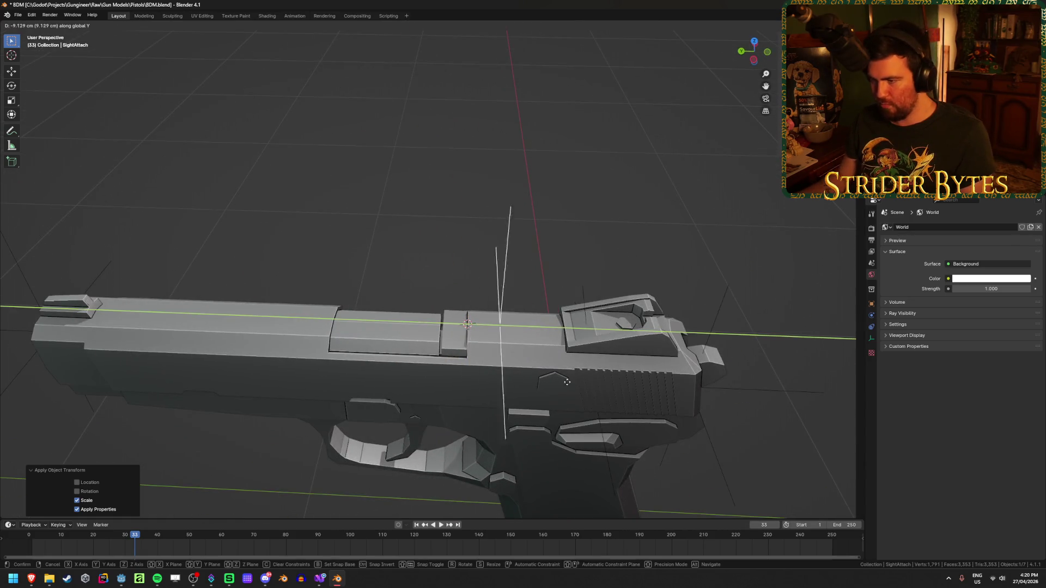
{"action": "left_click", "coordinate": [602, 384]}
Snap the 3D cursor to a rear-sight vertex on the slide.
{"action": "mouse_move", "coordinate": [602, 384]}
{"action": "middle_mouse_down"}
{"action": "mouse_move", "coordinate": [759, 342]}
{"action": "mouse_move", "coordinate": [568, 330]}
{"action": "middle_mouse_up"}
{"action": "mouse_move", "coordinate": [420, 324]}
{"action": "middle_mouse_down"}
{"action": "mouse_move", "coordinate": [438, 316]}
{"action": "mouse_move", "coordinate": [360, 322]}
{"action": "mouse_move", "coordinate": [455, 318]}
{"action": "mouse_move", "coordinate": [417, 283]}
{"action": "mouse_move", "coordinate": [466, 321]}
{"action": "middle_mouse_up"}
{"action": "left_click", "coordinate": [365, 318]}
{"action": "key", "text": "Tab"}
{"action": "left_click", "coordinate": [417, 282], "text": "shift"}
{"action": "scroll", "coordinate": [466, 321], "scroll_direction": "up", "scroll_amount": 3}
{"action": "key", "text": "ctrl+Tab"}
{"action": "left_click", "coordinate": [435, 381]}
{"action": "middle_click_drag", "start_coordinate": [459, 378], "coordinate": [450, 382]}
{"action": "scroll", "coordinate": [450, 382], "scroll_direction": "down", "scroll_amount": 3}
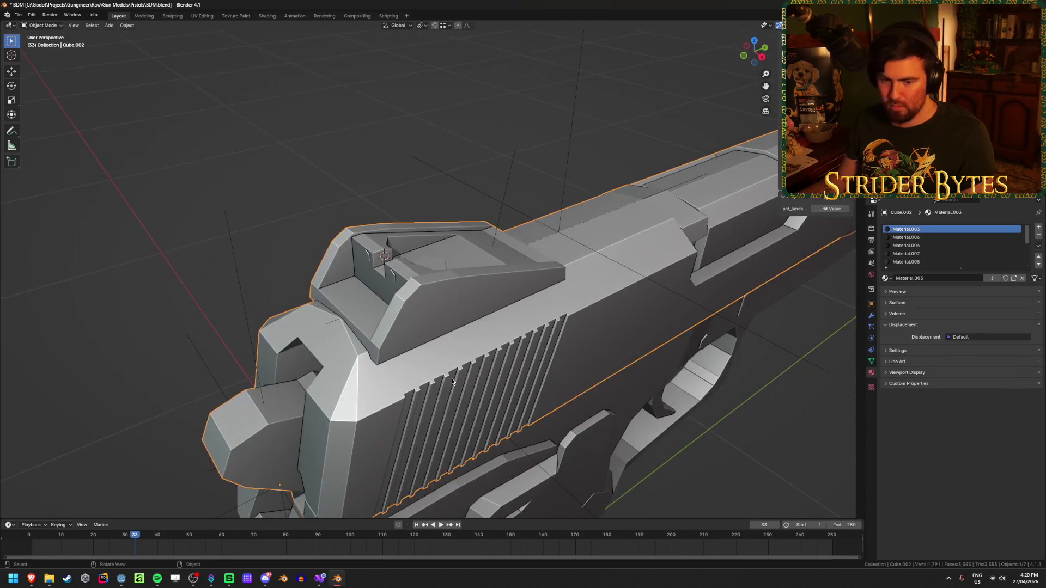
Add a plain axes empty at the rear sight, scale it down and apply its scale.
{"action": "key", "text": "shift+a"}
{"action": "mouse_move", "coordinate": [452, 381]}
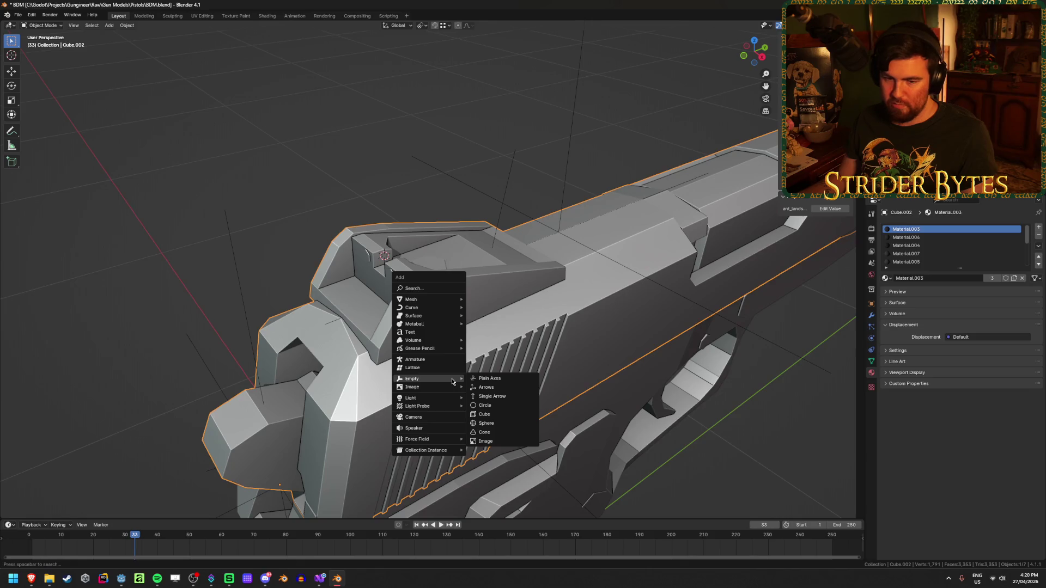
{"action": "left_click", "coordinate": [501, 376]}
{"action": "scroll", "coordinate": [503, 377], "scroll_direction": "down", "scroll_amount": 5}
{"action": "mouse_move", "coordinate": [503, 377]}
{"action": "middle_mouse_down"}
{"action": "mouse_move", "coordinate": [570, 381]}
{"action": "mouse_move", "coordinate": [559, 385]}
{"action": "middle_mouse_up"}
{"action": "key", "text": "s"}
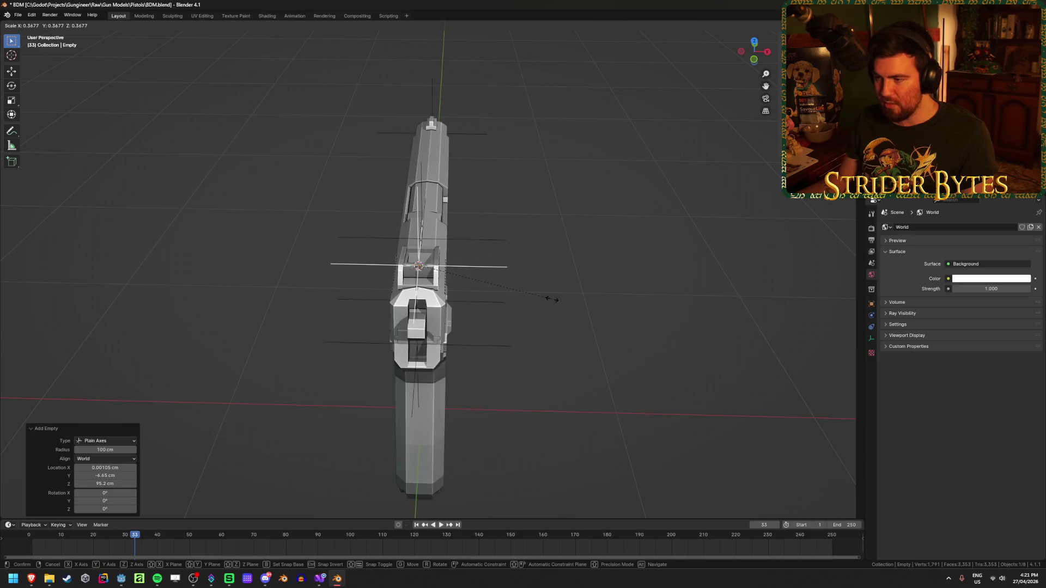
{"action": "left_click", "coordinate": [551, 298]}
{"action": "key", "text": "ctrl+a"}
{"action": "left_click", "coordinate": [552, 303]}
Rename the empty 'AimPoint' and save BDM.blend.
{"action": "middle_click_drag", "start_coordinate": [552, 303], "coordinate": [531, 319]}
{"action": "scroll", "coordinate": [532, 320], "scroll_direction": "up", "scroll_amount": 5}
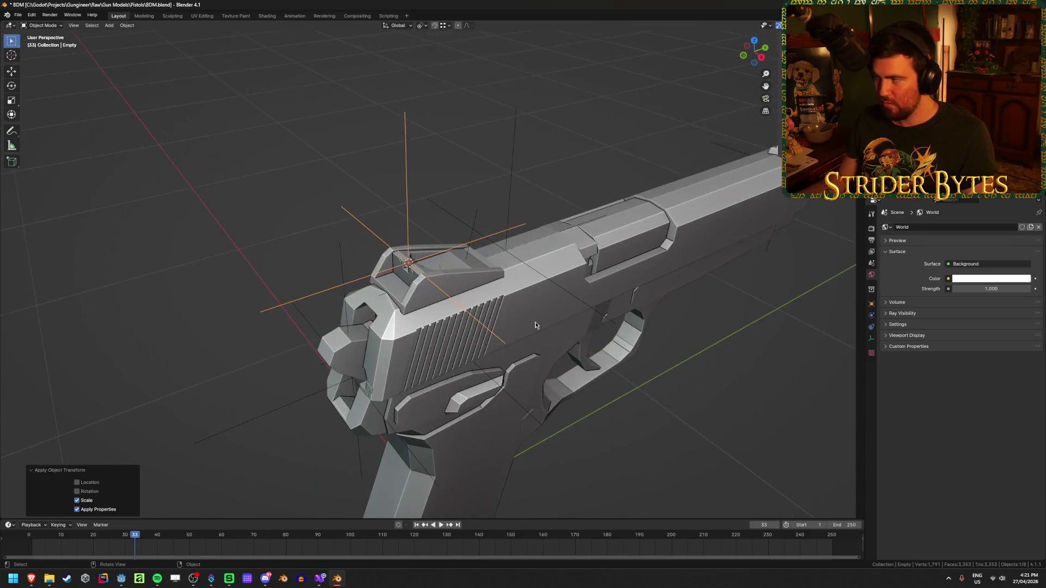
{"action": "key", "text": "F2"}
{"action": "type", "text": "AimPoint"}
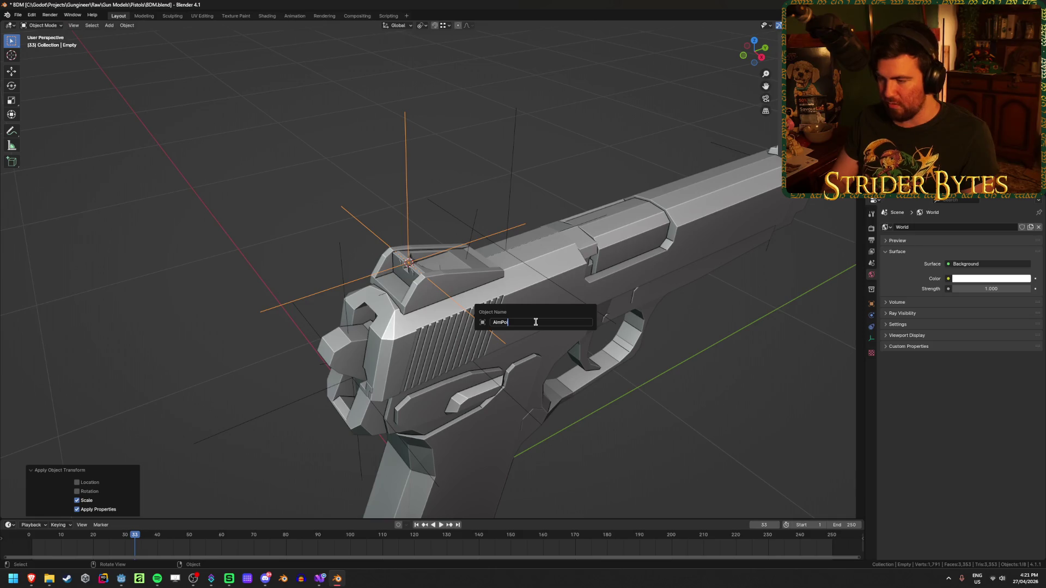
{"action": "key", "text": "Return"}
{"action": "key", "text": "ctrl+s"}
Select the frame and grip piece and begin renaming it 'Receiver_BDM'.
{"action": "scroll", "coordinate": [535, 325], "scroll_direction": "down", "scroll_amount": 3}
{"action": "mouse_move", "coordinate": [536, 325]}
{"action": "middle_mouse_down"}
{"action": "mouse_move", "coordinate": [579, 344]}
{"action": "mouse_move", "coordinate": [560, 383]}
{"action": "mouse_move", "coordinate": [537, 319]}
{"action": "middle_mouse_up"}
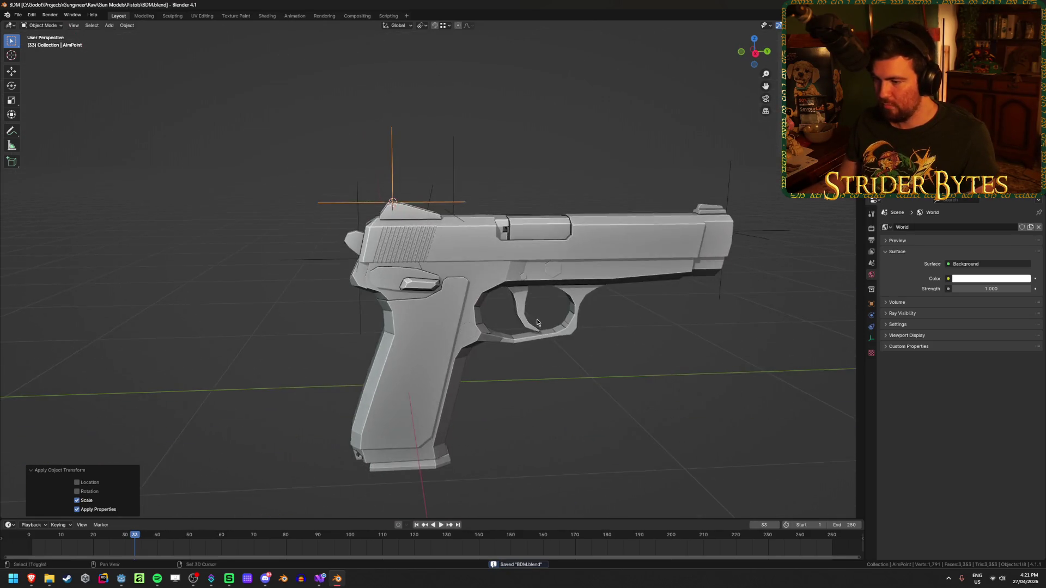
{"action": "left_click", "coordinate": [400, 367]}
{"action": "key", "text": "F2"}
{"action": "type", "text": "Receiver_B"}
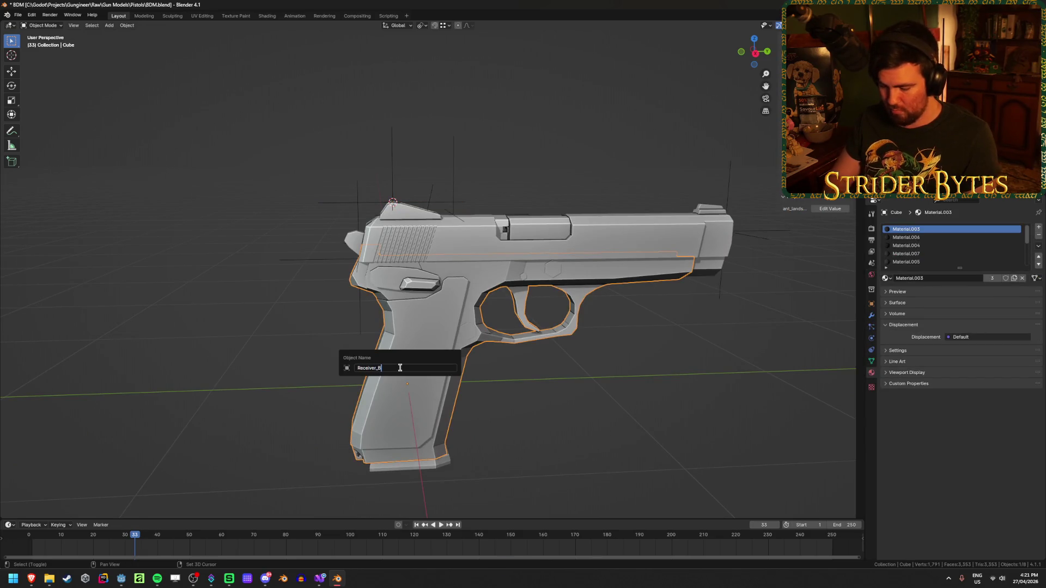
Confirm the frame as 'Receiver_BDM' and rename the slide 'Barrel_BDM'.
{"action": "key", "text": "Return"}
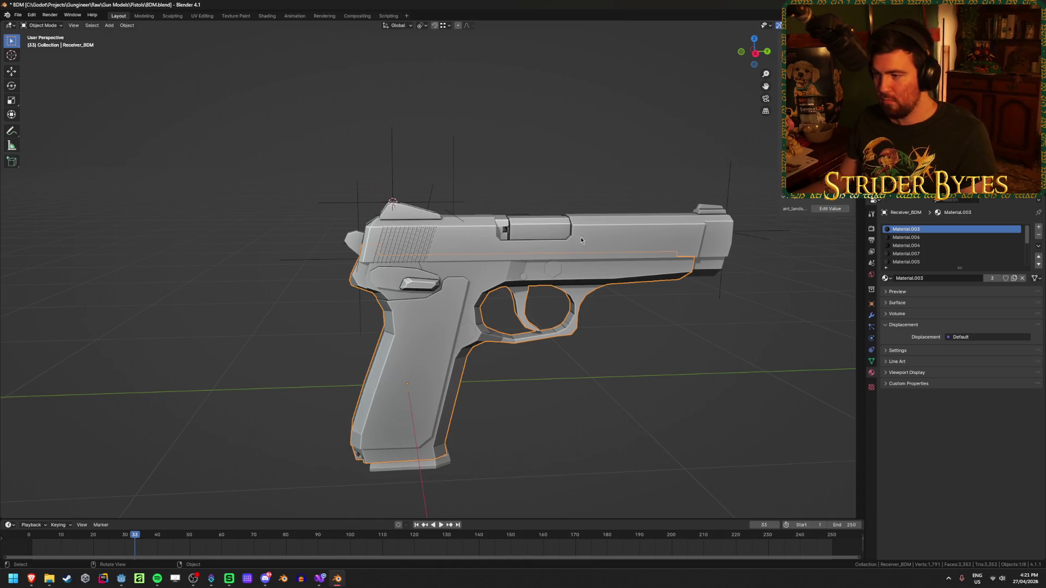
{"action": "left_click", "coordinate": [581, 237]}
{"action": "key", "text": "F2"}
{"action": "type", "text": "Barrel"}
{"action": "type", "text": "_BDM"}
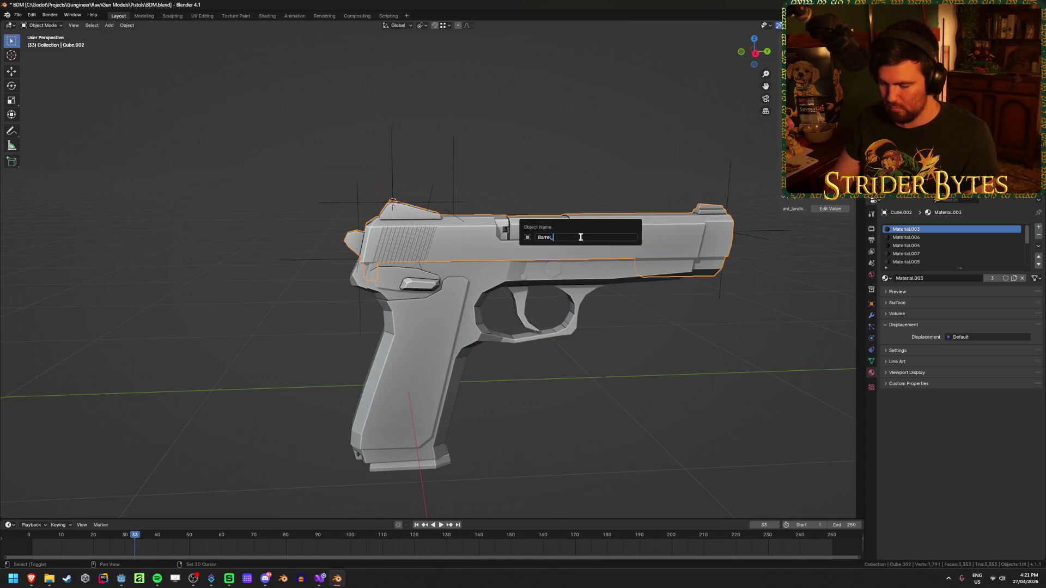
{"action": "key", "text": "Return"}
Rename the magazine 'Magazine_BDM' and save the file.
{"action": "left_click", "coordinate": [405, 464]}
{"action": "key", "text": "F2"}
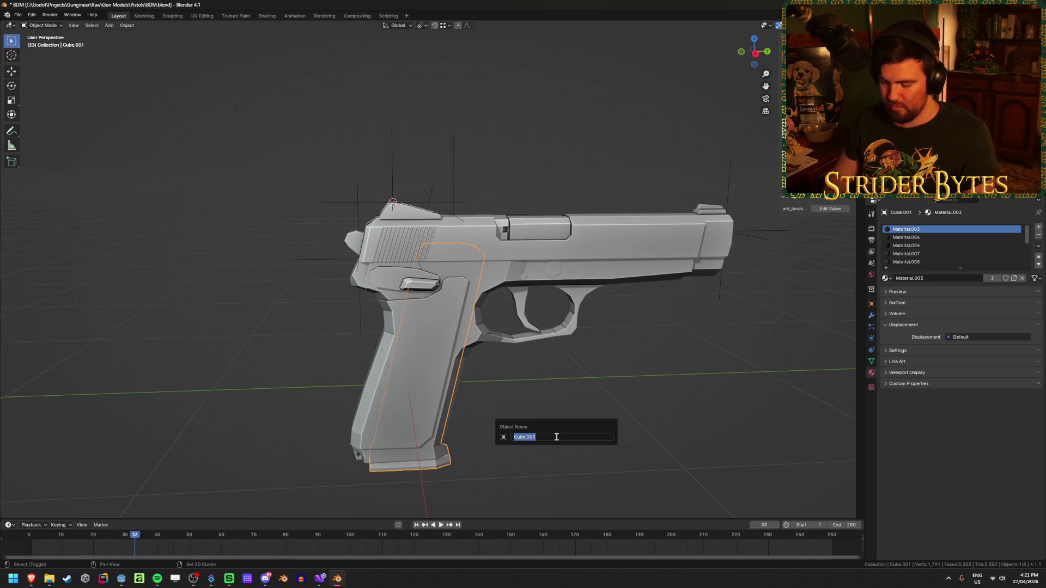
{"action": "type", "text": "Magazine_BDM"}
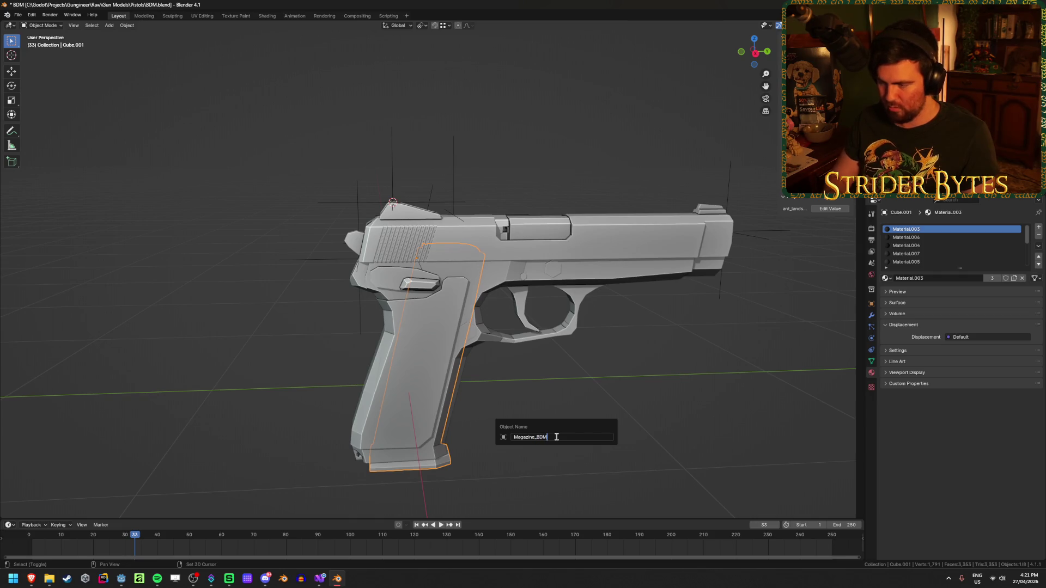
{"action": "key", "text": "Return"}
{"action": "key", "text": "ctrl+s"}
Check the receiver and barrel slide by selecting each in turn, then clear the selection.
{"action": "left_click", "coordinate": [574, 412]}
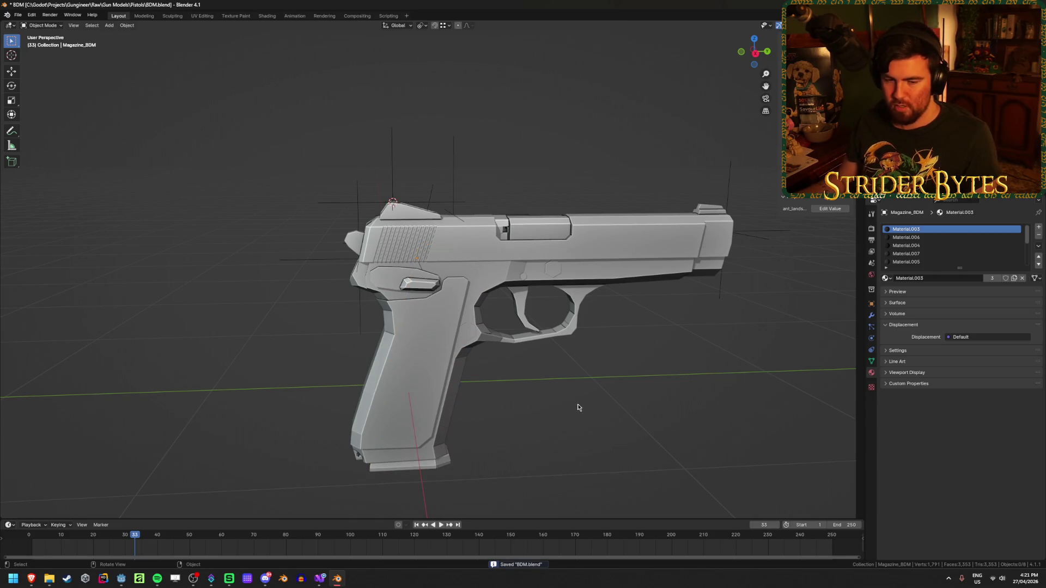
{"action": "left_click", "coordinate": [452, 354]}
{"action": "left_click", "coordinate": [612, 359]}
{"action": "left_click", "coordinate": [469, 226]}
{"action": "middle_click_drag", "start_coordinate": [223, 350], "coordinate": [305, 365]}
{"action": "mouse_move", "coordinate": [478, 414]}
{"action": "middle_mouse_down"}
{"action": "mouse_move", "coordinate": [434, 420]}
{"action": "mouse_move", "coordinate": [476, 366]}
{"action": "middle_mouse_up"}
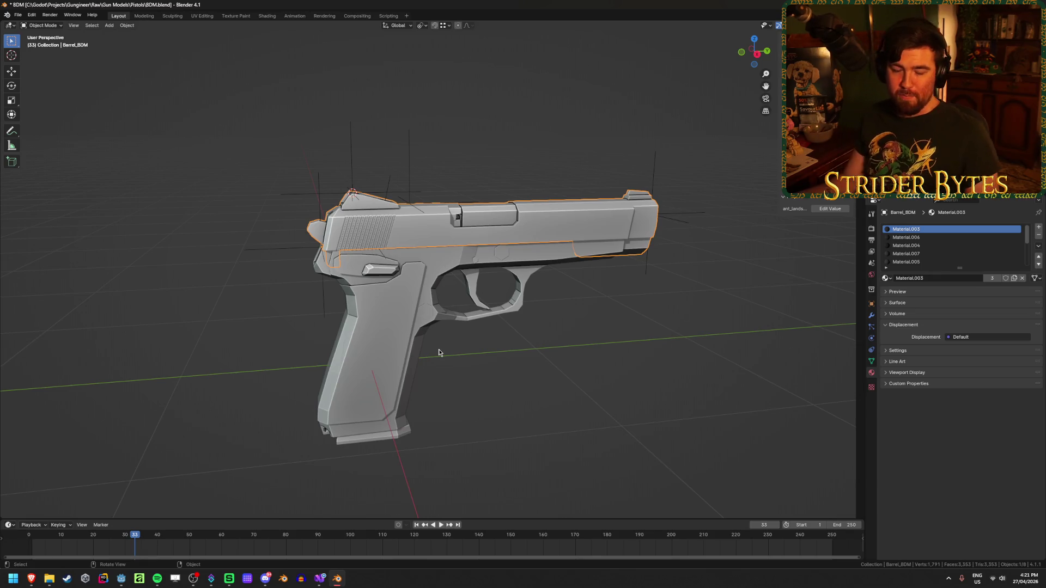
{"action": "key", "text": "alt+a"}
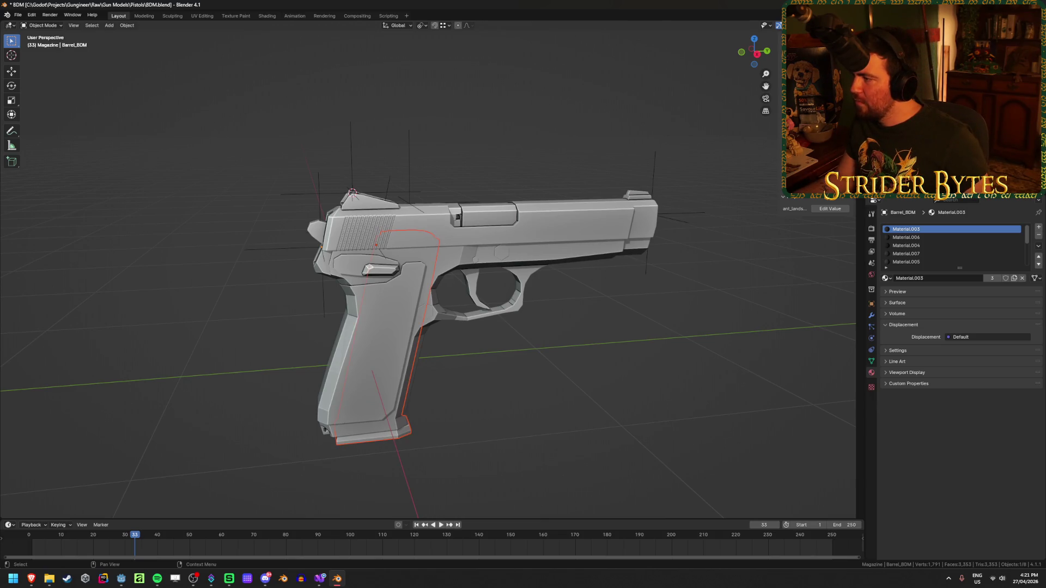
Inspect the slide, the rear and front empties, and the receiver one by one.
{"action": "left_click", "coordinate": [490, 218]}
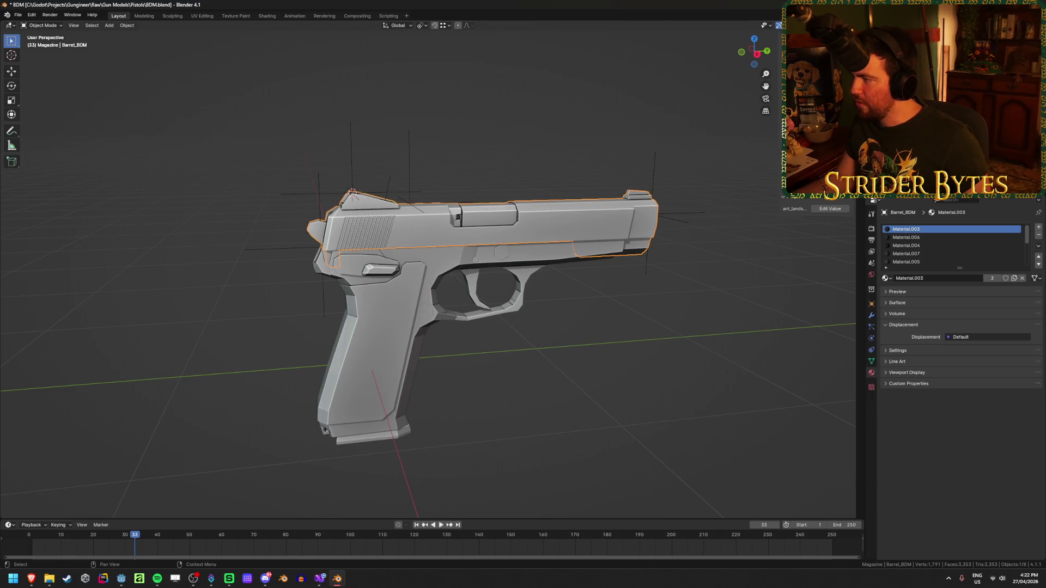
{"action": "left_click", "coordinate": [409, 163]}
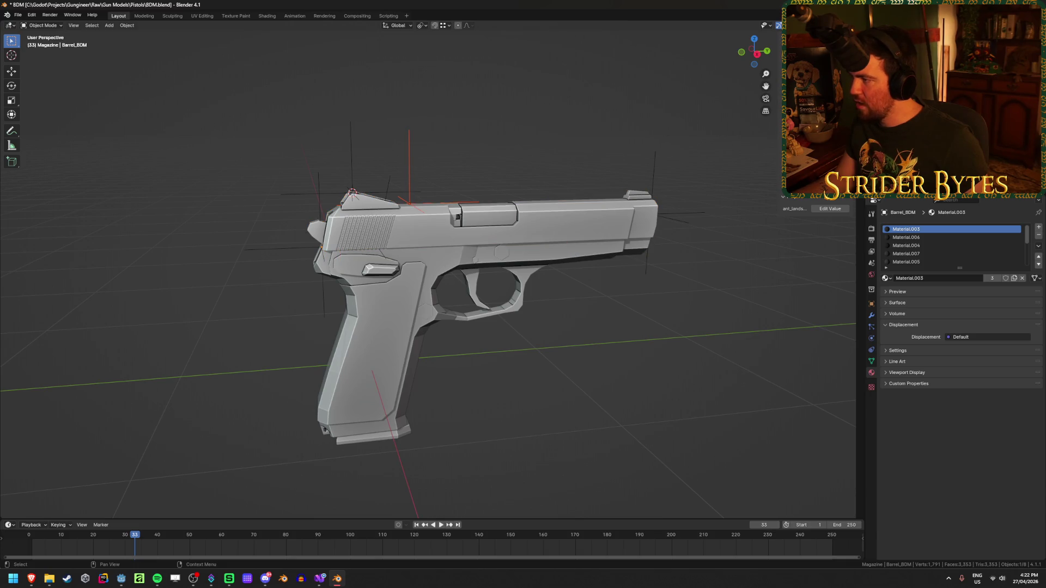
{"action": "left_click", "coordinate": [651, 214]}
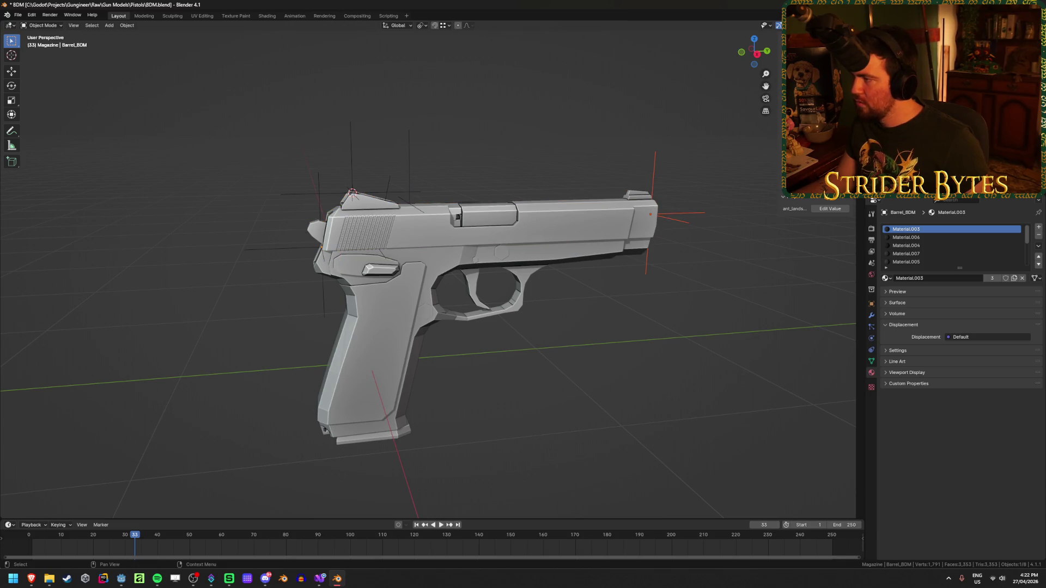
{"action": "left_click", "coordinate": [341, 384]}
{"action": "mouse_move", "coordinate": [341, 384]}
{"action": "middle_mouse_down"}
{"action": "mouse_move", "coordinate": [497, 345]}
{"action": "mouse_move", "coordinate": [524, 306]}
{"action": "middle_mouse_up"}
{"action": "scroll", "coordinate": [499, 345], "scroll_direction": "up", "scroll_amount": 2}
{"action": "scroll", "coordinate": [501, 346], "scroll_direction": "up", "scroll_amount": 1}
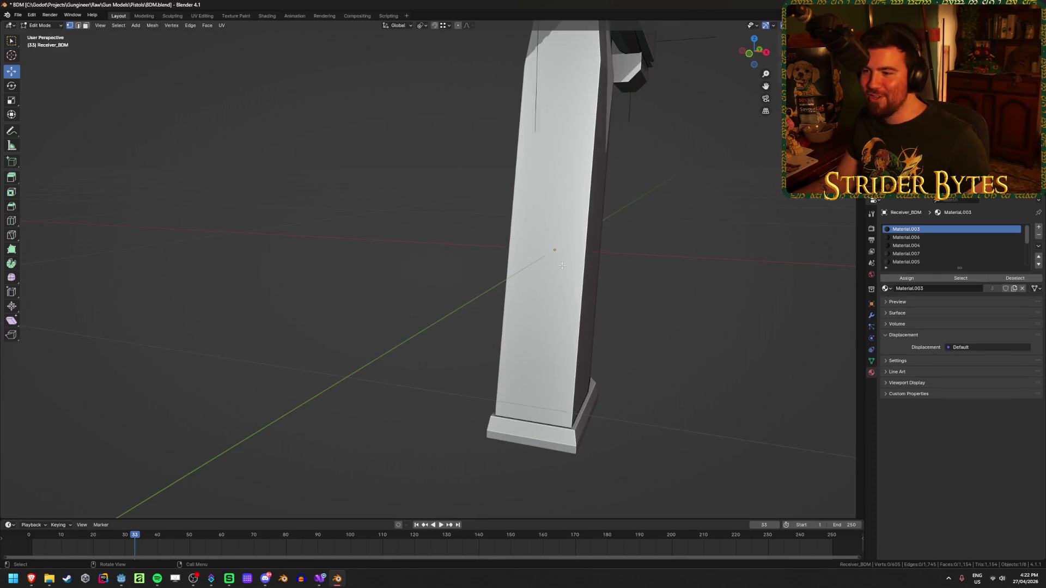
Reveal the receiver's hidden geometry in Edit Mode and return to Object Mode.
{"action": "scroll", "coordinate": [562, 268], "scroll_direction": "down", "scroll_amount": 5}
{"action": "key", "text": "Tab"}
{"action": "key", "text": "alt+h"}
{"action": "left_click", "coordinate": [602, 277]}
{"action": "scroll", "coordinate": [512, 357], "scroll_direction": "up", "scroll_amount": 5}
{"action": "scroll", "coordinate": [521, 347], "scroll_direction": "down", "scroll_amount": 2}
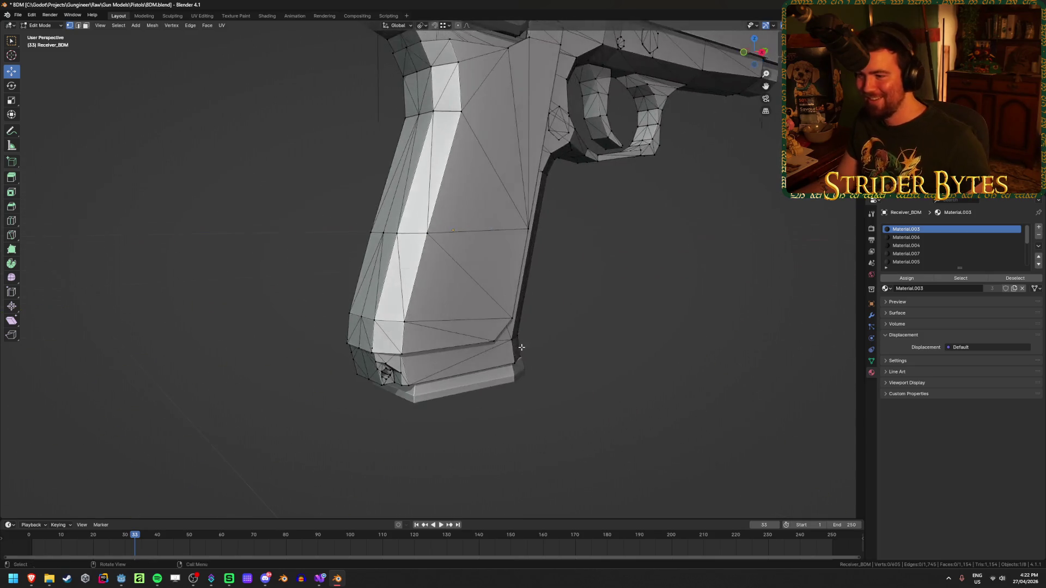
{"action": "key", "text": "ctrl+Tab"}
{"action": "left_click", "coordinate": [467, 350]}
Set the receiver's origin to the 3D cursor.
{"action": "scroll", "coordinate": [467, 350], "scroll_direction": "down", "scroll_amount": 6}
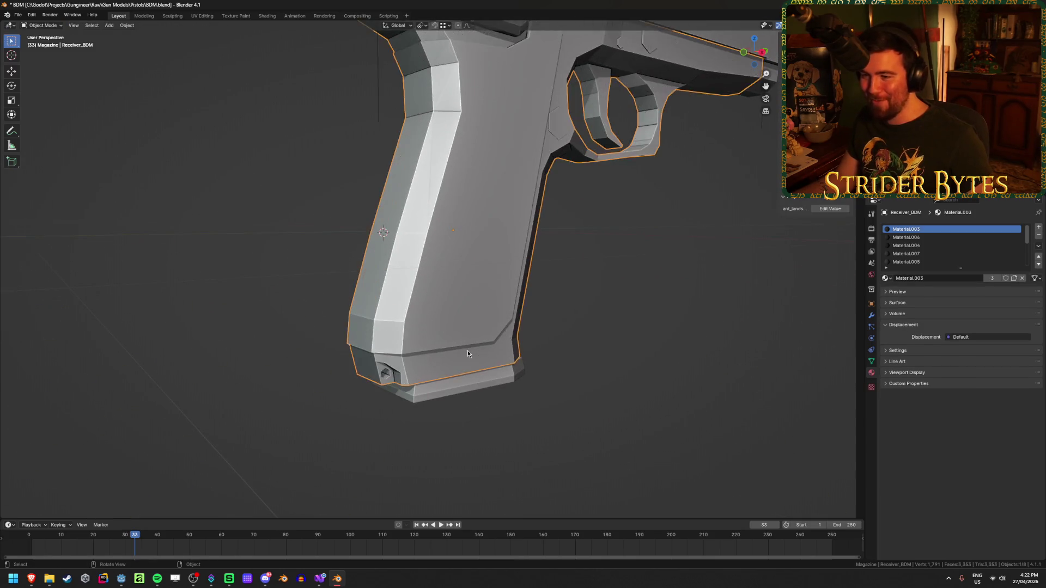
{"action": "right_click", "coordinate": [590, 295]}
{"action": "mouse_move", "coordinate": [593, 293]}
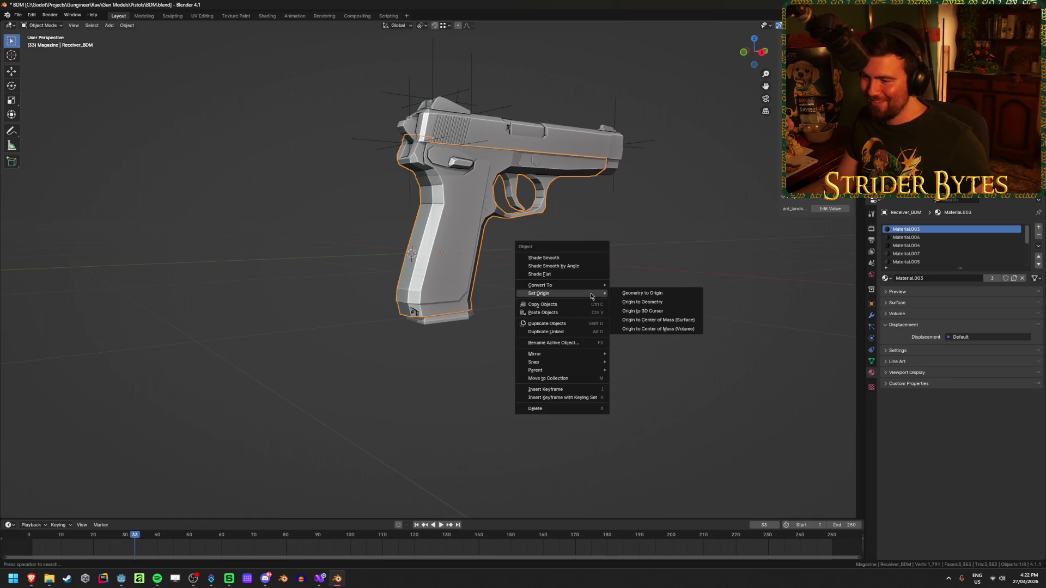
{"action": "left_click", "coordinate": [667, 314]}
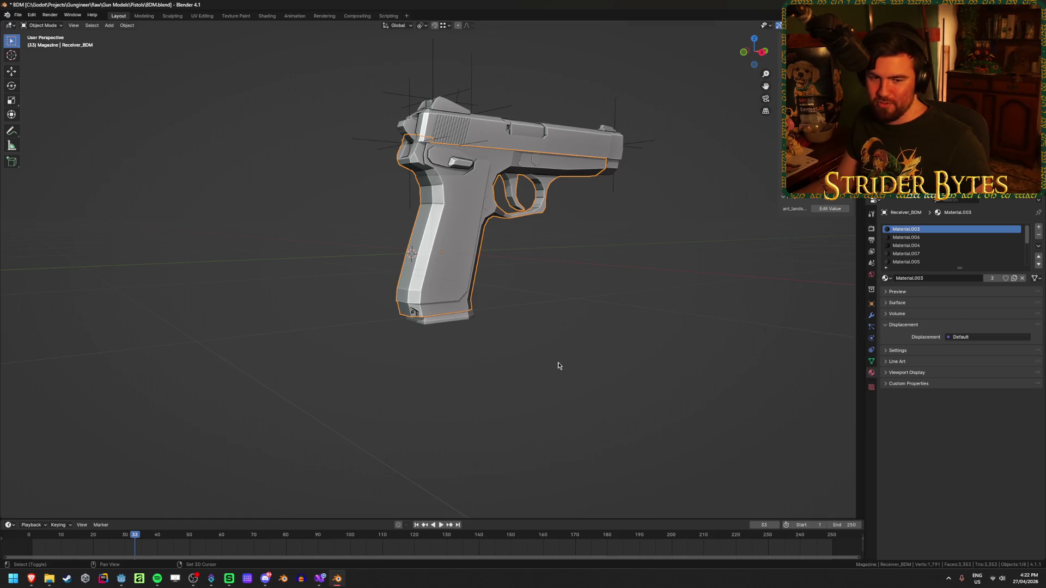
Add a plain axes empty at the back of the grip, halve its size and apply scale.
{"action": "key", "text": "shift+a"}
{"action": "mouse_move", "coordinate": [558, 364]}
{"action": "left_click", "coordinate": [595, 363]}
{"action": "scroll", "coordinate": [374, 368], "scroll_direction": "down", "scroll_amount": 4}
{"action": "mouse_move", "coordinate": [374, 368]}
{"action": "middle_mouse_down"}
{"action": "mouse_move", "coordinate": [419, 393]}
{"action": "mouse_move", "coordinate": [444, 377]}
{"action": "middle_mouse_up"}
{"action": "scroll", "coordinate": [443, 381], "scroll_direction": "up", "scroll_amount": 4}
{"action": "key", "text": "s"}
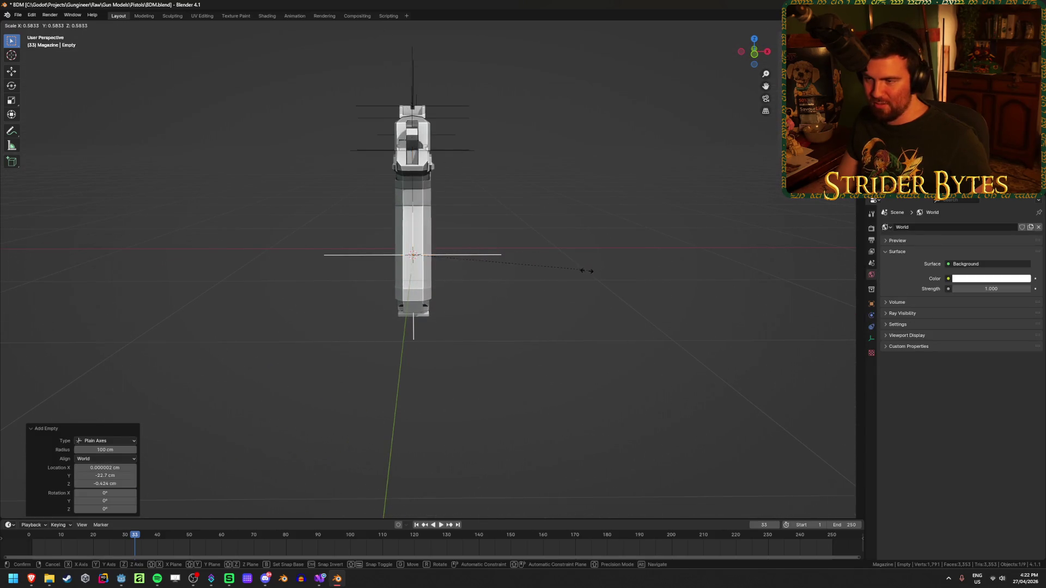
{"action": "left_click", "coordinate": [577, 276]}
{"action": "middle_click_drag", "start_coordinate": [577, 276], "coordinate": [566, 286]}
{"action": "key", "text": "ctrl+a"}
{"action": "left_click", "coordinate": [567, 288]}
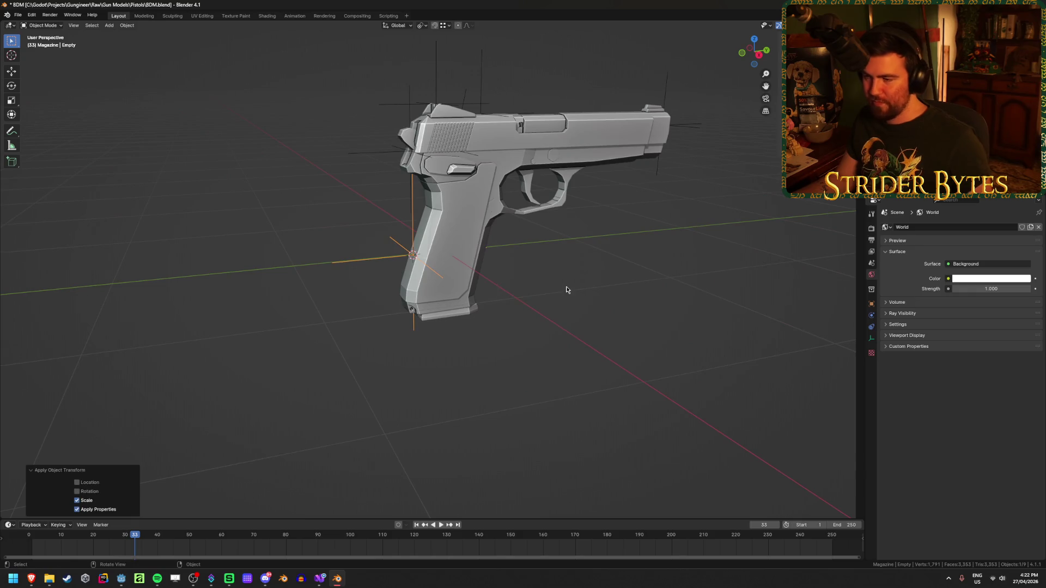
Rename the empty 'StockAttach' and save BDM.blend.
{"action": "key", "text": "F2"}
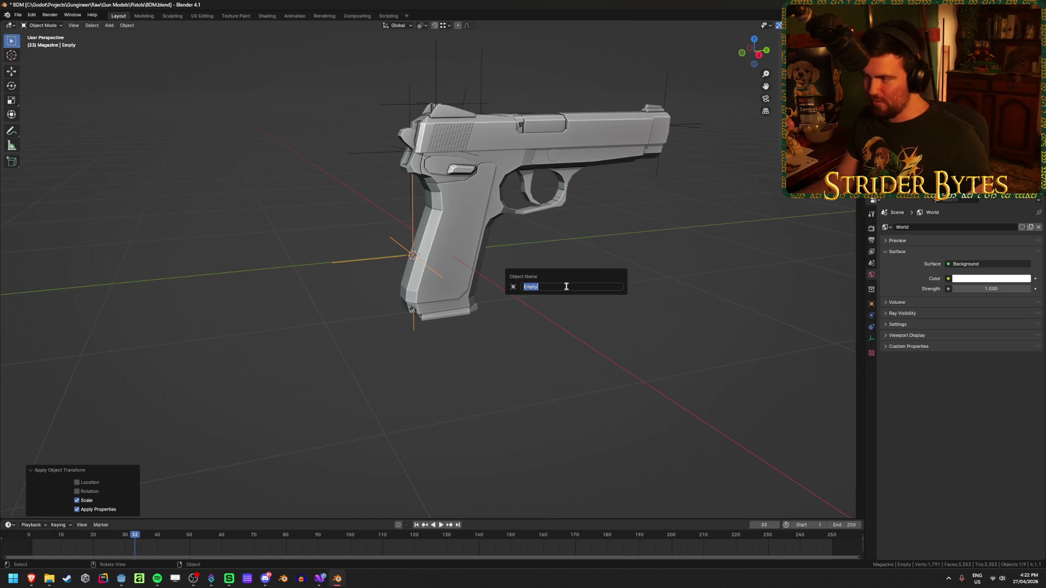
{"action": "type", "text": "StockAttach"}
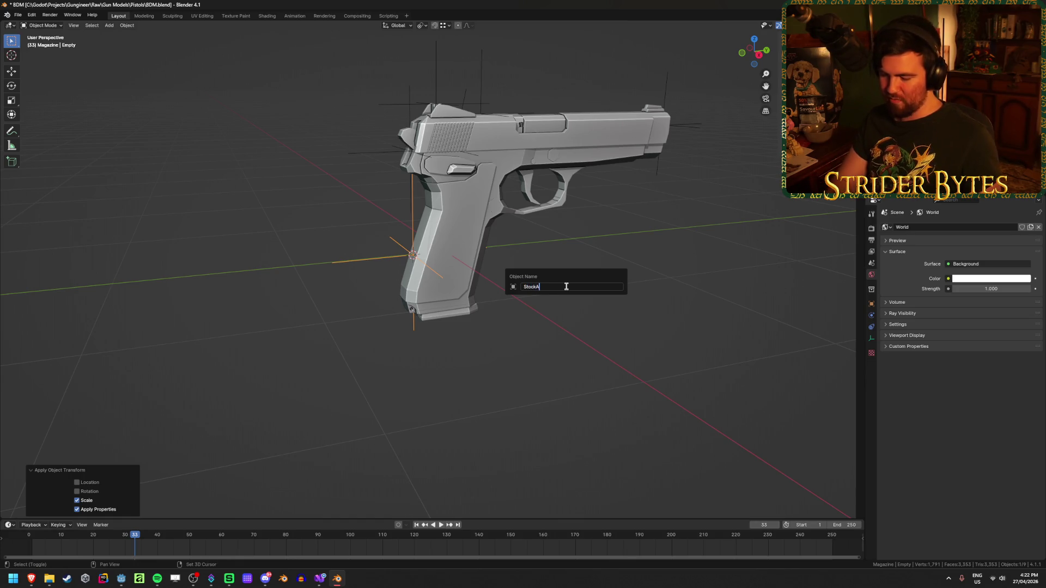
{"action": "key", "text": "Return"}
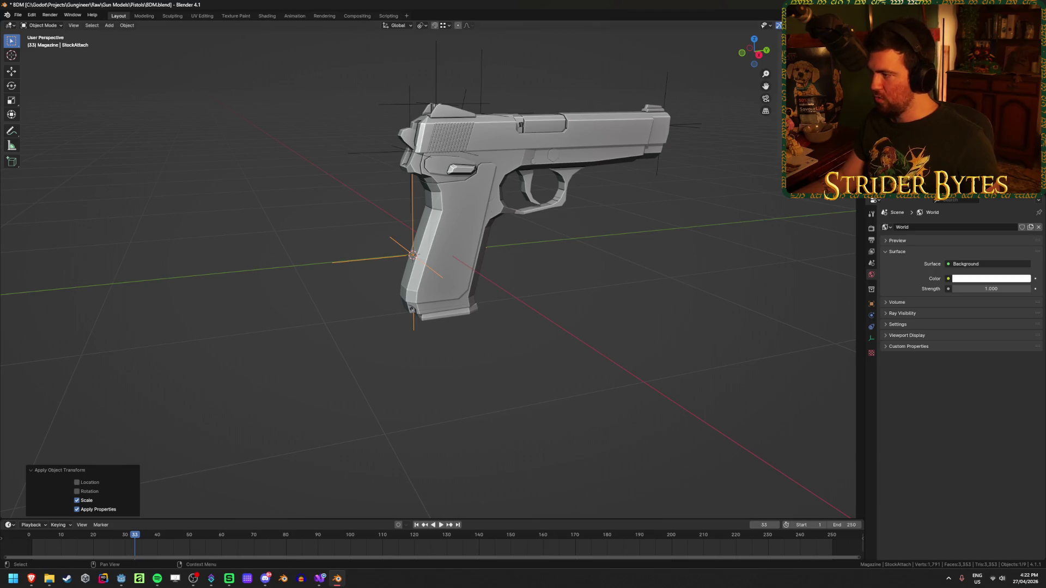
{"action": "left_click", "coordinate": [615, 298]}
{"action": "mouse_move", "coordinate": [473, 330]}
{"action": "middle_mouse_down"}
{"action": "mouse_move", "coordinate": [577, 327]}
{"action": "mouse_move", "coordinate": [554, 354]}
{"action": "middle_mouse_up"}
{"action": "scroll", "coordinate": [502, 322], "scroll_direction": "up", "scroll_amount": 2}
{"action": "key", "text": "ctrl+s"}
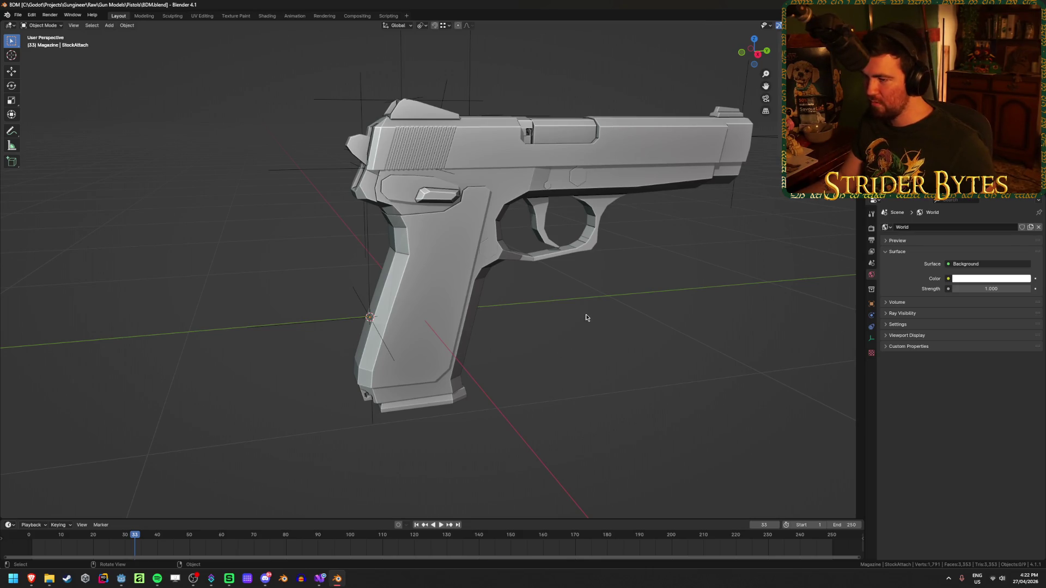
Snap the 3D cursor to the selected receiver vertex at the front of the trigger guard.
{"action": "left_click", "coordinate": [618, 171]}
{"action": "mouse_move", "coordinate": [612, 263]}
{"action": "middle_mouse_down"}
{"action": "mouse_move", "coordinate": [591, 254]}
{"action": "mouse_move", "coordinate": [427, 278]}
{"action": "mouse_move", "coordinate": [448, 266]}
{"action": "middle_mouse_up"}
{"action": "scroll", "coordinate": [590, 254], "scroll_direction": "down", "scroll_amount": 3}
{"action": "scroll", "coordinate": [450, 266], "scroll_direction": "up", "scroll_amount": 5}
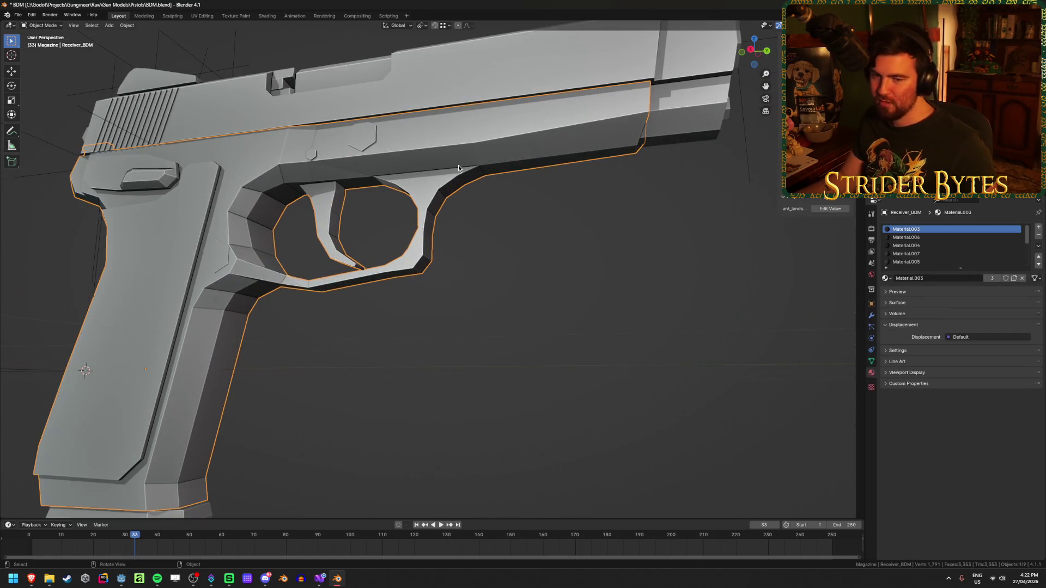
{"action": "scroll", "coordinate": [493, 227], "scroll_direction": "up", "scroll_amount": 5}
{"action": "mouse_move", "coordinate": [509, 224]}
{"action": "middle_mouse_down"}
{"action": "mouse_move", "coordinate": [459, 343]}
{"action": "mouse_move", "coordinate": [460, 304]}
{"action": "middle_mouse_up"}
{"action": "key", "text": "Tab"}
{"action": "key", "text": "shift+s"}
{"action": "left_click", "coordinate": [458, 310]}
{"action": "key", "text": "Tab"}
{"action": "scroll", "coordinate": [427, 306], "scroll_direction": "down", "scroll_amount": 6}
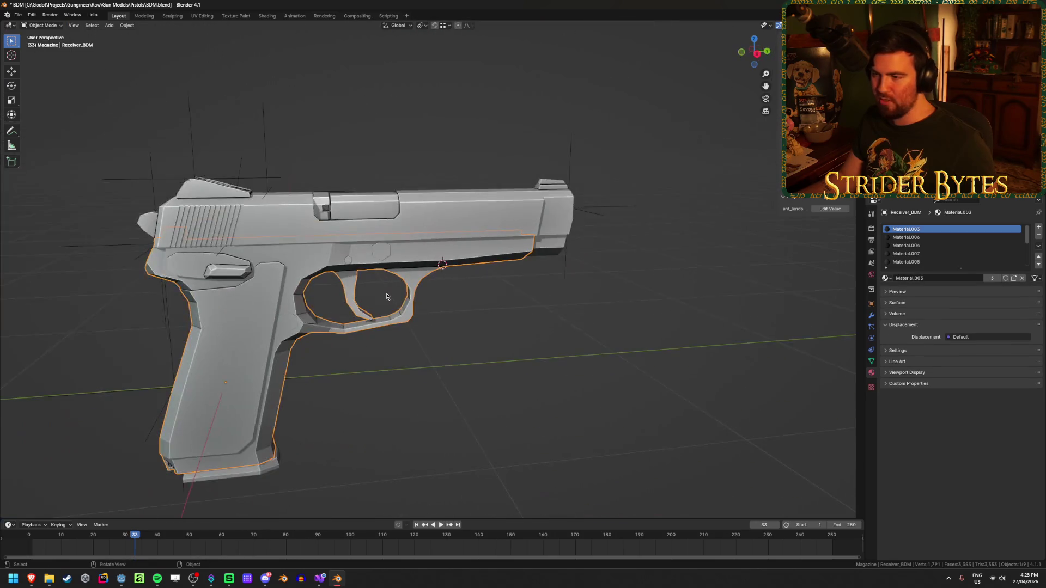
Add a plain axes empty at the cursor, shrink it to 0.463 and apply its scale.
{"action": "key", "text": "shift+a"}
{"action": "left_click", "coordinate": [512, 290]}
{"action": "mouse_move", "coordinate": [544, 296]}
{"action": "middle_mouse_down"}
{"action": "mouse_move", "coordinate": [512, 355]}
{"action": "mouse_move", "coordinate": [672, 283]}
{"action": "middle_mouse_up"}
{"action": "key", "text": "s"}
{"action": "left_click", "coordinate": [550, 270]}
{"action": "middle_click_drag", "start_coordinate": [550, 271], "coordinate": [512, 355]}
{"action": "key", "text": "ctrl+a"}
{"action": "left_click", "coordinate": [523, 259]}
{"action": "scroll", "coordinate": [511, 355], "scroll_direction": "up", "scroll_amount": 3}
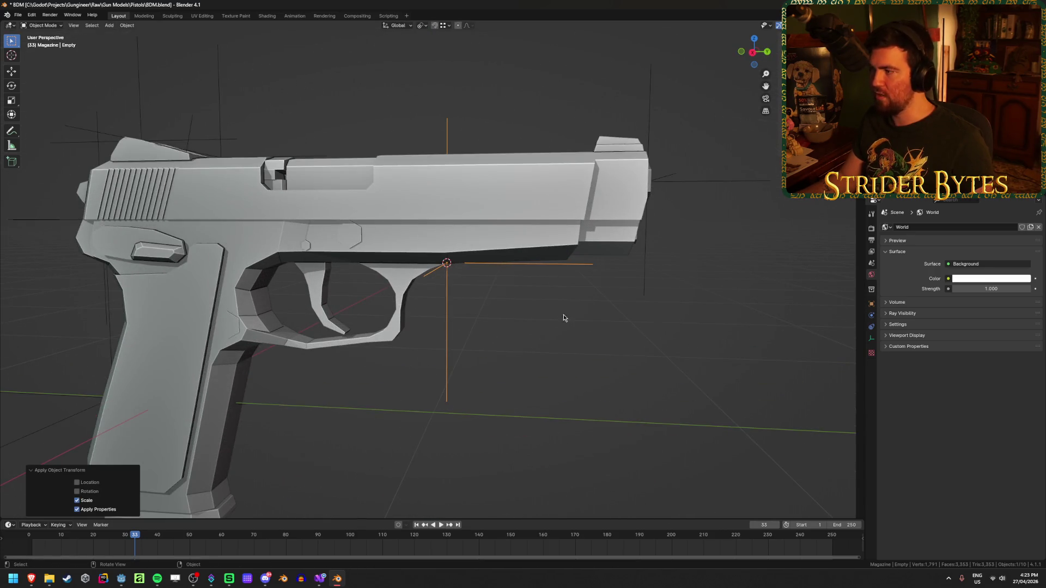
{"action": "key", "text": "ctrl+z"}
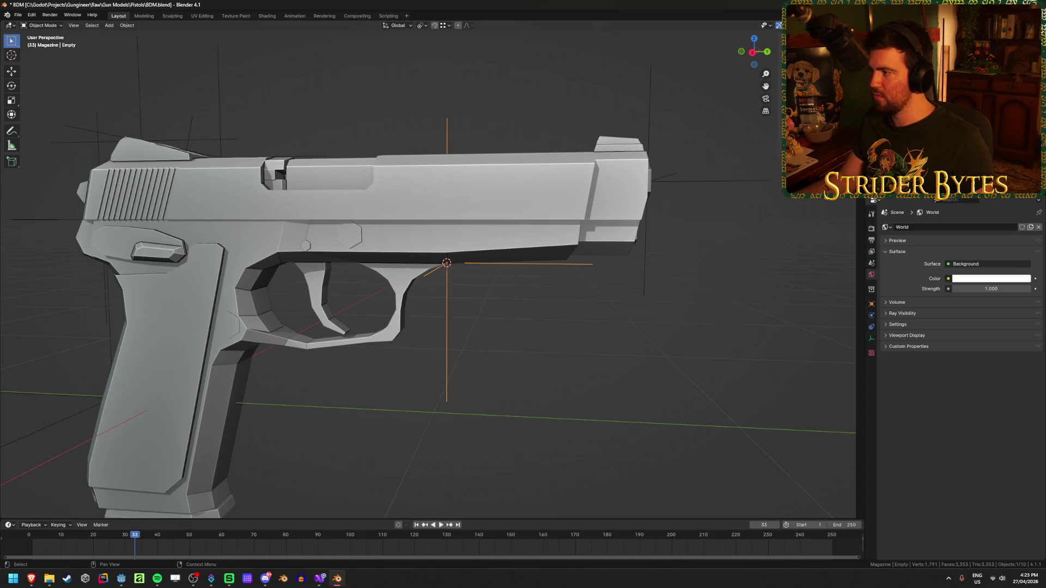
Rename the new empty to ForegripAttach.
{"action": "key", "text": "F2"}
{"action": "type", "text": "Foreg"}
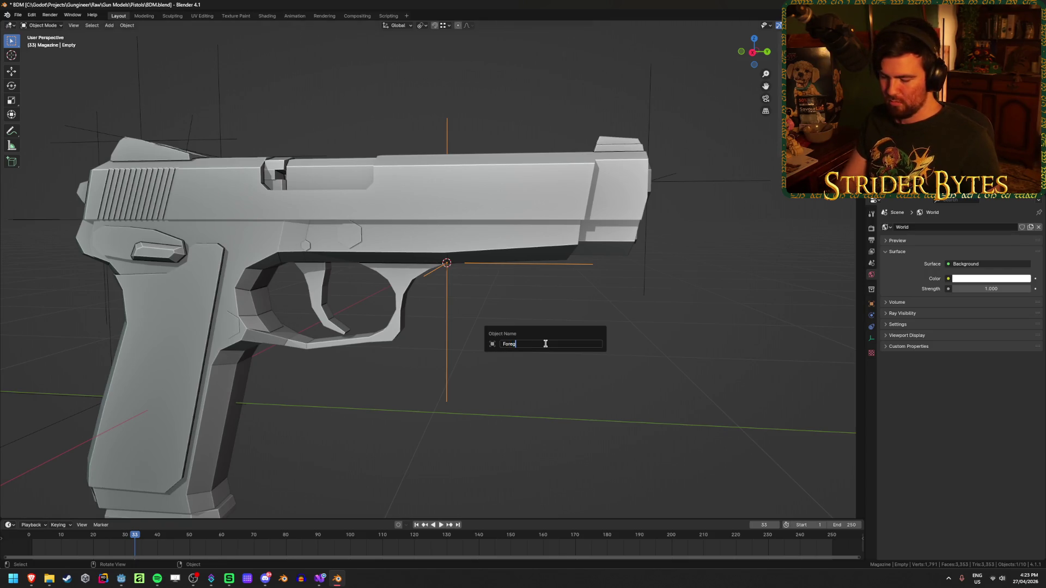
{"action": "type", "text": "ripAttach"}
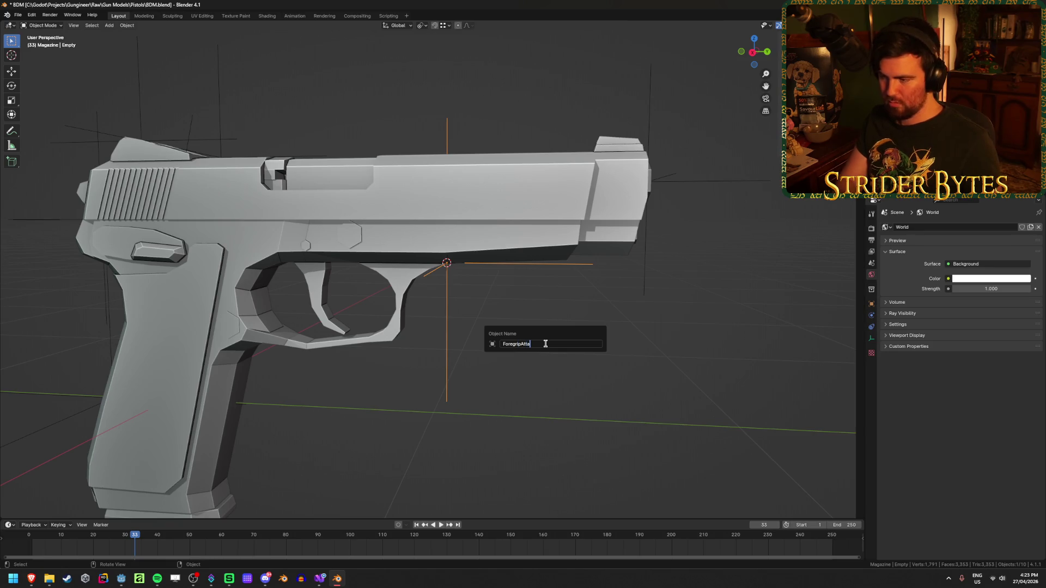
{"action": "key", "text": "Return"}
{"action": "scroll", "coordinate": [546, 347], "scroll_direction": "down", "scroll_amount": 5}
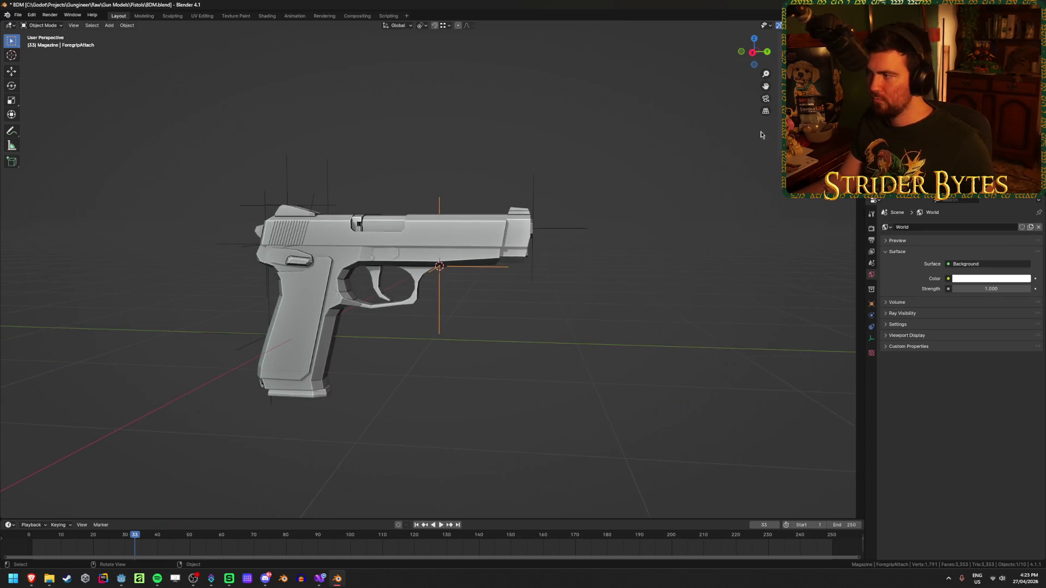
{"action": "left_click", "coordinate": [287, 205]}
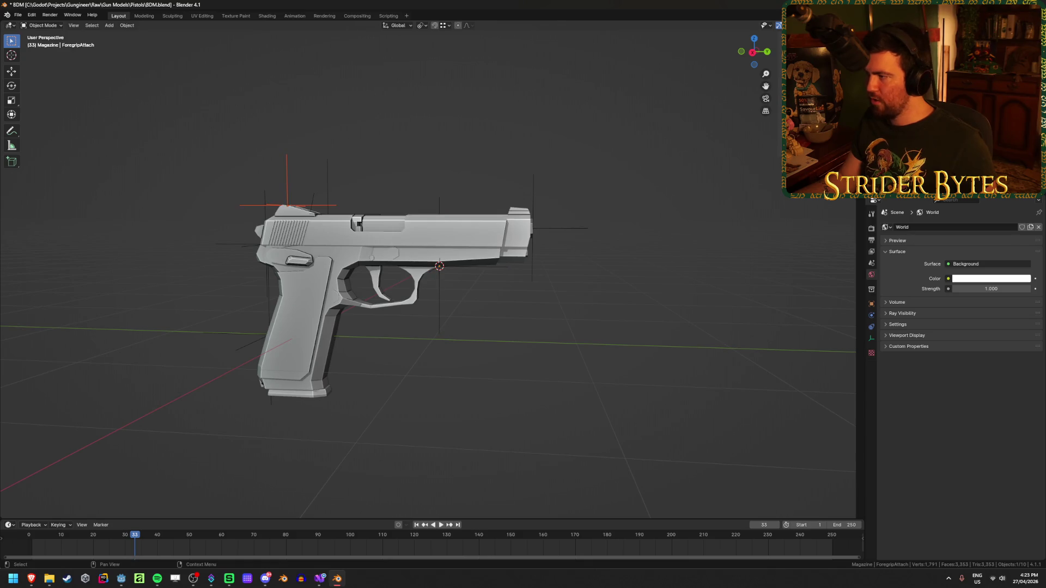
Parent the selected attachment empties, including BarrelAttach, to Receiver_BDM.
{"action": "left_click", "coordinate": [266, 333], "text": "shift"}
{"action": "left_click", "coordinate": [267, 244], "text": "shift"}
{"action": "left_click", "coordinate": [439, 266], "text": "shift"}
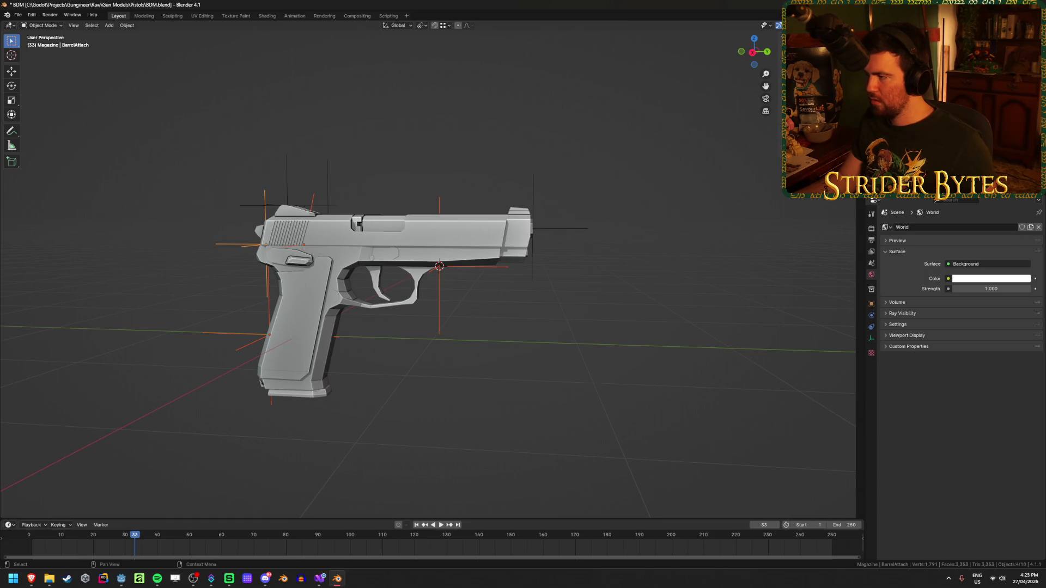
{"action": "middle_click_drag", "start_coordinate": [390, 343], "coordinate": [451, 341]}
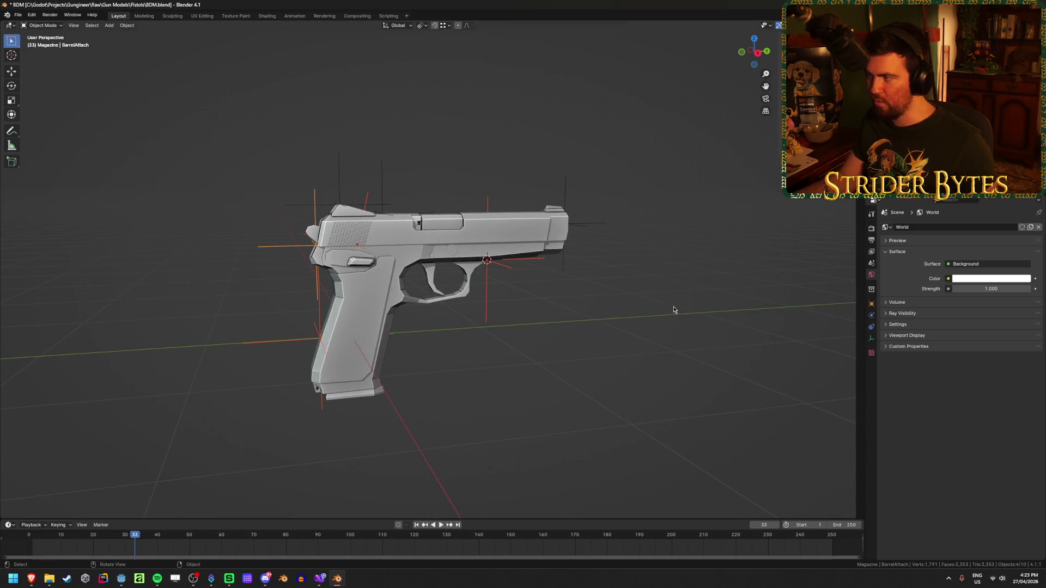
{"action": "left_click", "coordinate": [386, 323], "text": "shift"}
{"action": "key", "text": "ctrl+p"}
{"action": "left_click", "coordinate": [386, 323]}
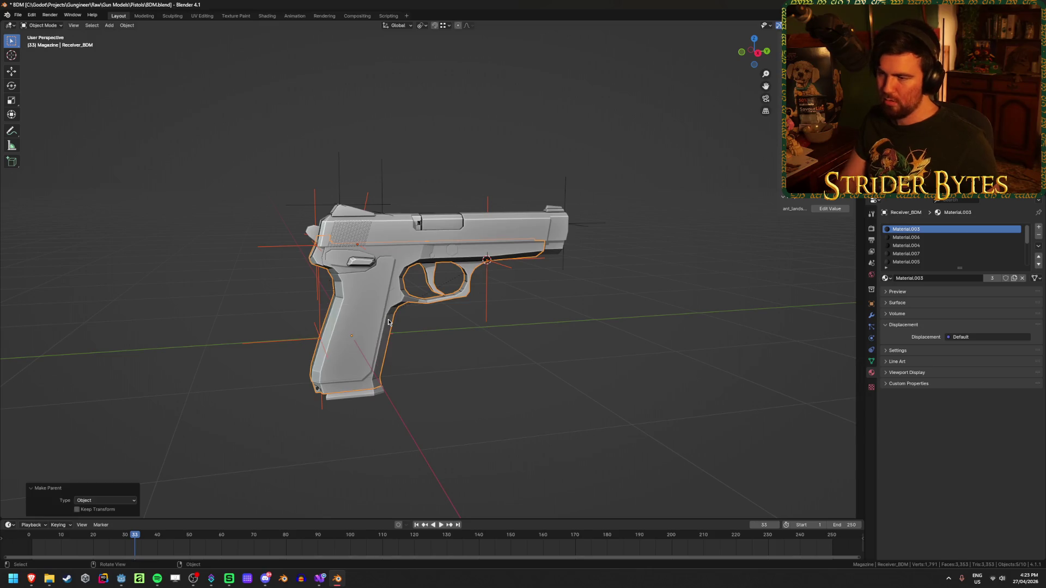
Parent the selection to Barrel_BDM and save BDM.blend.
{"action": "left_click", "coordinate": [436, 229]}
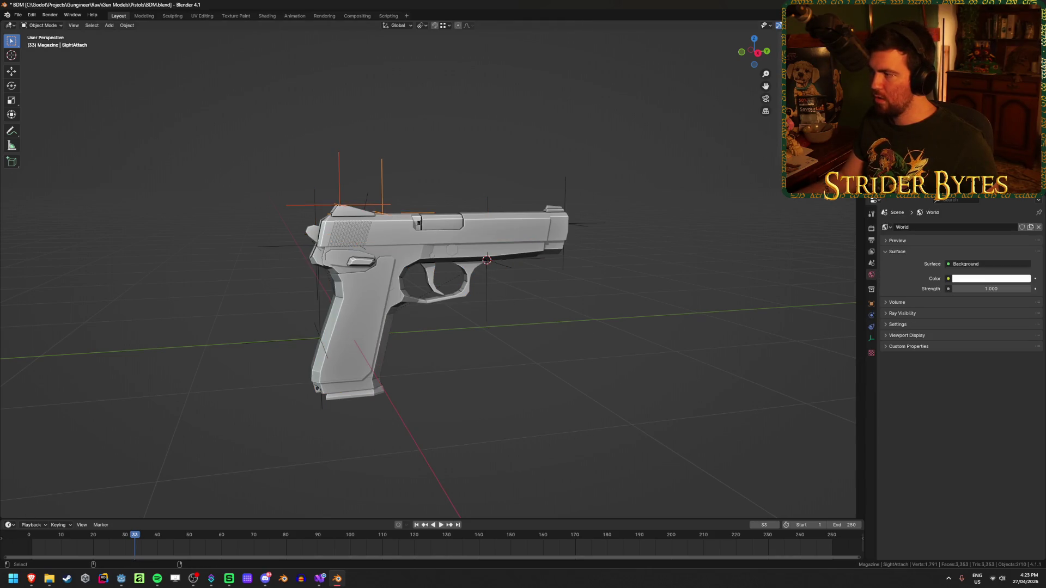
{"action": "key", "text": "ctrl+p"}
{"action": "left_click", "coordinate": [583, 351]}
{"action": "key", "text": "ctrl+s"}
{"action": "left_click", "coordinate": [582, 352]}
Select every object, apply a parenting option, then clear the selection.
{"action": "middle_click_drag", "start_coordinate": [488, 334], "coordinate": [555, 310], "text": "shift"}
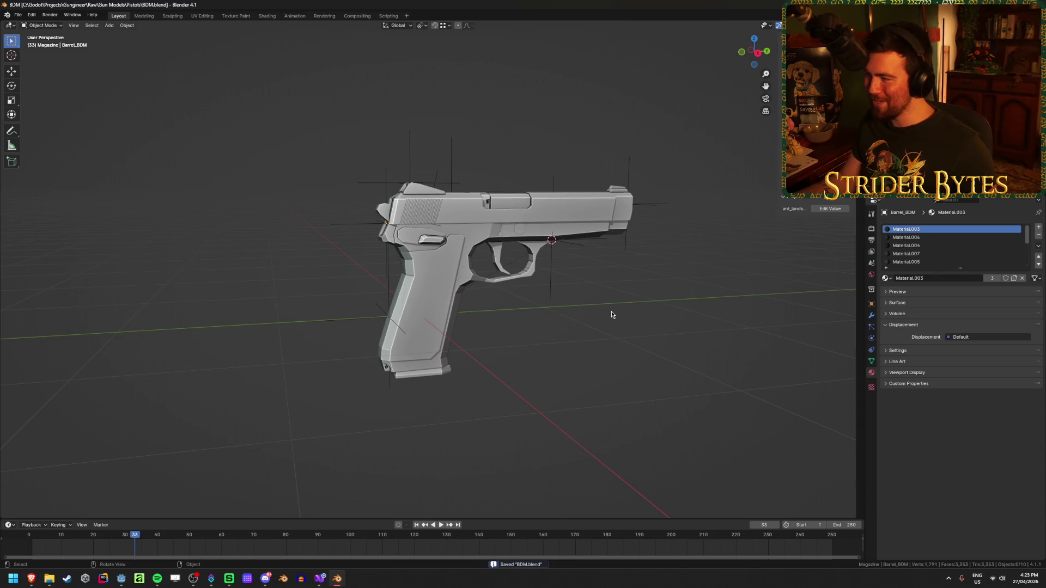
{"action": "middle_click_drag", "start_coordinate": [610, 310], "coordinate": [598, 318]}
{"action": "key", "text": "a"}
{"action": "key", "text": "ctrl+p"}
{"action": "left_click", "coordinate": [598, 257]}
{"action": "left_click", "coordinate": [666, 345]}
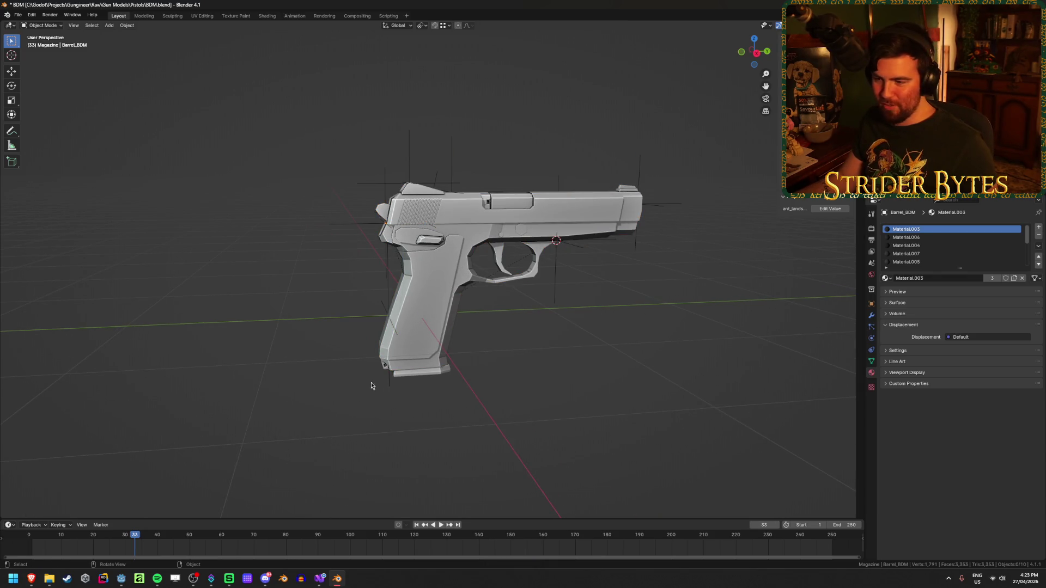
Check the magazine, receiver, BarrelAttach and AimPoint selections, then save BDM.blend.
{"action": "left_click", "coordinate": [406, 371]}
{"action": "middle_click_drag", "start_coordinate": [406, 371], "coordinate": [429, 371]}
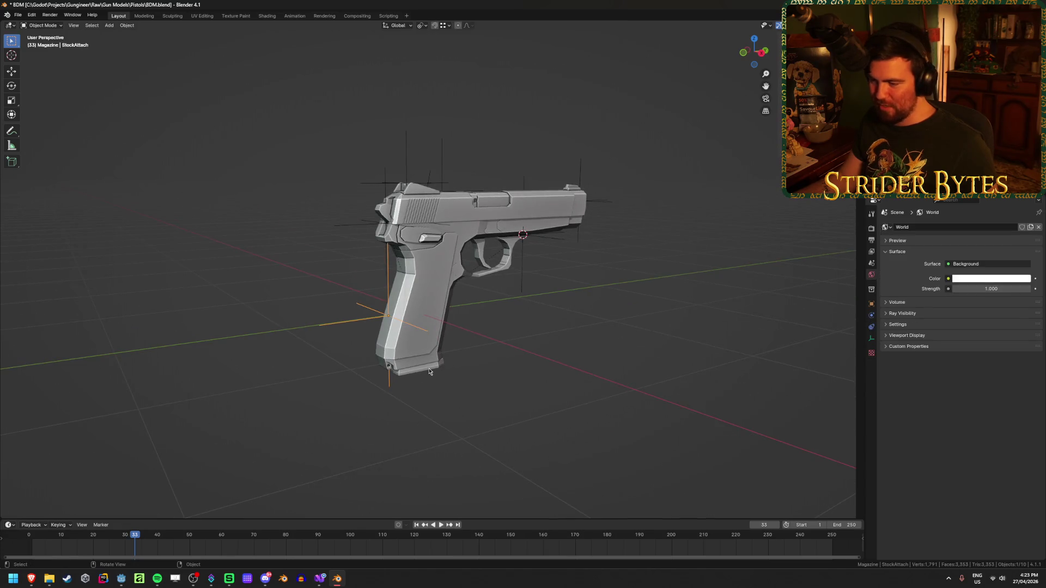
{"action": "scroll", "coordinate": [522, 357], "scroll_direction": "up", "scroll_amount": 3}
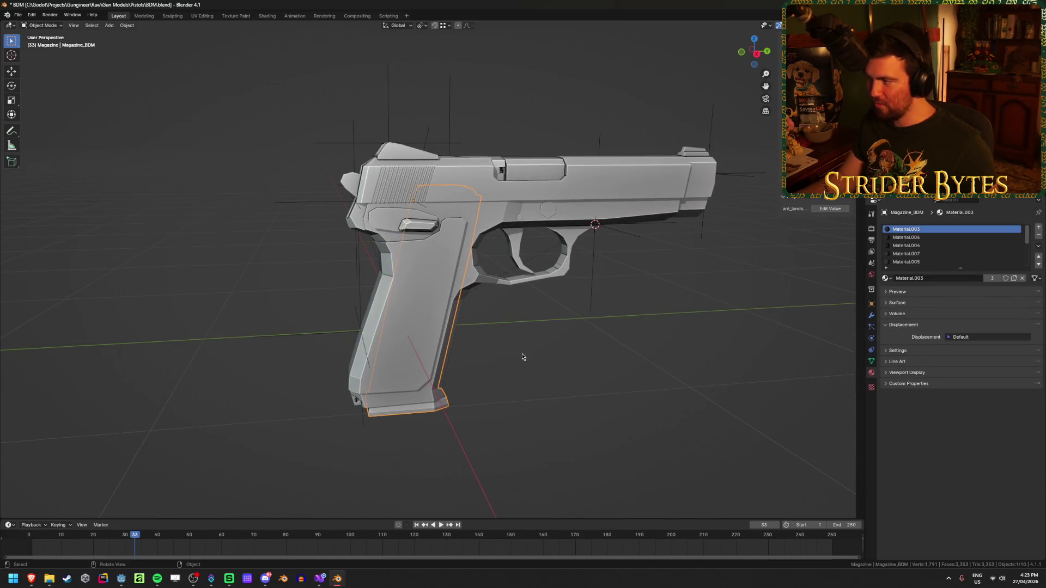
{"action": "left_click", "coordinate": [448, 296]}
{"action": "left_click", "coordinate": [537, 188]}
{"action": "left_click", "coordinate": [300, 196]}
{"action": "left_click", "coordinate": [348, 145]}
{"action": "key", "text": "ctrl+s"}
Inspect the ForegripAttach empty near the trigger guard from the side and save again.
{"action": "key", "text": "ctrl+a"}
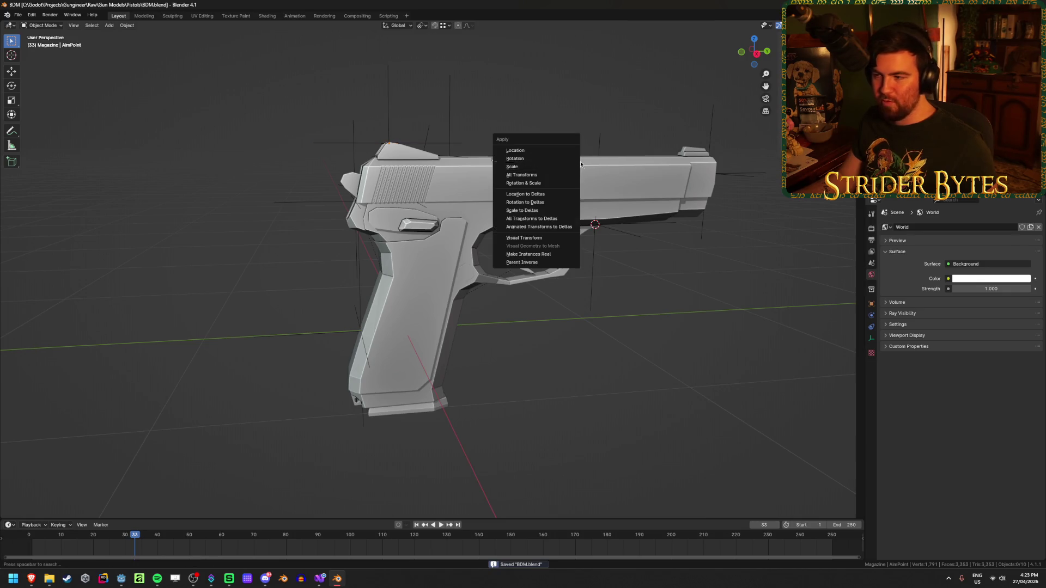
{"action": "mouse_move", "coordinate": [644, 343]}
{"action": "middle_mouse_down"}
{"action": "mouse_move", "coordinate": [556, 379]}
{"action": "mouse_move", "coordinate": [514, 374]}
{"action": "mouse_move", "coordinate": [570, 341]}
{"action": "middle_mouse_up"}
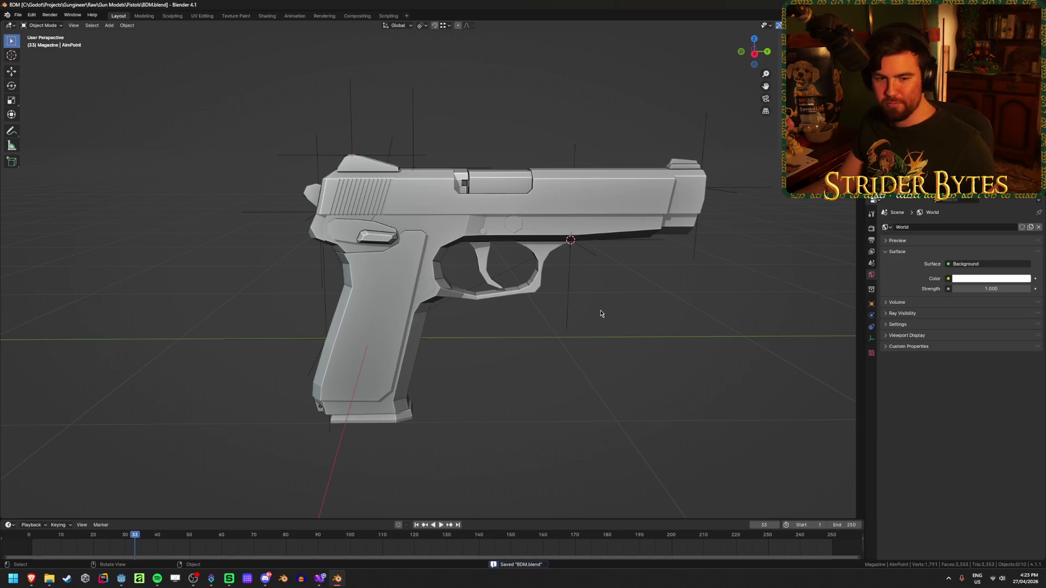
{"action": "left_click", "coordinate": [577, 316]}
{"action": "left_click", "coordinate": [549, 374]}
{"action": "mouse_move", "coordinate": [548, 373]}
{"action": "middle_mouse_down"}
{"action": "mouse_move", "coordinate": [560, 362]}
{"action": "mouse_move", "coordinate": [496, 370]}
{"action": "mouse_move", "coordinate": [552, 391]}
{"action": "middle_mouse_up"}
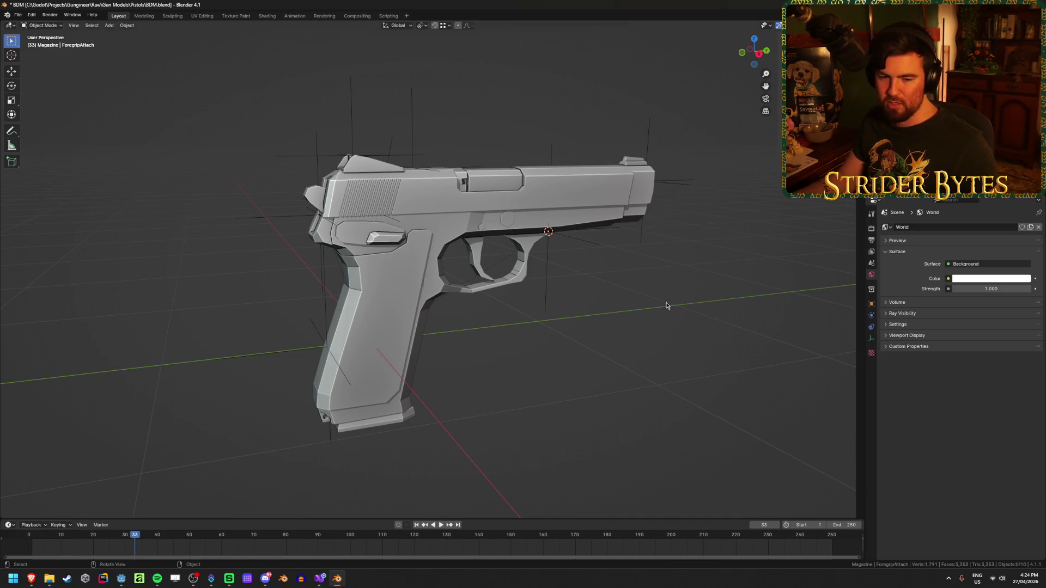
{"action": "key", "text": "ctrl+s"}
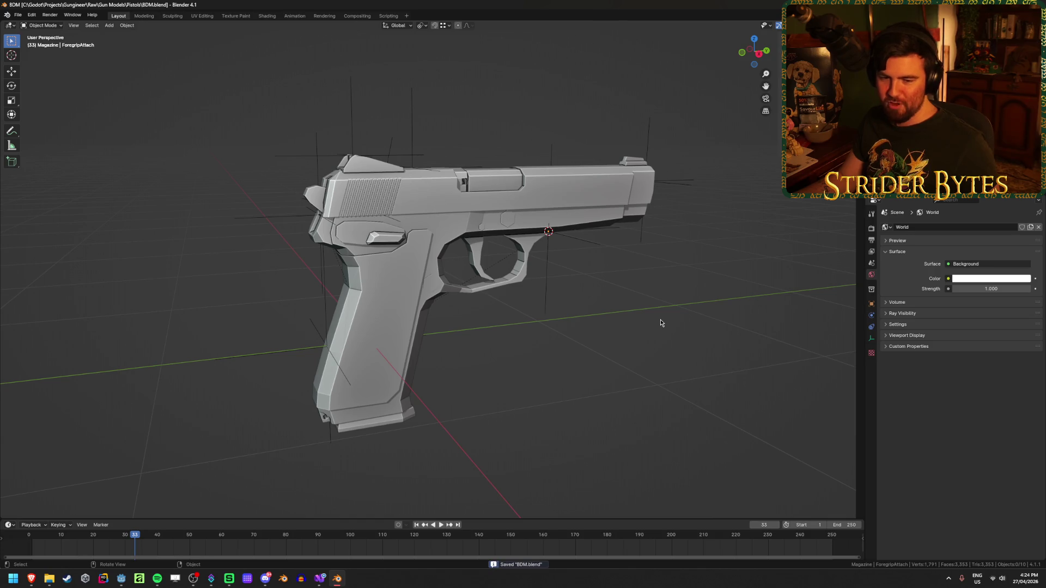
{"action": "left_click", "coordinate": [550, 290]}
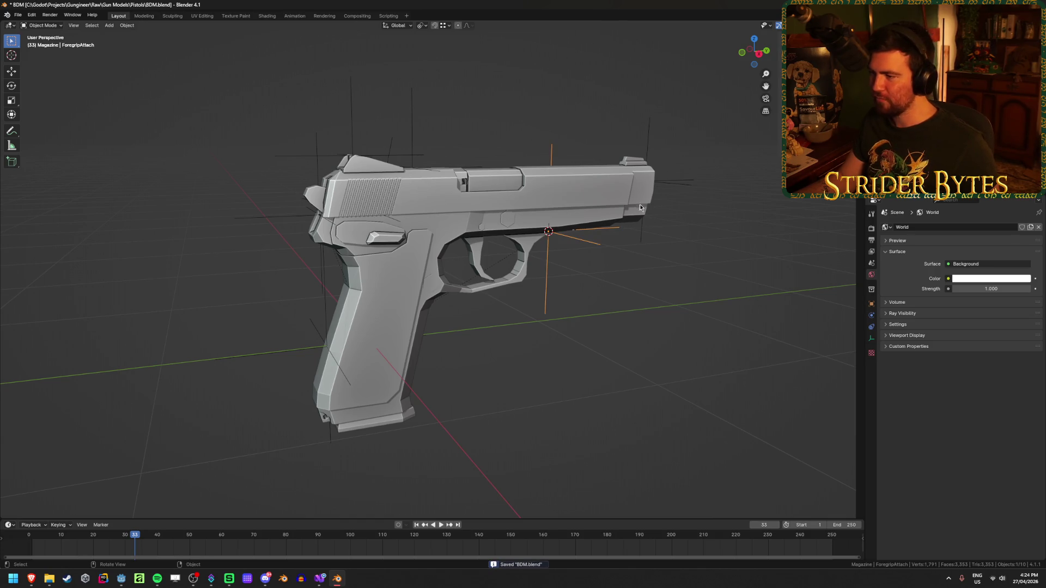
Check the MuzzleAttach empty and save BDM.blend.
{"action": "left_click", "coordinate": [683, 184]}
{"action": "mouse_move", "coordinate": [724, 254]}
{"action": "middle_mouse_down"}
{"action": "mouse_move", "coordinate": [420, 319]}
{"action": "mouse_move", "coordinate": [514, 315]}
{"action": "middle_mouse_up"}
{"action": "scroll", "coordinate": [495, 315], "scroll_direction": "up", "scroll_amount": 3}
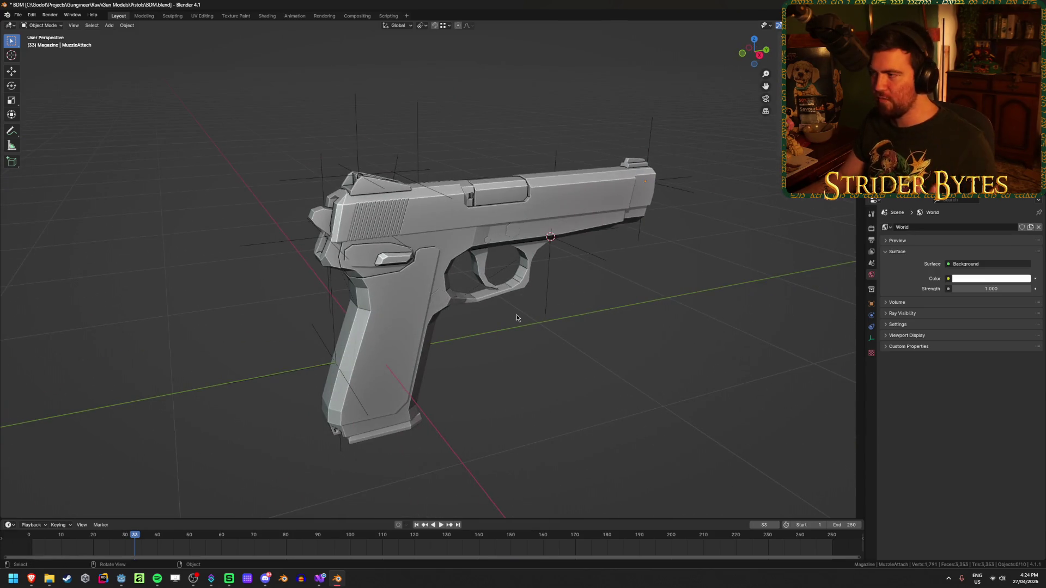
{"action": "key", "text": "ctrl+s"}
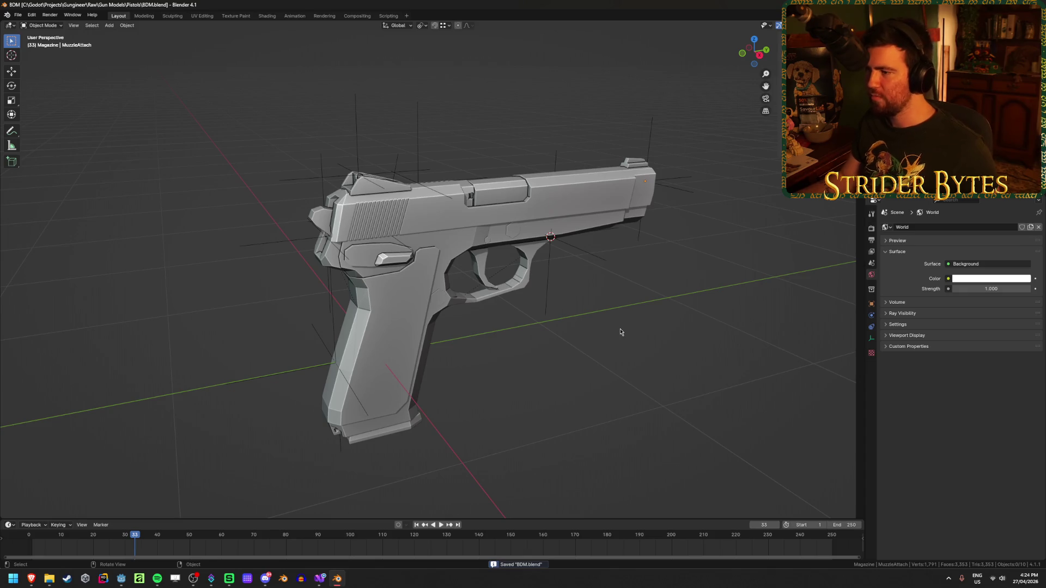
Check SightAttach and StockAttach, deselect all, and start a glTF export in Gun Models.
{"action": "left_click", "coordinate": [415, 119]}
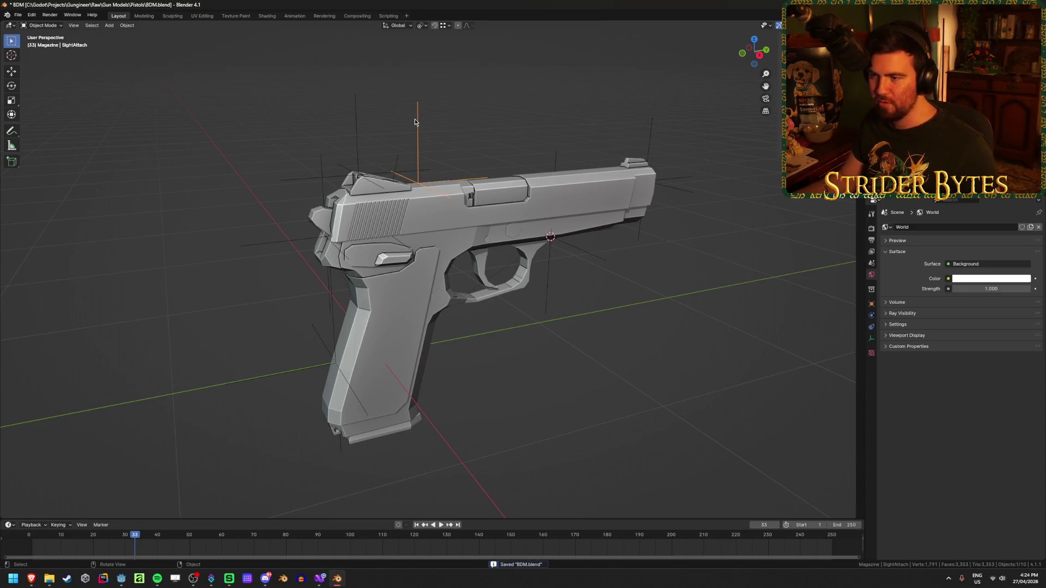
{"action": "left_click", "coordinate": [355, 121]}
{"action": "left_click", "coordinate": [283, 242]}
{"action": "left_click", "coordinate": [272, 375]}
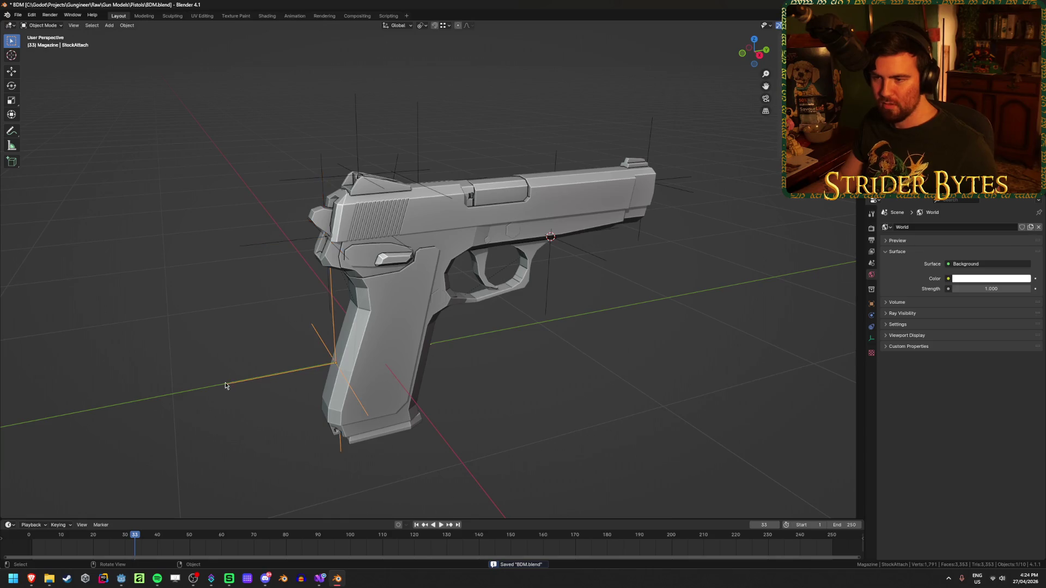
{"action": "left_click", "coordinate": [621, 377]}
{"action": "middle_click_drag", "start_coordinate": [620, 378], "coordinate": [600, 366]}
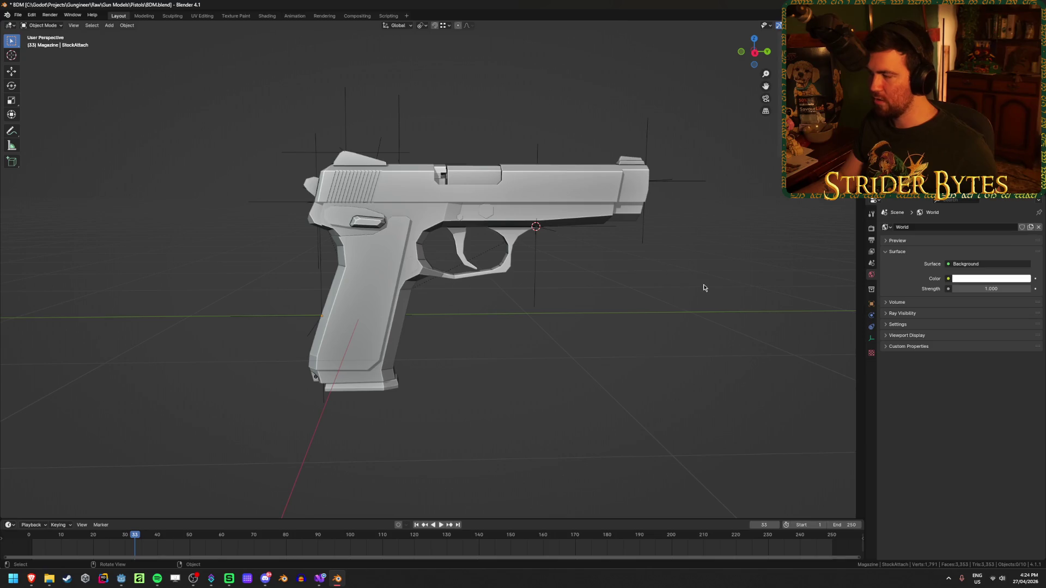
{"action": "key", "text": "ctrl+e"}
{"action": "left_click", "coordinate": [424, 155]}
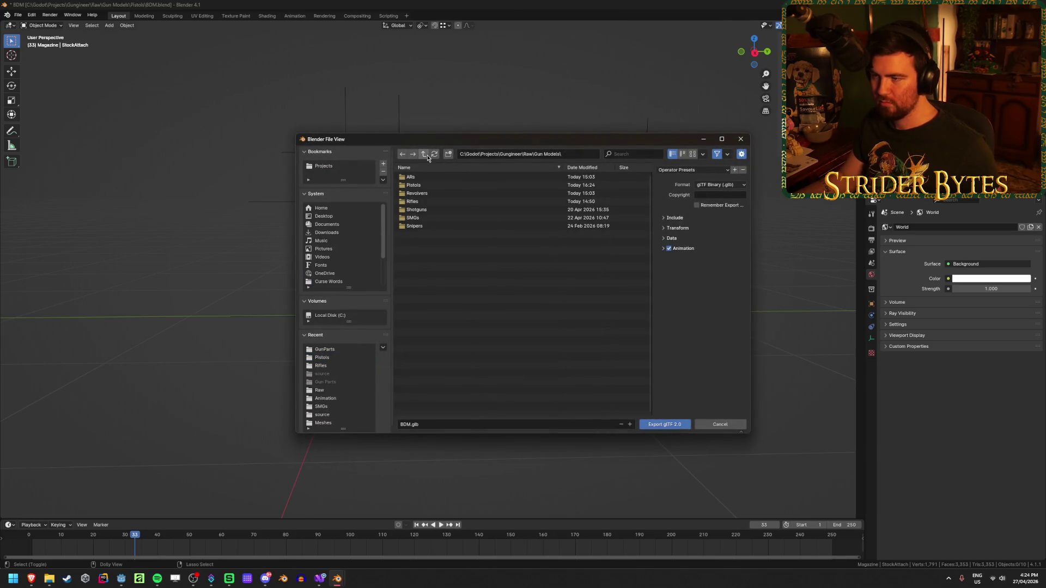
Point the export at Gungineer's Meshes/GunParts folder and apply the GunPart export preset.
{"action": "left_click", "coordinate": [428, 158]}
{"action": "left_click", "coordinate": [427, 157]}
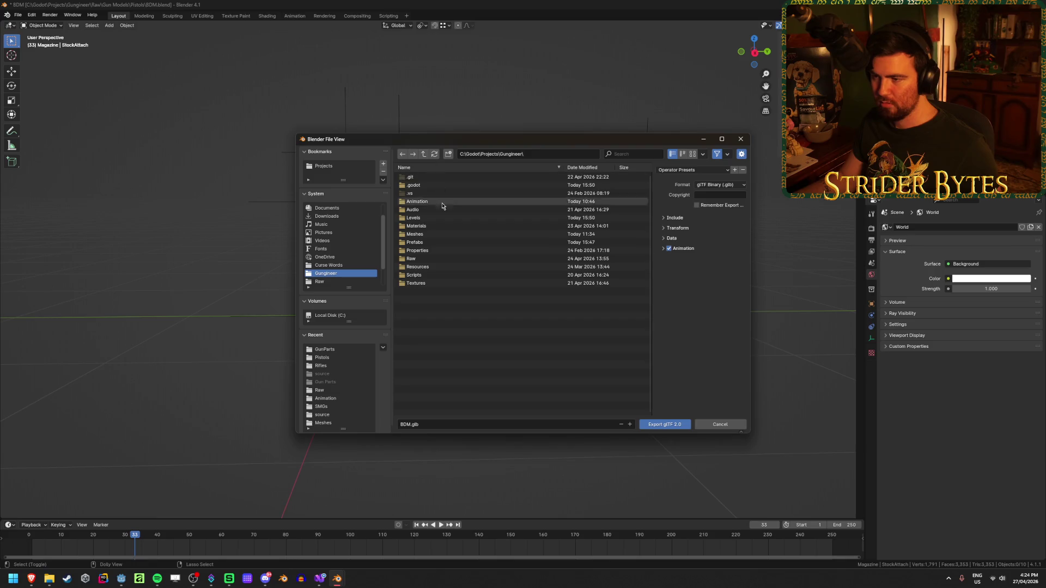
{"action": "double_click", "coordinate": [431, 234]}
{"action": "double_click", "coordinate": [420, 177]}
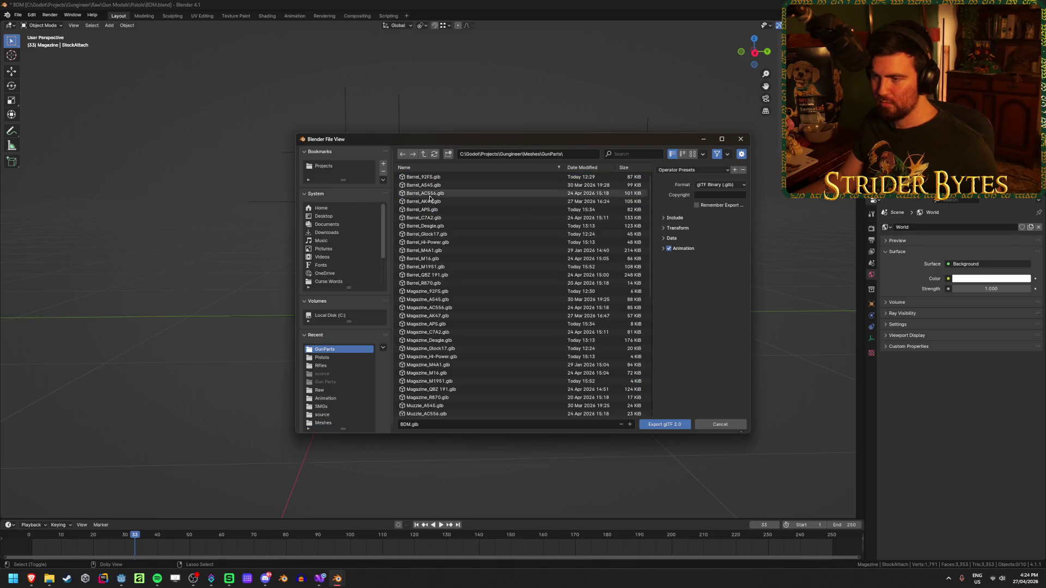
{"action": "left_click", "coordinate": [704, 172]}
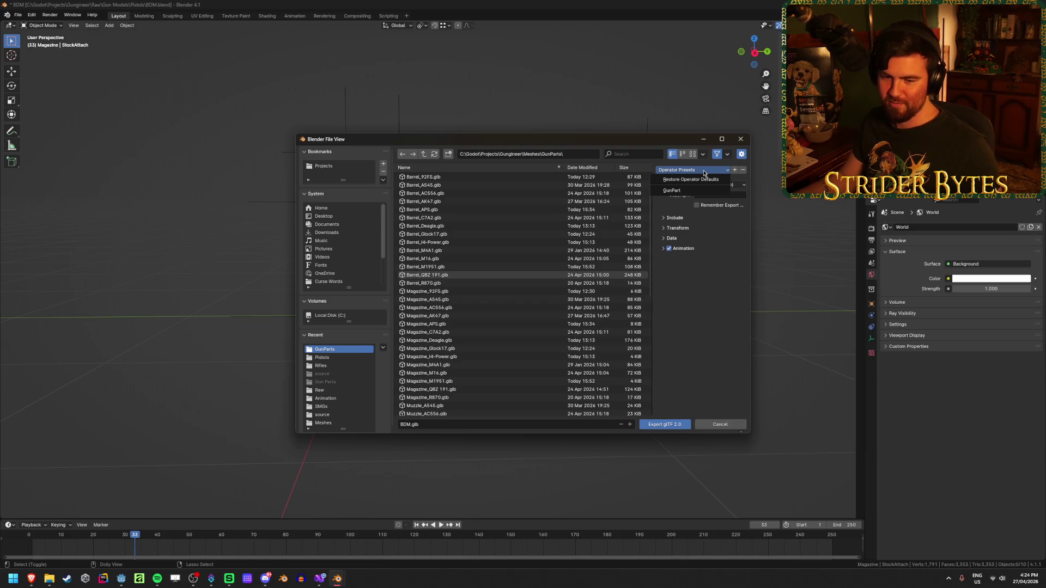
{"action": "left_click", "coordinate": [689, 191]}
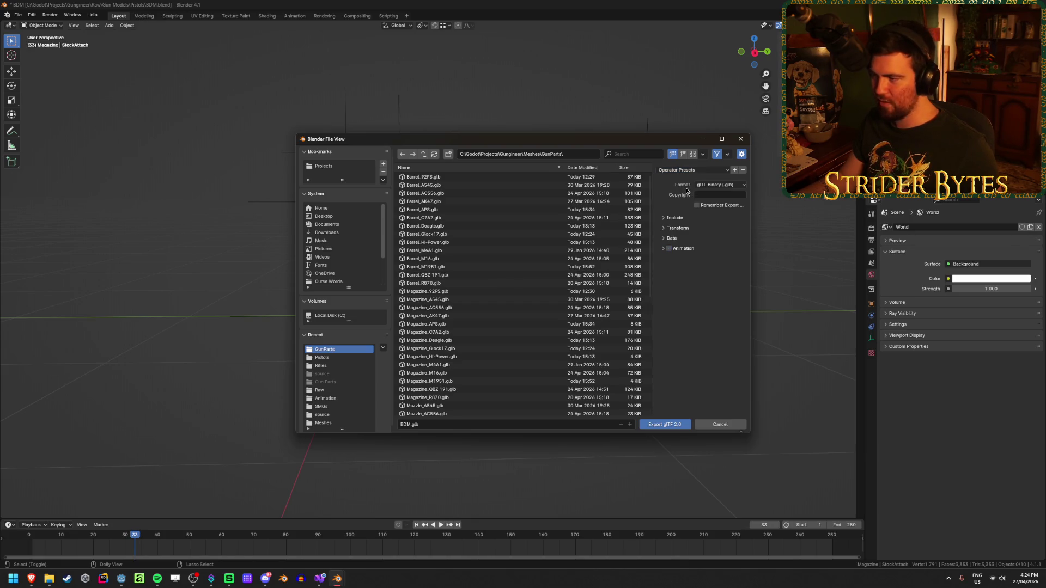
Export the receiver as Receiver_BDM.glb.
{"action": "left_click", "coordinate": [430, 424]}
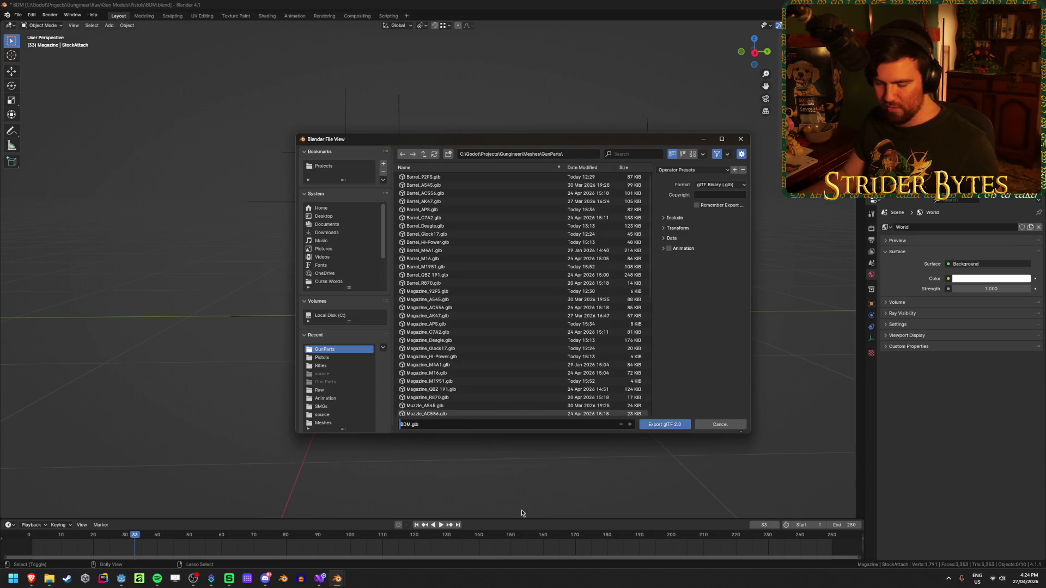
{"action": "type", "text": "Rece"}
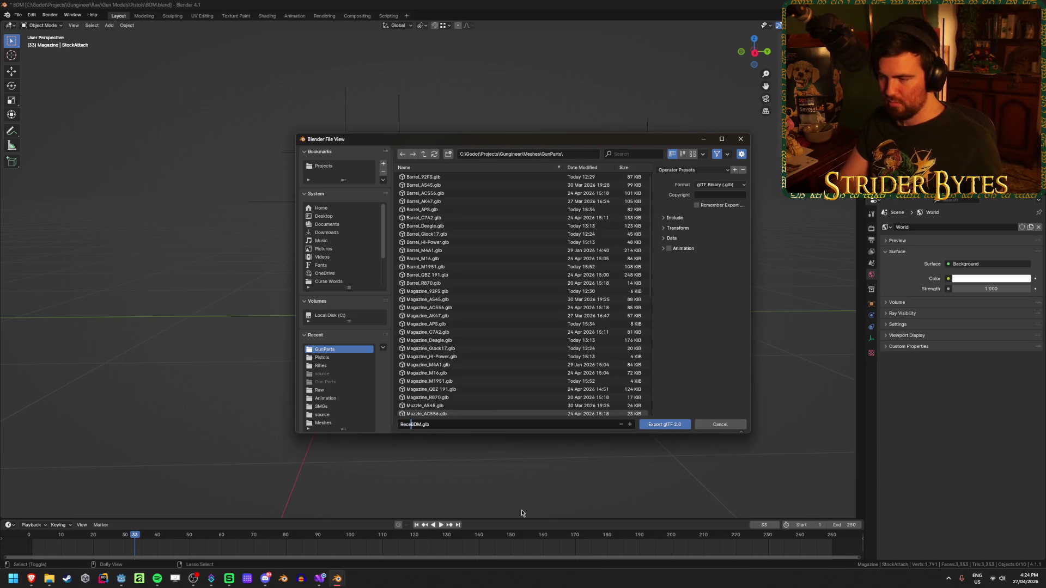
{"action": "type", "text": "iver_"}
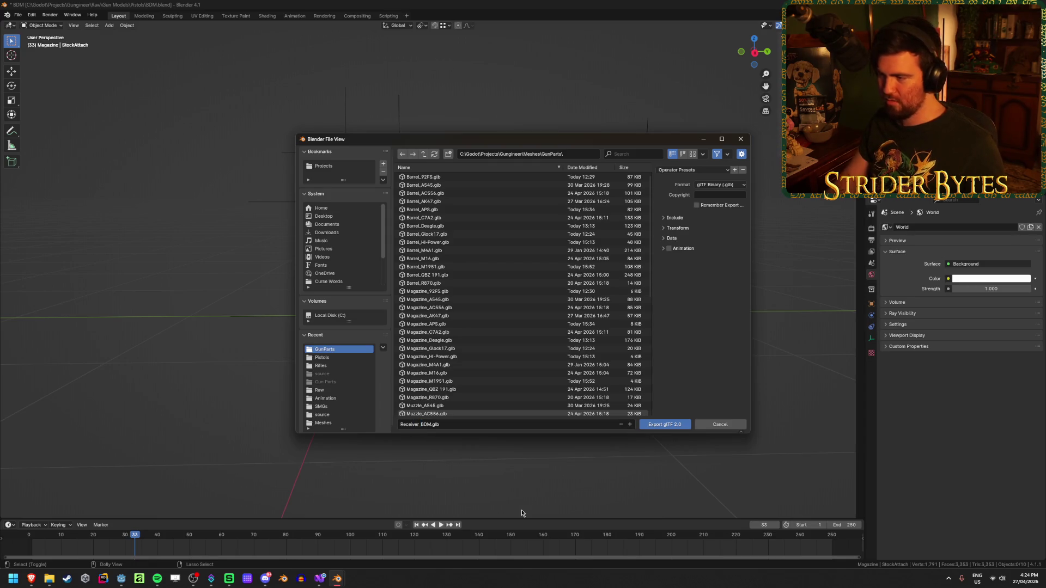
{"action": "left_click", "coordinate": [671, 424]}
{"action": "left_click", "coordinate": [671, 424]}
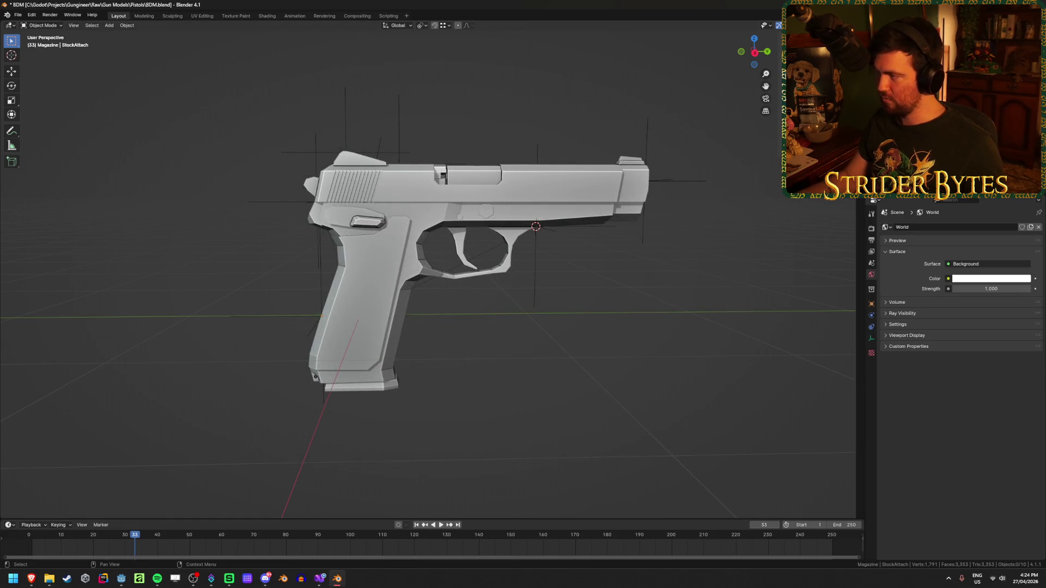
{"action": "key", "text": "ctrl+shift+e"}
Rename the export file to Barrel_BDM.glb and export it.
{"action": "left_click", "coordinate": [435, 424]}
{"action": "left_click", "coordinate": [420, 424]}
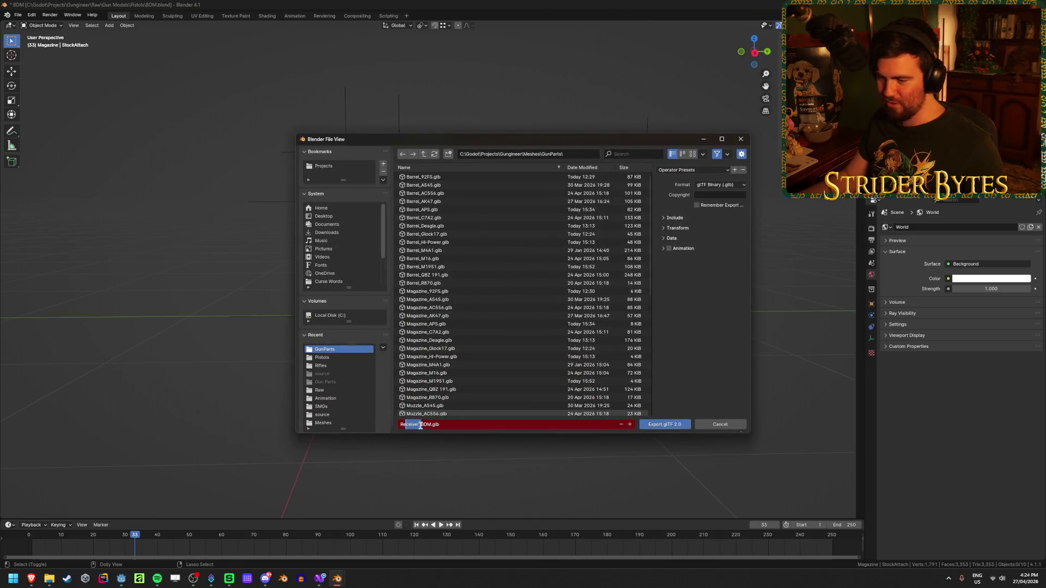
{"action": "double_click", "coordinate": [420, 424]}
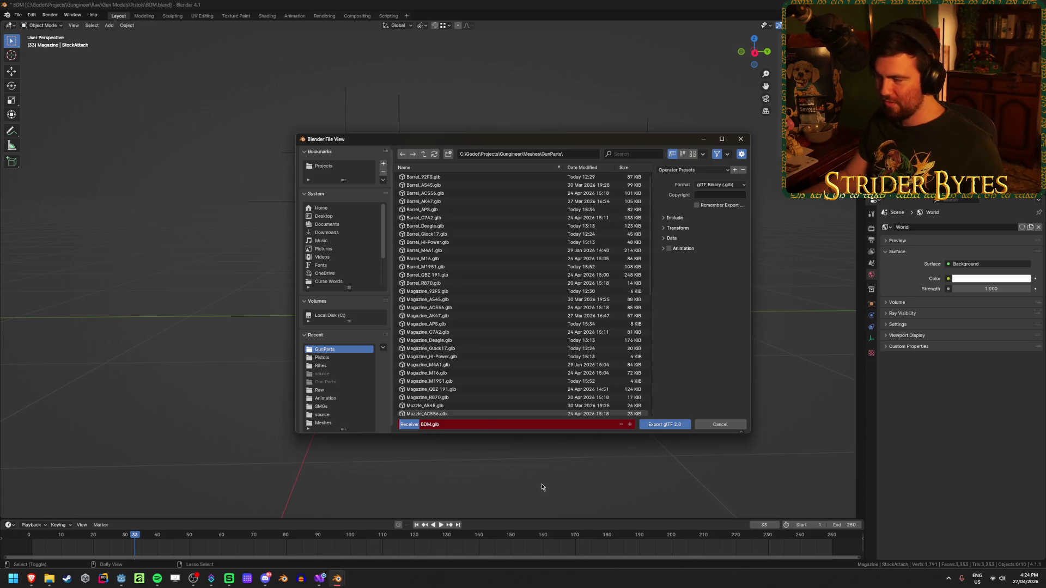
{"action": "type", "text": "Barrel"}
{"action": "key", "text": "Return"}
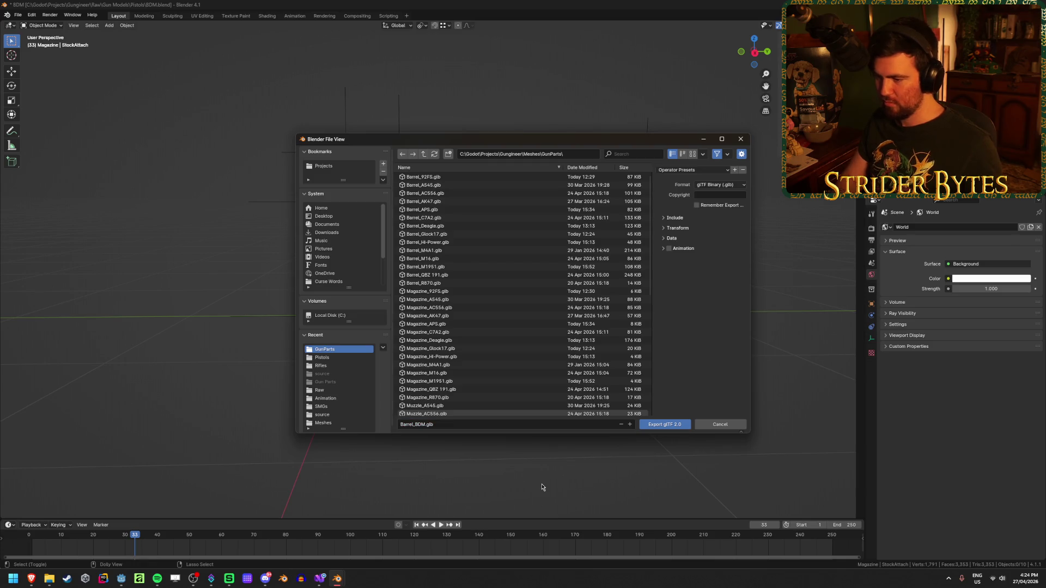
{"action": "left_click", "coordinate": [660, 424]}
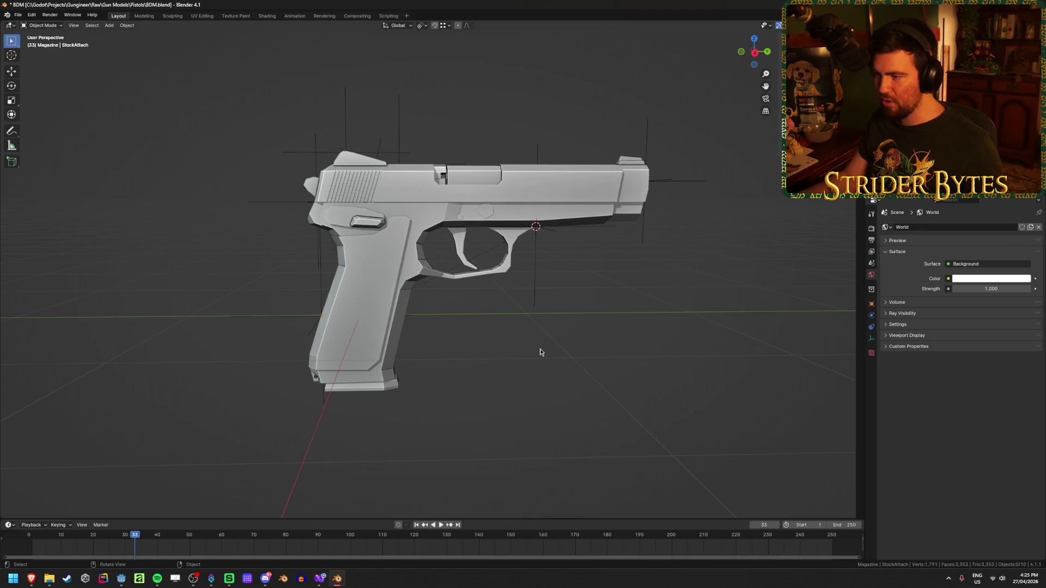
Clear the selection and export the magazine as Magazine_BDM.glb.
{"action": "key", "text": "shift+r"}
{"action": "key", "text": "Escape"}
{"action": "left_click", "coordinate": [538, 196]}
{"action": "left_click", "coordinate": [539, 196]}
{"action": "left_click", "coordinate": [618, 328]}
{"action": "key", "text": "shift+r"}
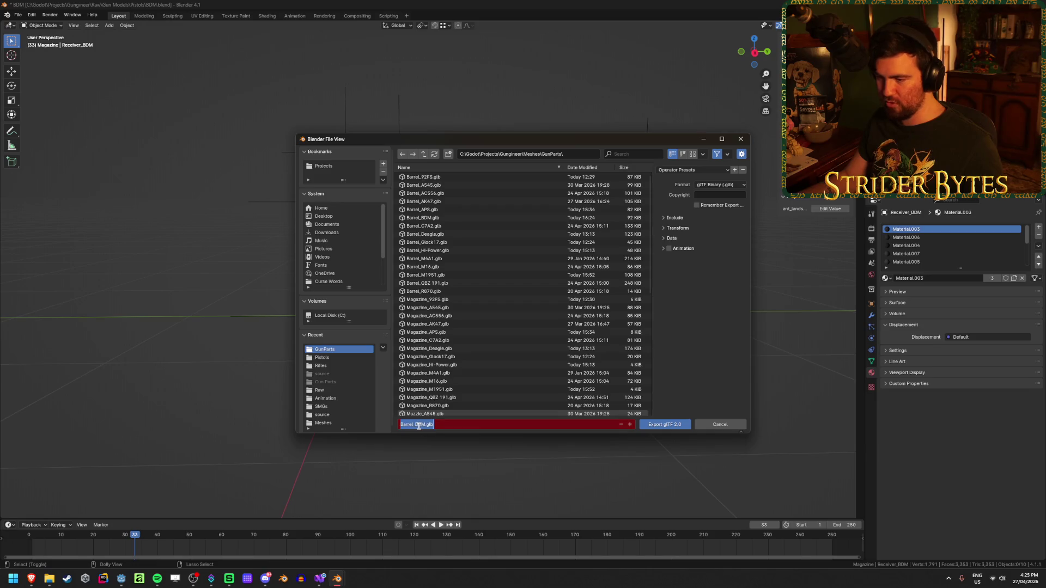
{"action": "left_click_drag", "start_coordinate": [416, 424], "coordinate": [400, 425]}
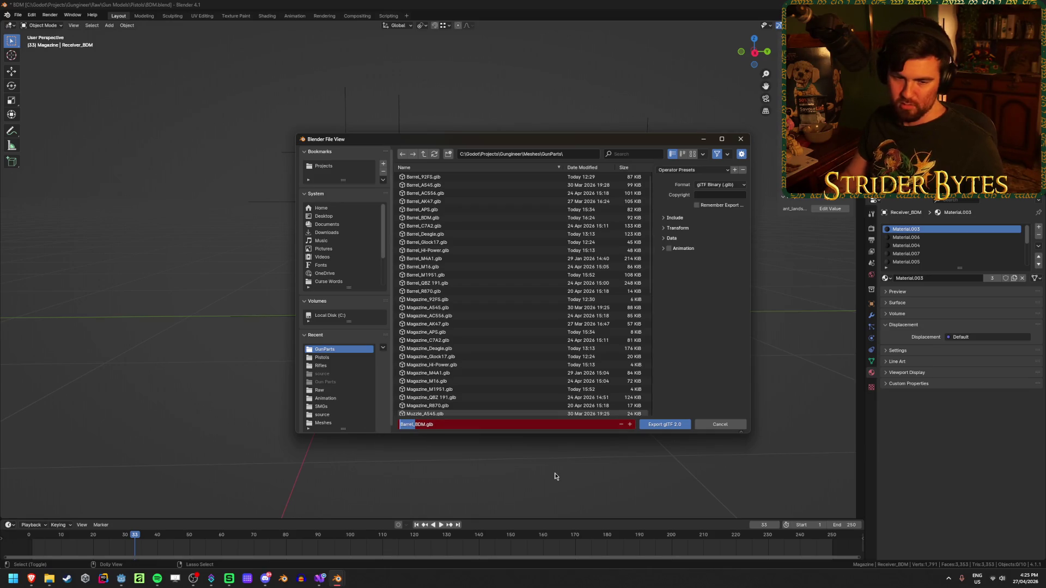
{"action": "key", "text": "BackSpace"}
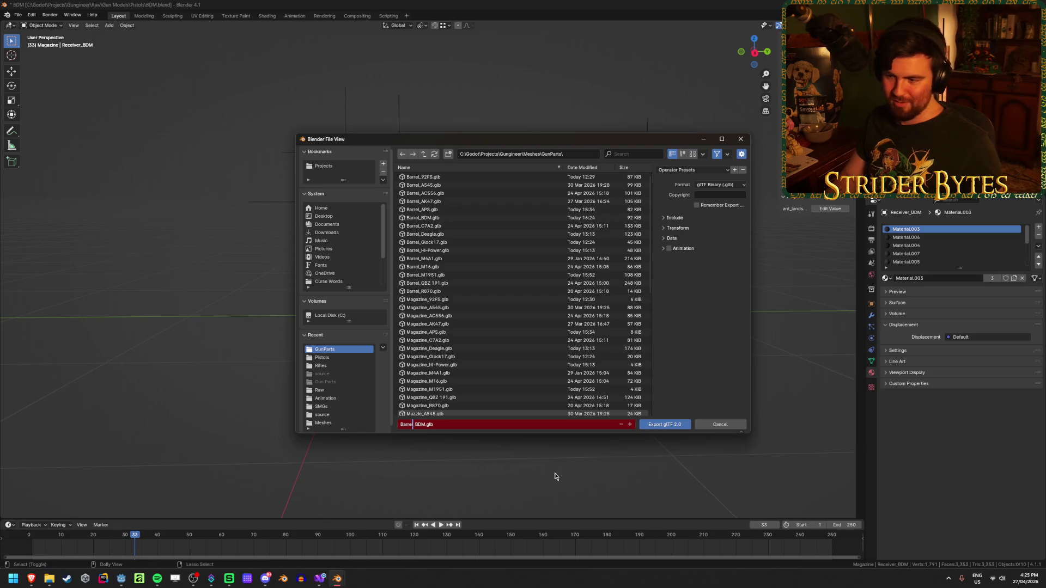
{"action": "type", "text": "Magazine"}
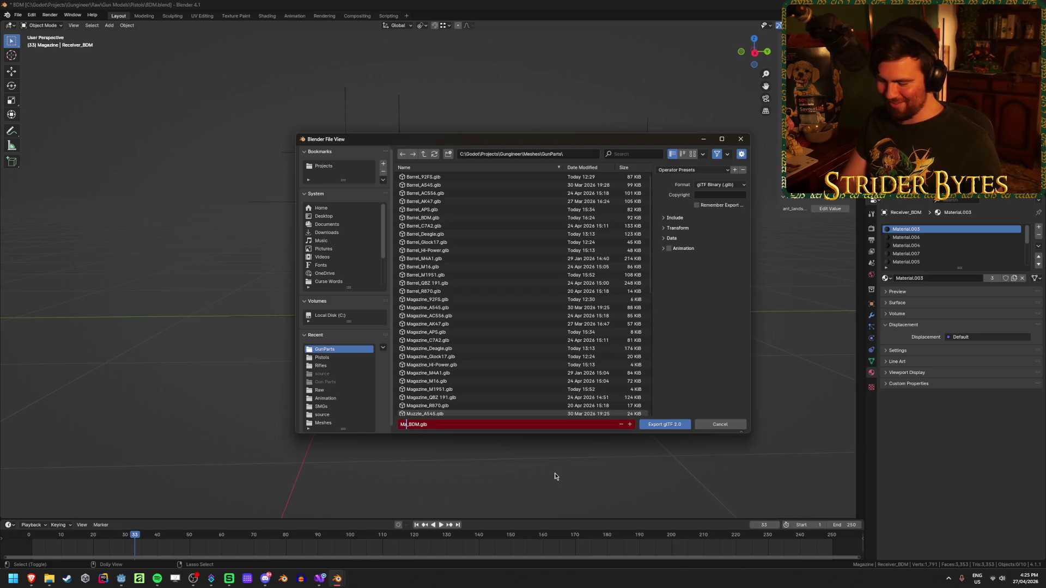
{"action": "key", "text": "Return"}
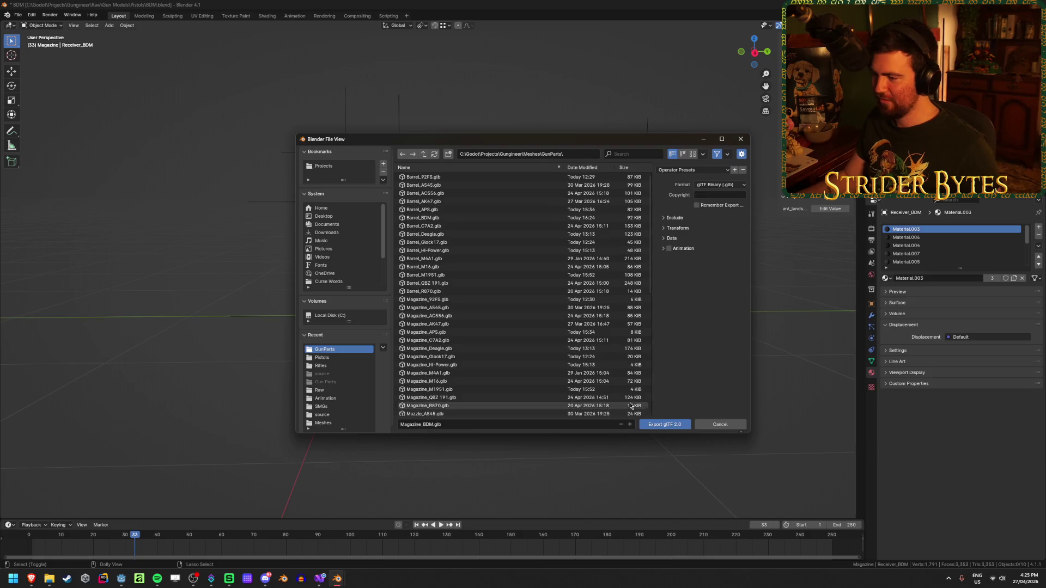
{"action": "key", "text": "Return"}
Save BDM.blend, quit Blender, and open COLT SCAMP.blend from the Pistols folder.
{"action": "key", "text": "ctrl+s"}
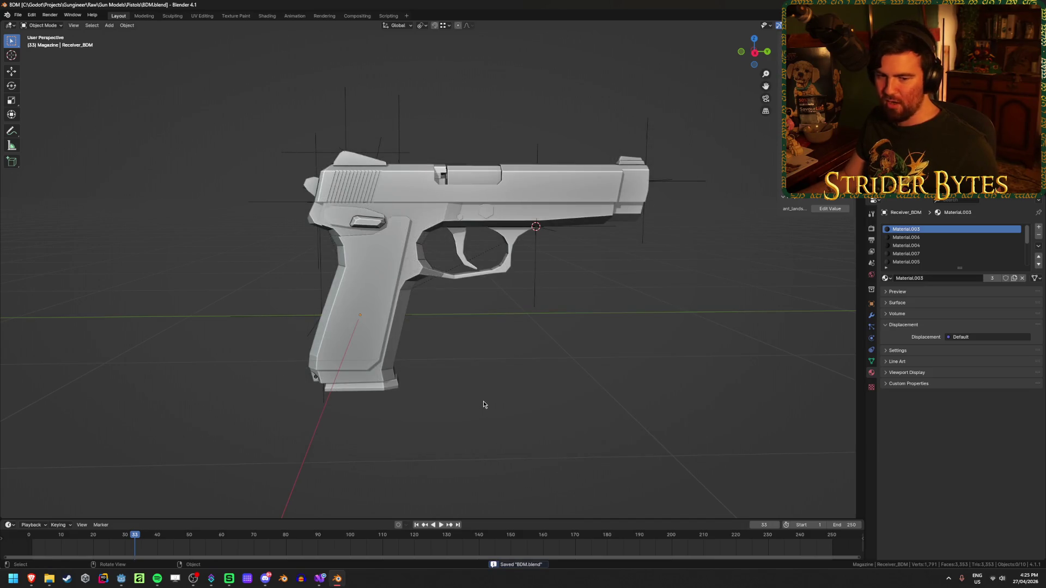
{"action": "middle_click_drag", "start_coordinate": [484, 404], "coordinate": [500, 407]}
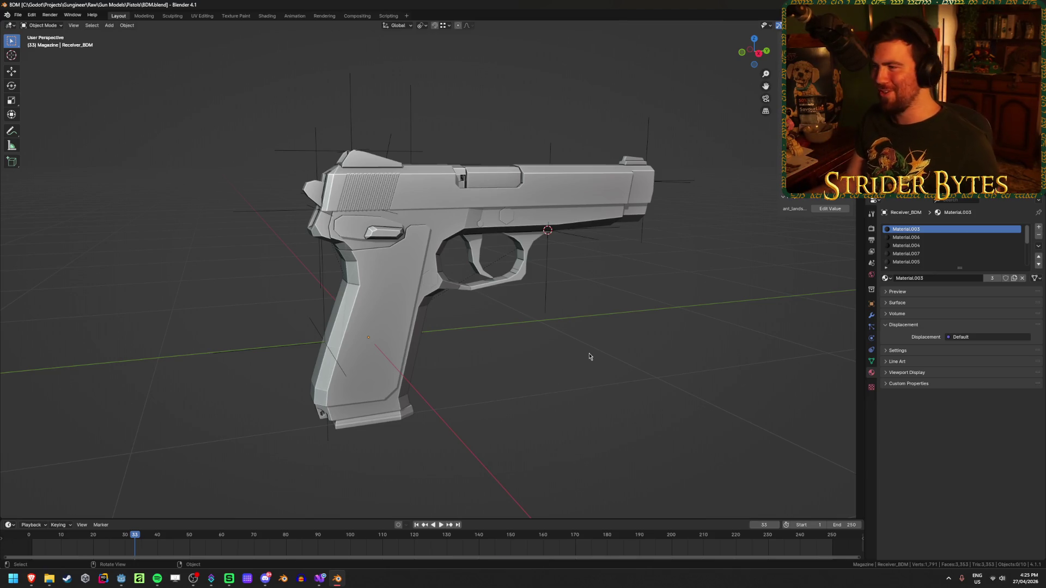
{"action": "key", "text": "ctrl+s"}
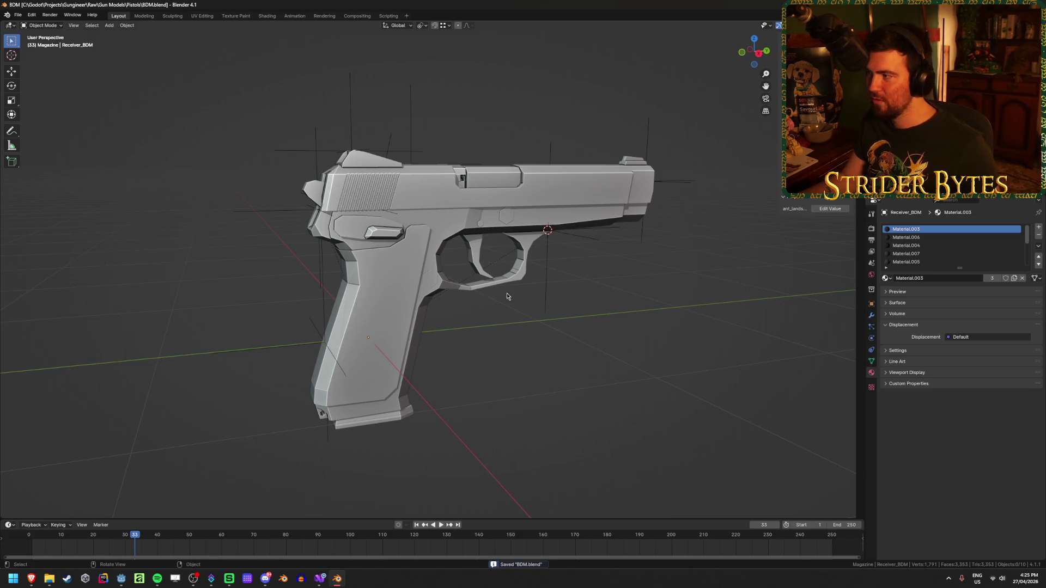
{"action": "key", "text": "ctrl+q"}
{"action": "left_click", "coordinate": [310, 306]}
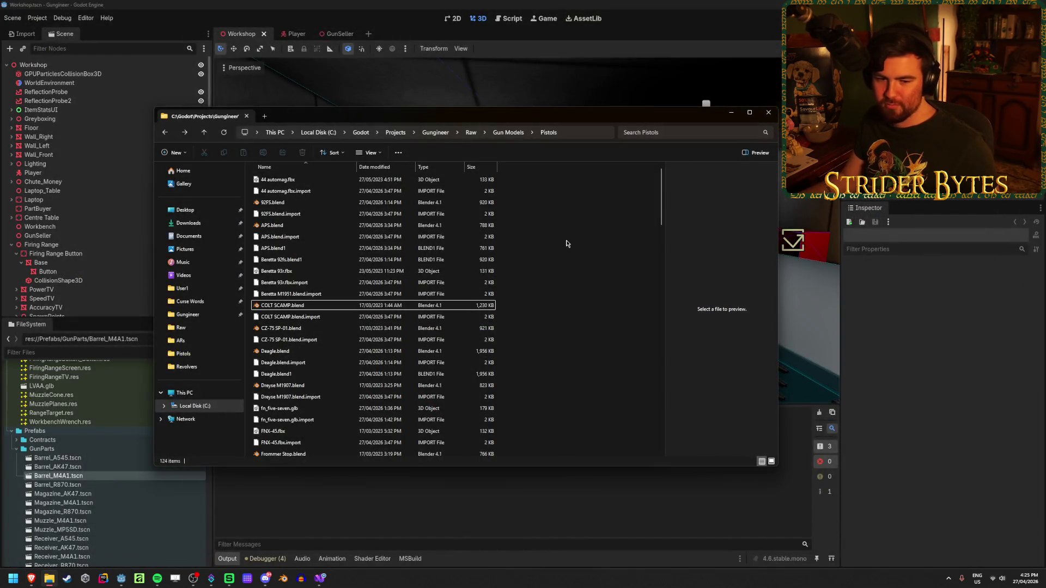
{"action": "double_click", "coordinate": [295, 308]}
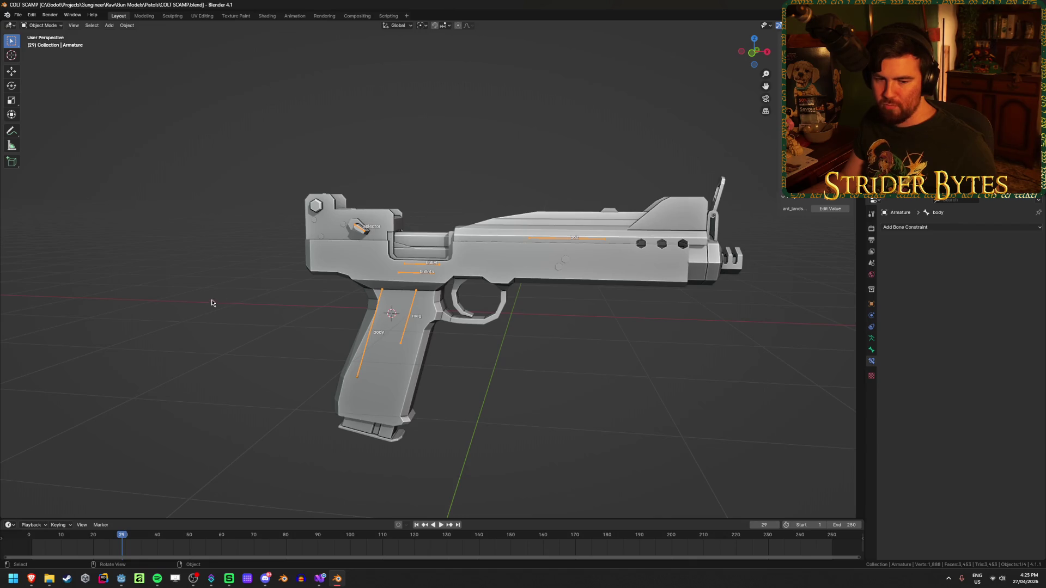
{"action": "left_click", "coordinate": [206, 306]}
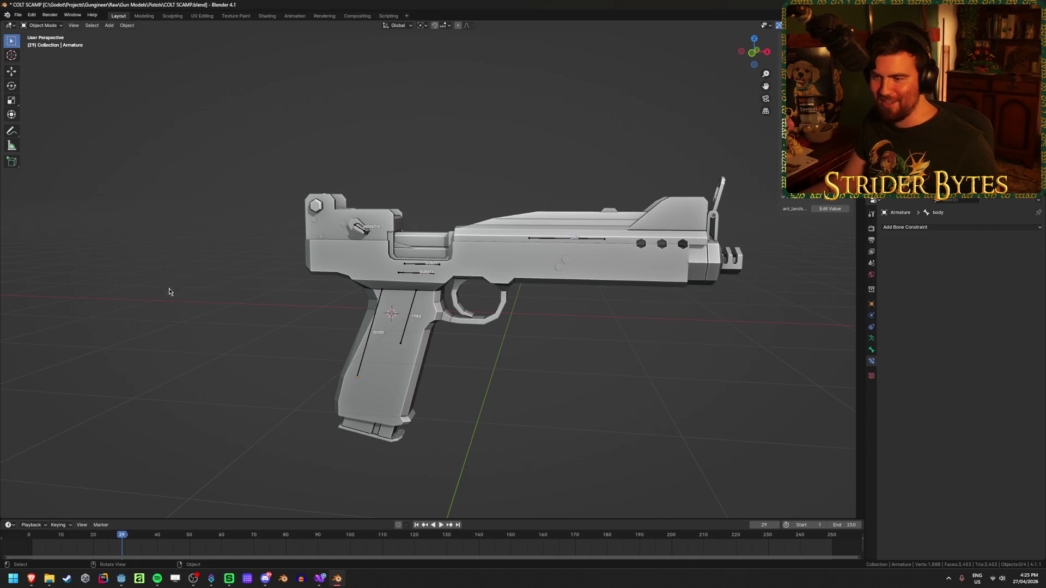
Delete the armature from the COLT SCAMP scene.
{"action": "left_click", "coordinate": [365, 359]}
{"action": "key", "text": "x"}
{"action": "left_click", "coordinate": [362, 353]}
{"action": "mouse_move", "coordinate": [217, 322]}
{"action": "middle_mouse_down"}
{"action": "mouse_move", "coordinate": [362, 326]}
{"action": "mouse_move", "coordinate": [341, 324]}
{"action": "middle_mouse_up"}
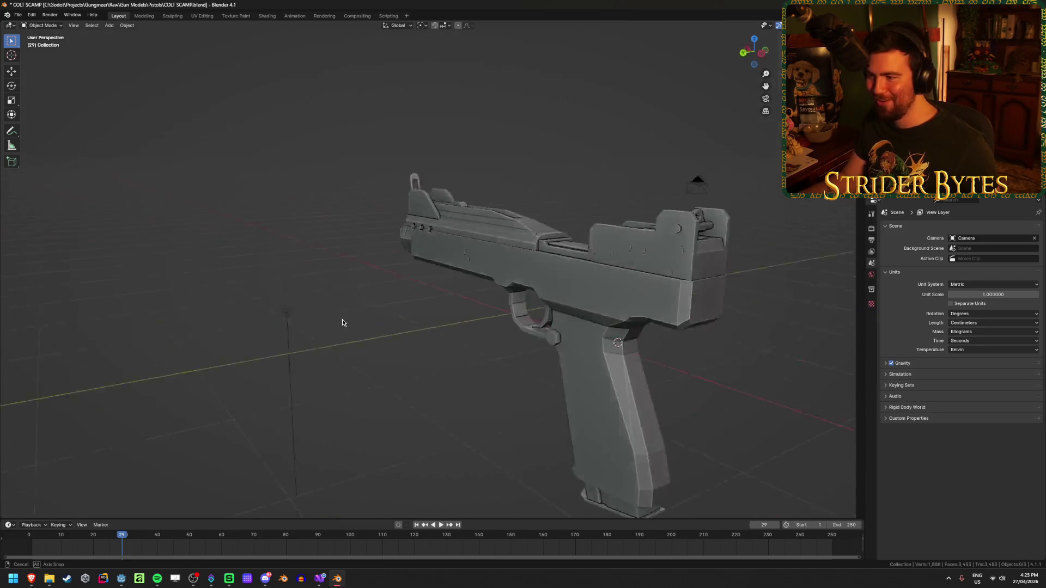
{"action": "scroll", "coordinate": [341, 325], "scroll_direction": "down", "scroll_amount": 3}
Look over the camera, light and pistol from a side view, then switch to Discord.
{"action": "left_click", "coordinate": [404, 195]}
{"action": "key", "text": "alt+a"}
{"action": "left_click", "coordinate": [93, 345]}
{"action": "left_click", "coordinate": [107, 350]}
{"action": "scroll", "coordinate": [469, 305], "scroll_direction": "down", "scroll_amount": 2}
{"action": "mouse_move", "coordinate": [469, 305]}
{"action": "middle_mouse_down"}
{"action": "mouse_move", "coordinate": [338, 303]}
{"action": "mouse_move", "coordinate": [548, 319]}
{"action": "mouse_move", "coordinate": [486, 322]}
{"action": "mouse_move", "coordinate": [478, 385]}
{"action": "middle_mouse_up"}
{"action": "scroll", "coordinate": [486, 322], "scroll_direction": "up", "scroll_amount": 4}
{"action": "scroll", "coordinate": [487, 322], "scroll_direction": "down", "scroll_amount": 3}
{"action": "scroll", "coordinate": [472, 319], "scroll_direction": "up", "scroll_amount": 2}
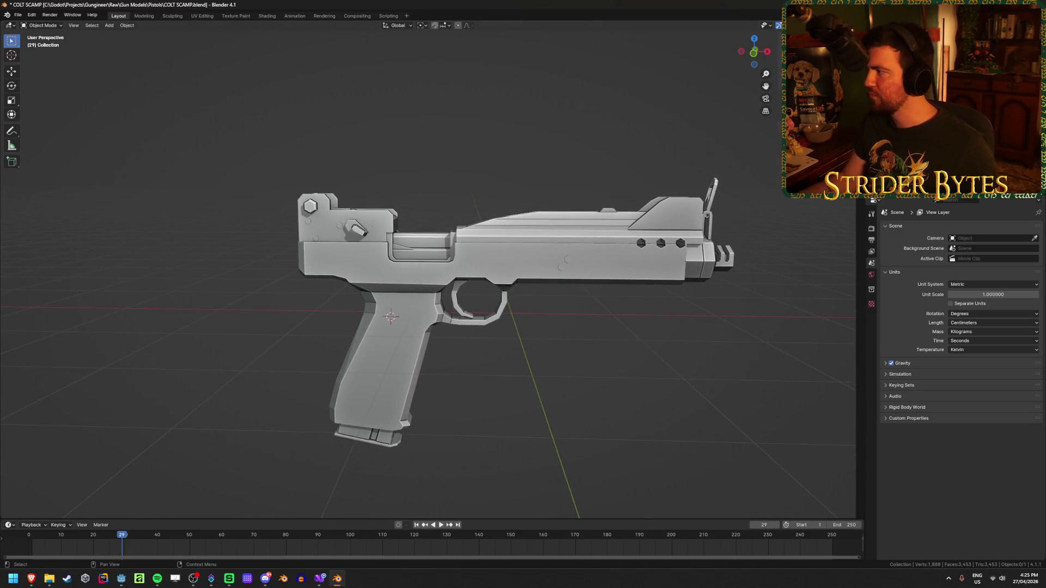
{"action": "key", "text": "alt+Tab"}
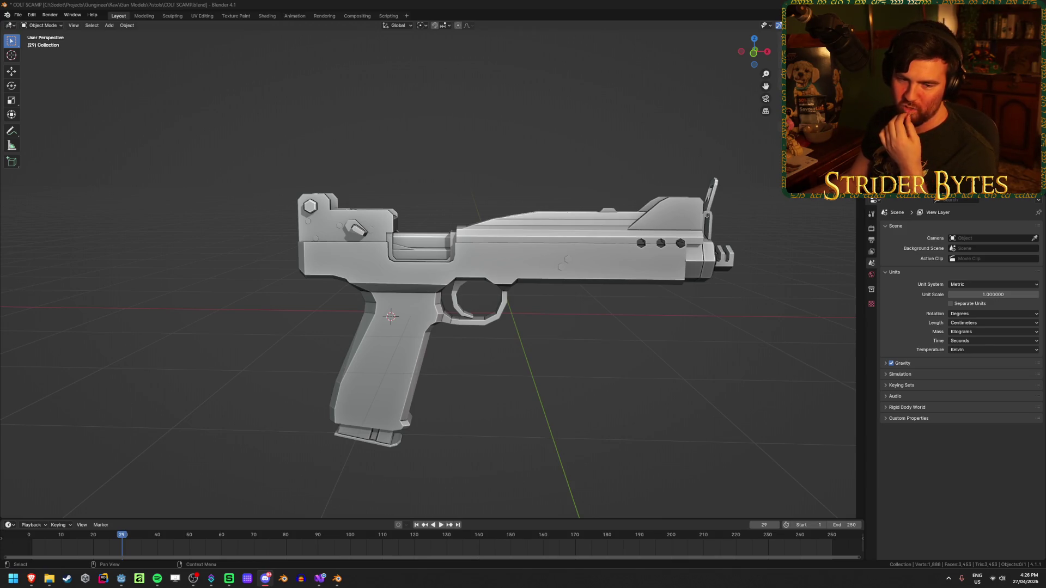
{"action": "key", "text": "alt+Tab"}
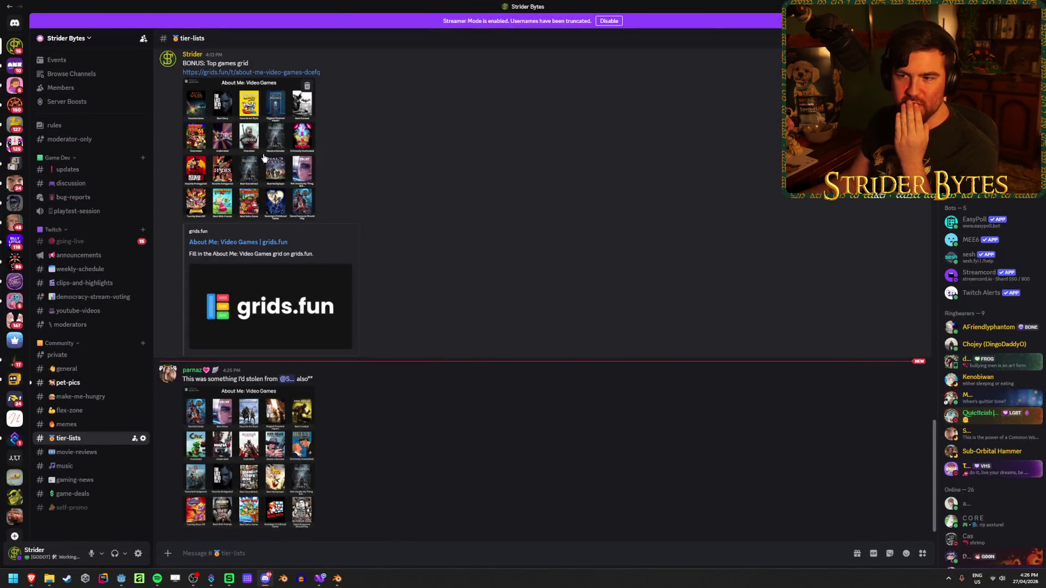
View the About Me: Video Games grid with Baldur's Gate 3 as Favorite Game enlarged, then close it.
{"action": "left_click", "coordinate": [268, 157]}
{"action": "left_click", "coordinate": [269, 156]}
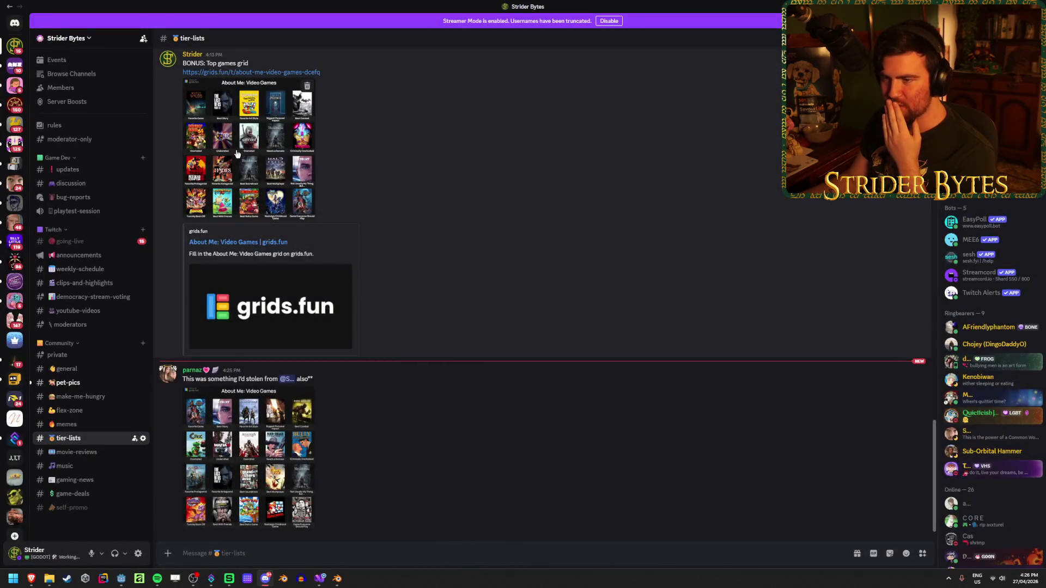
{"action": "left_click", "coordinate": [248, 156]}
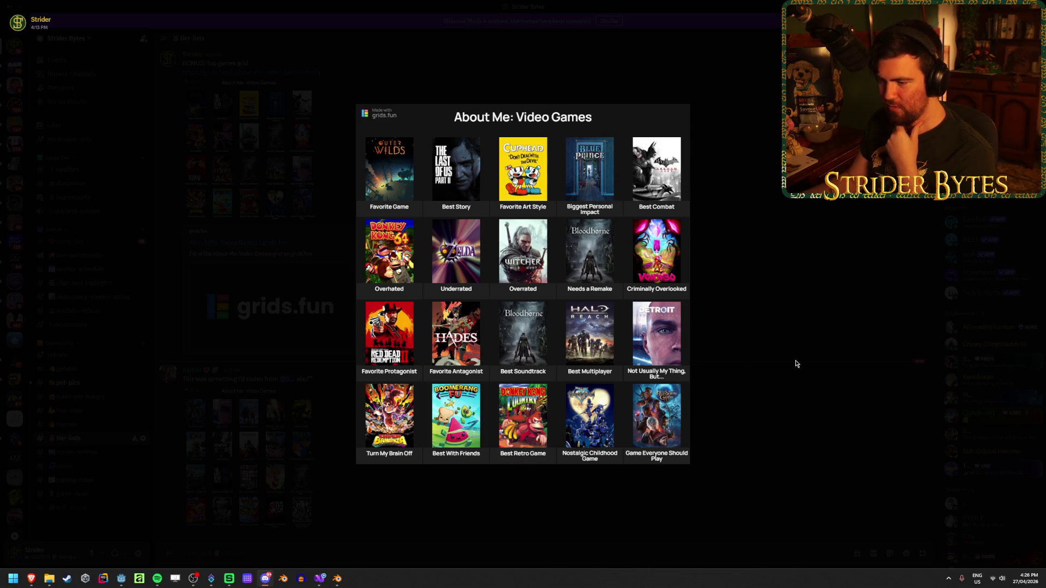
{"action": "left_click", "coordinate": [758, 215]}
Enlarge the second grid showing Bully as Criminally Overlooked and Bloodborne as Not Usually My Thing.
{"action": "left_click", "coordinate": [302, 409]}
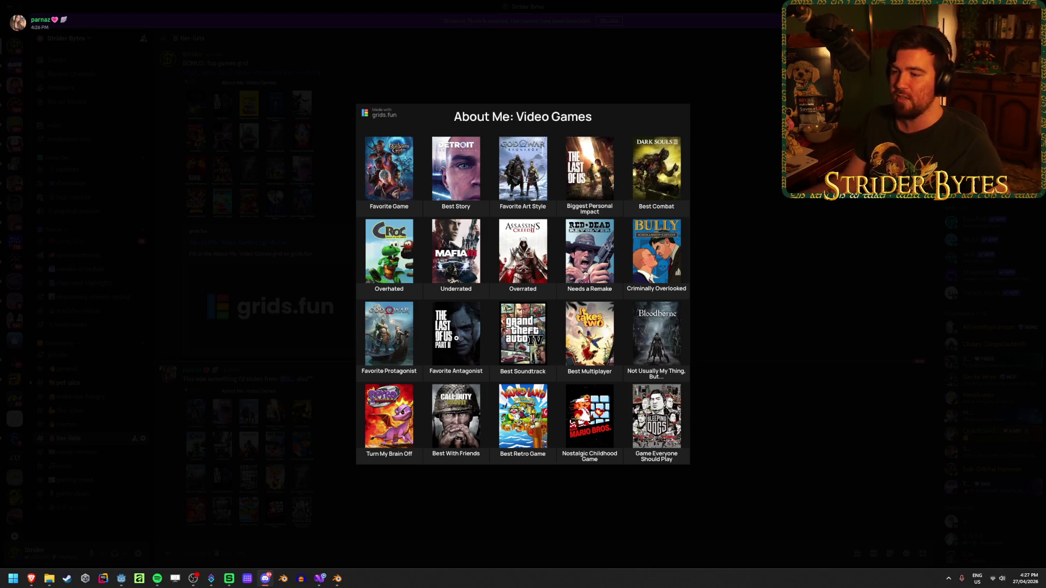
{"action": "left_click", "coordinate": [303, 328]}
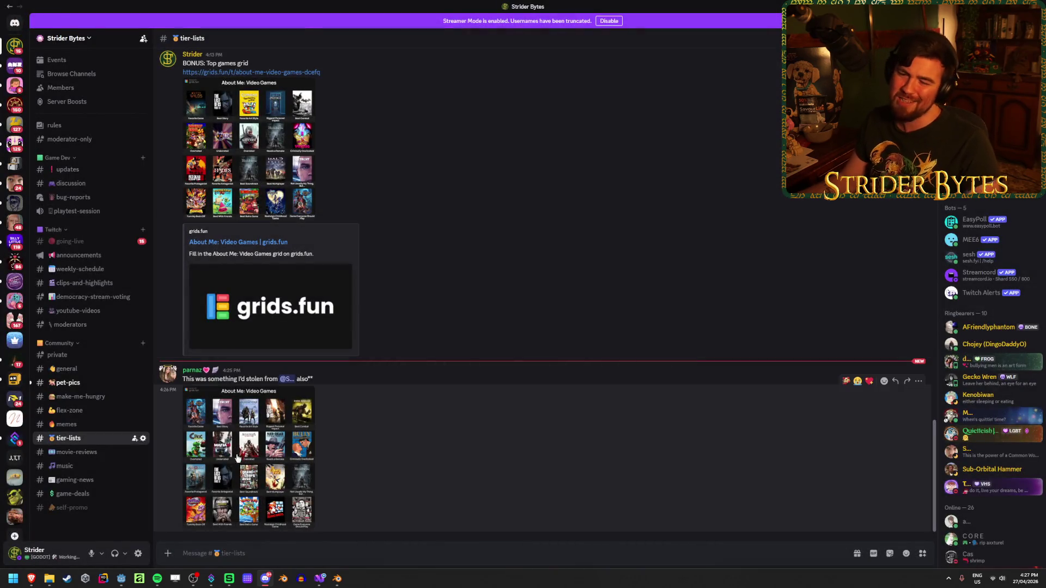
{"action": "left_click", "coordinate": [240, 461]}
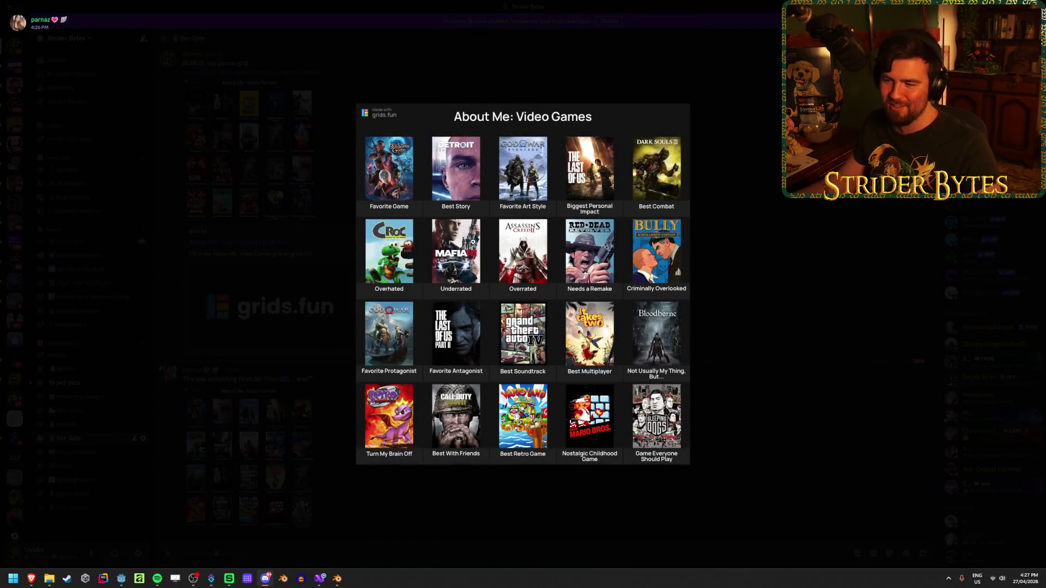
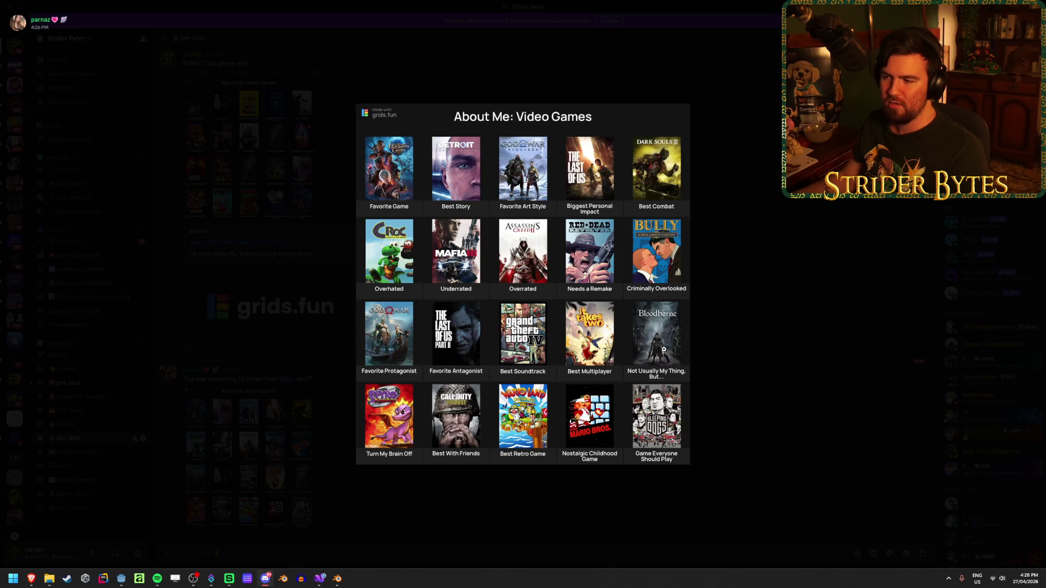
Close the enlarged Video Games grid image and return to the Blender pistol project.
{"action": "left_click", "coordinate": [803, 287]}
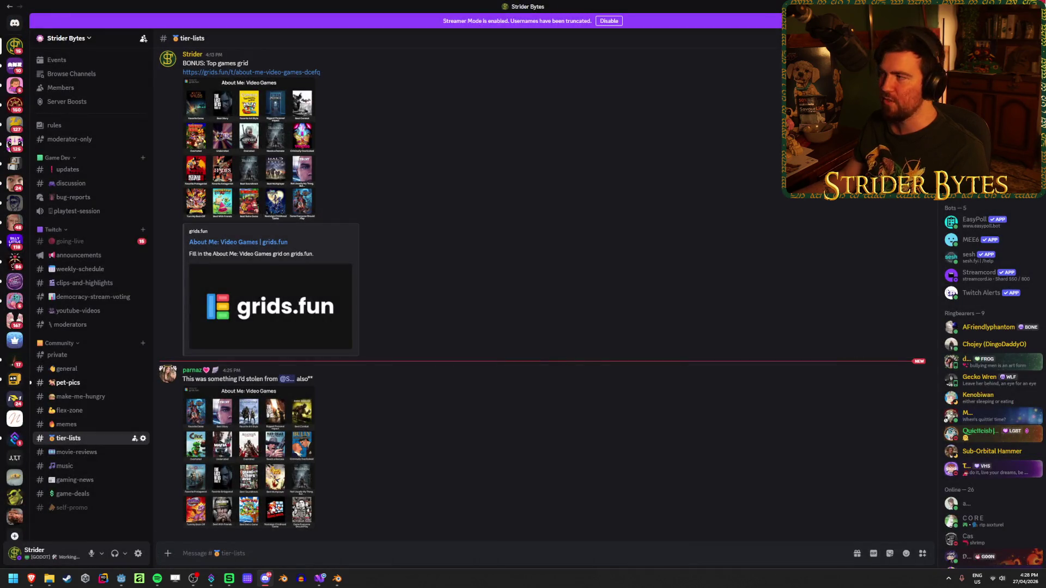
{"action": "key", "text": "alt+Tab"}
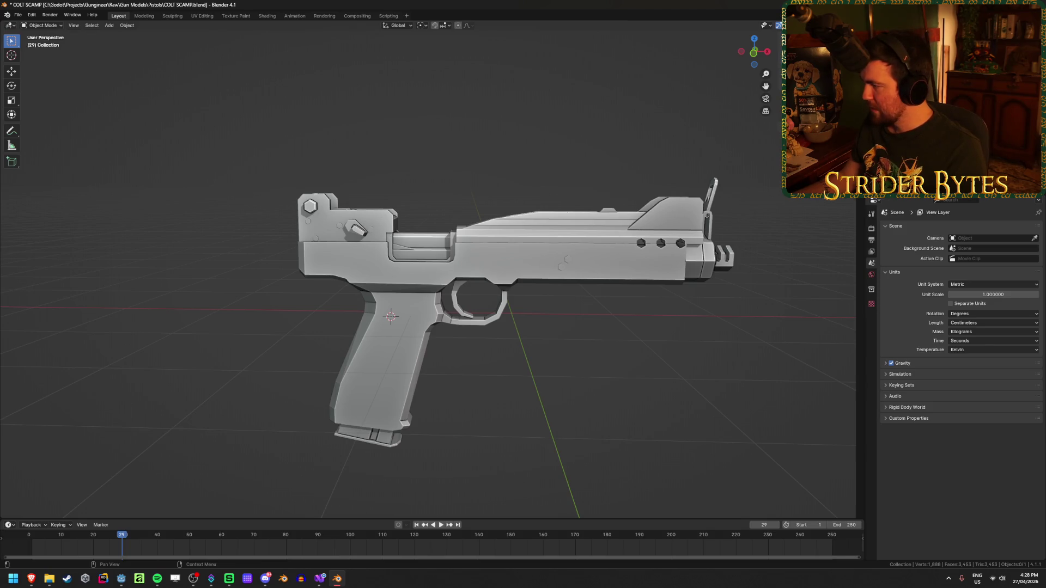
Select the pistol mesh and delete its Armature modifier.
{"action": "left_click", "coordinate": [407, 336]}
{"action": "middle_click_drag", "start_coordinate": [427, 430], "coordinate": [479, 369], "text": "ctrl"}
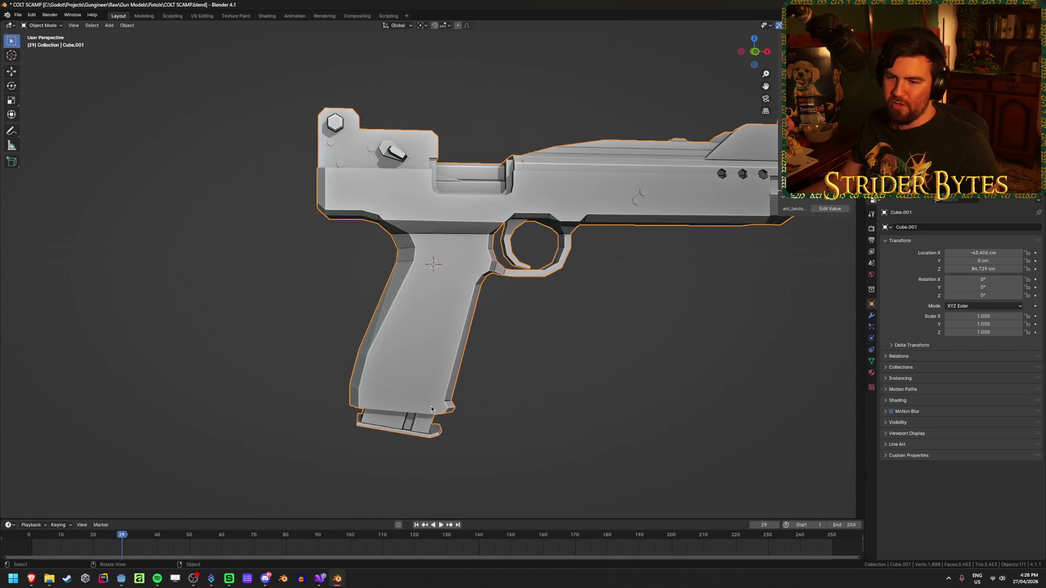
{"action": "middle_click_drag", "start_coordinate": [462, 420], "coordinate": [480, 392]}
{"action": "key", "text": "Tab"}
{"action": "key", "text": "Tab"}
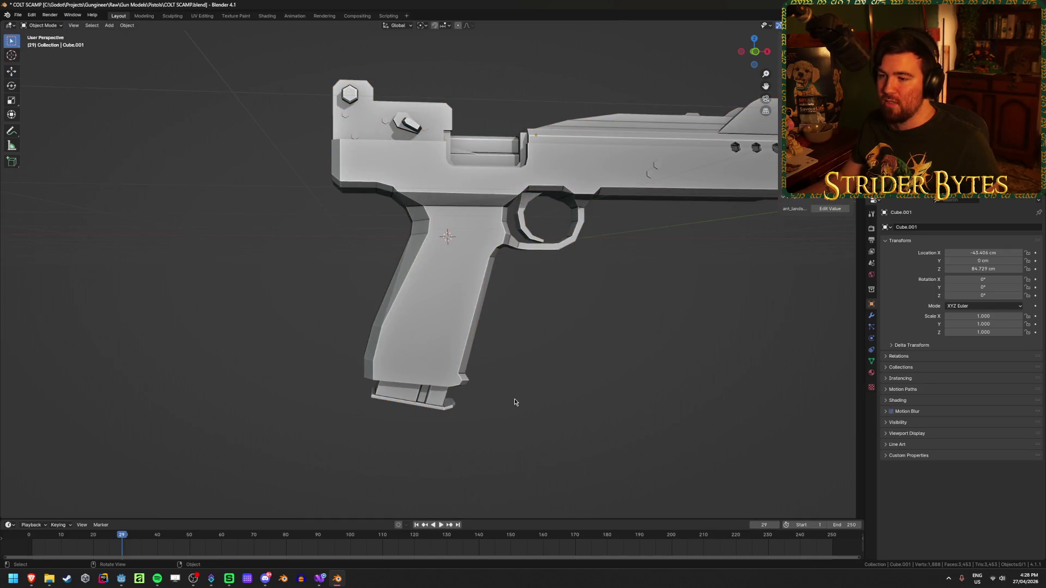
{"action": "key", "text": "Tab"}
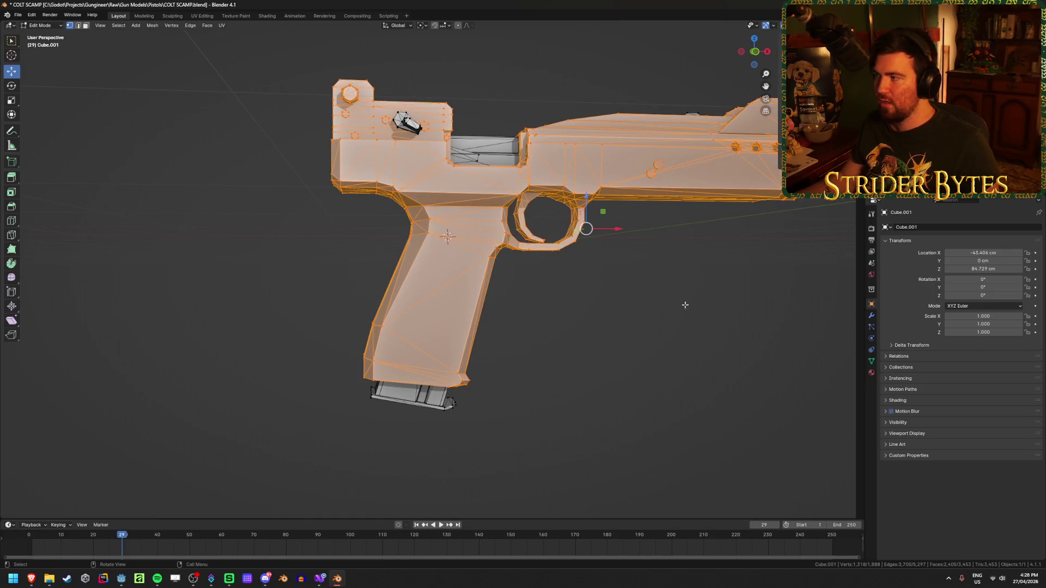
{"action": "key", "text": "alt+a"}
{"action": "key", "text": "Tab"}
{"action": "key", "text": "Tab"}
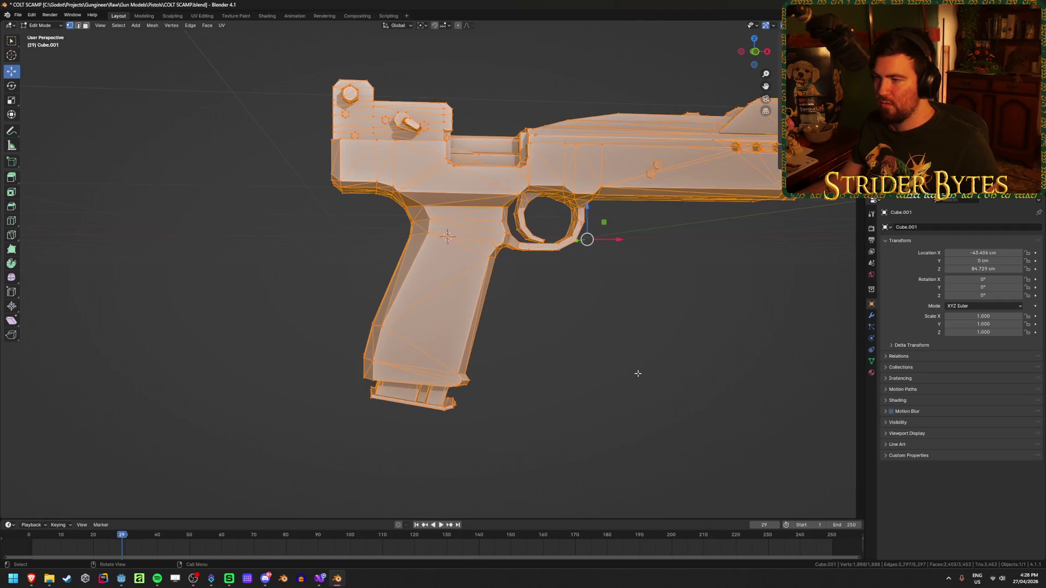
{"action": "key", "text": "alt+a"}
{"action": "key", "text": "Tab"}
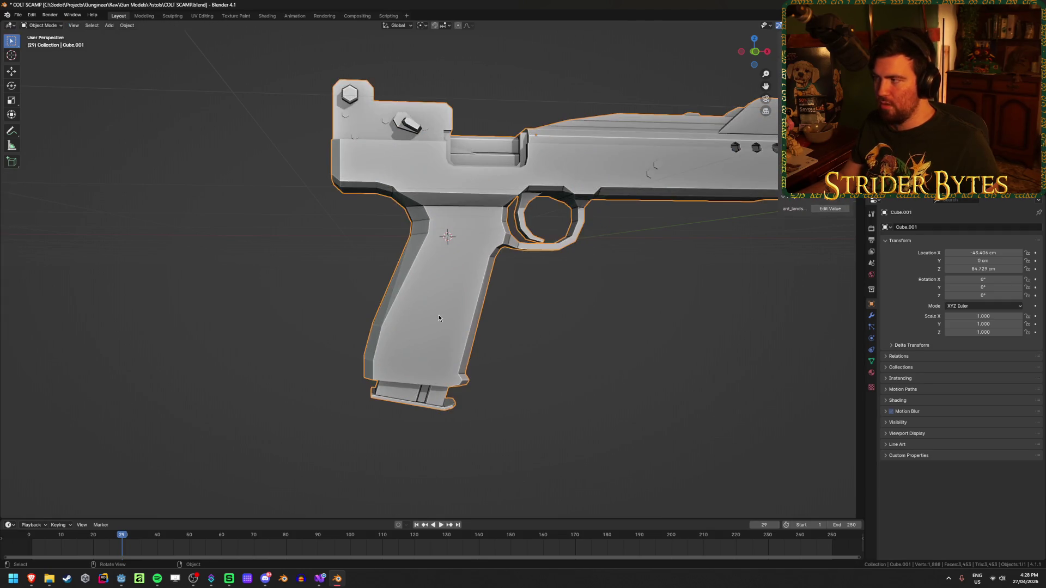
{"action": "left_click", "coordinate": [871, 315]}
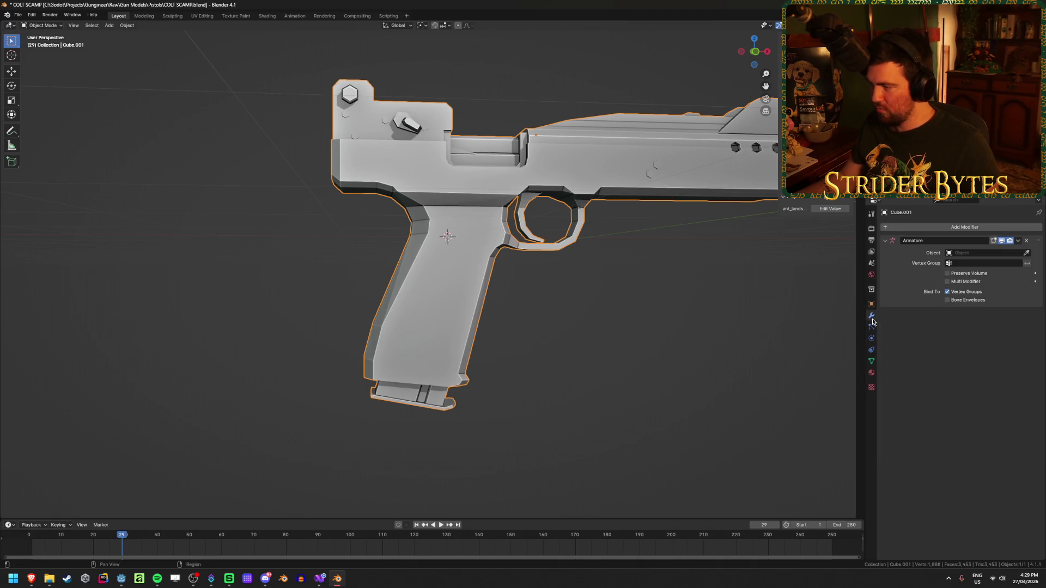
{"action": "left_click", "coordinate": [1026, 241]}
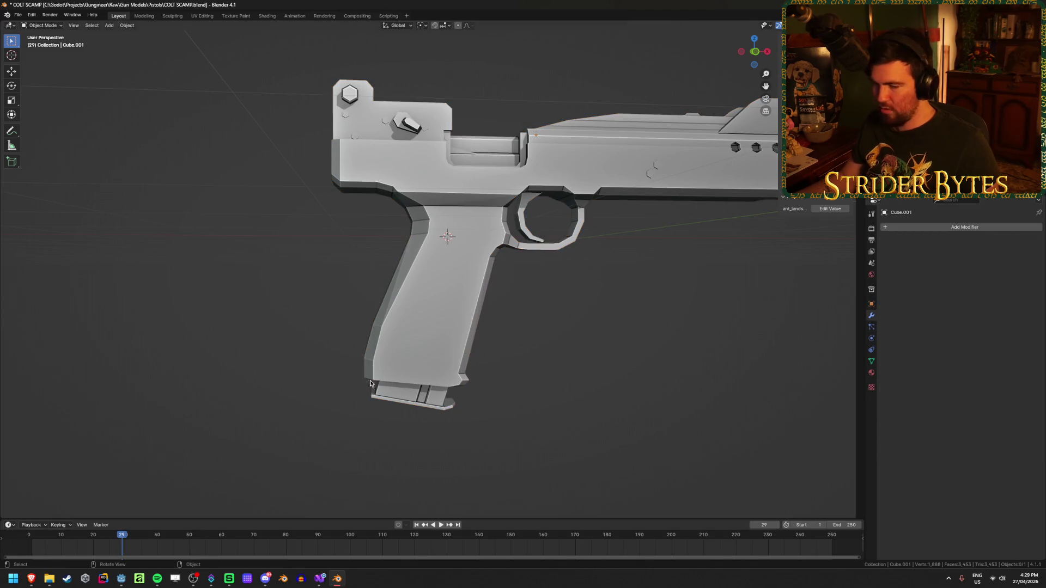
{"action": "key", "text": "Tab"}
Merge the whole pistol mesh by distance (0.01 cm), which removes no vertices.
{"action": "mouse_move", "coordinate": [455, 375]}
{"action": "middle_mouse_down"}
{"action": "mouse_move", "coordinate": [490, 354]}
{"action": "mouse_move", "coordinate": [544, 343]}
{"action": "mouse_move", "coordinate": [409, 347]}
{"action": "middle_mouse_up"}
{"action": "scroll", "coordinate": [410, 347], "scroll_direction": "up", "scroll_amount": 3}
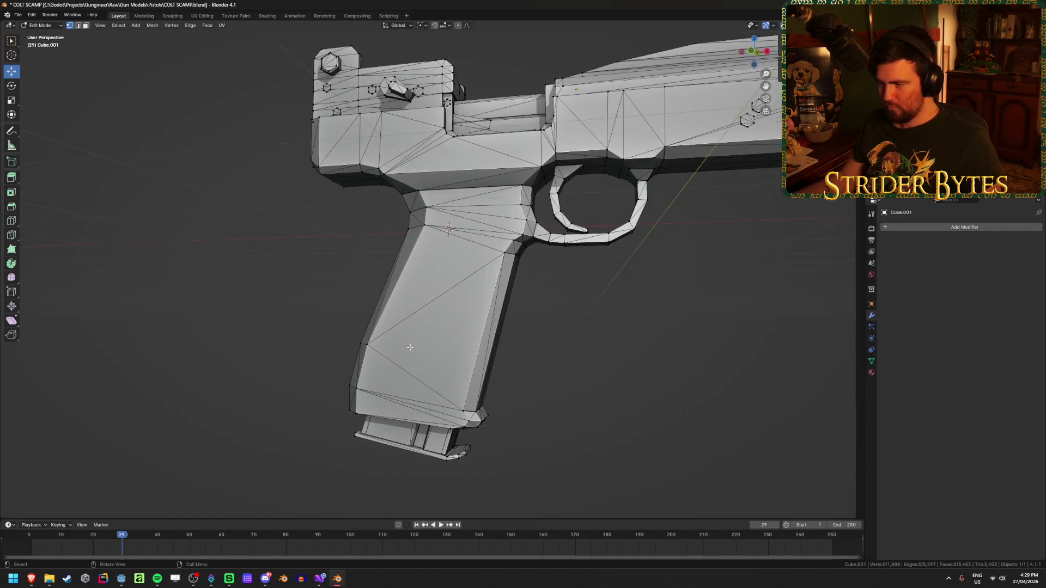
{"action": "left_click", "coordinate": [455, 407]}
{"action": "key", "text": "g"}
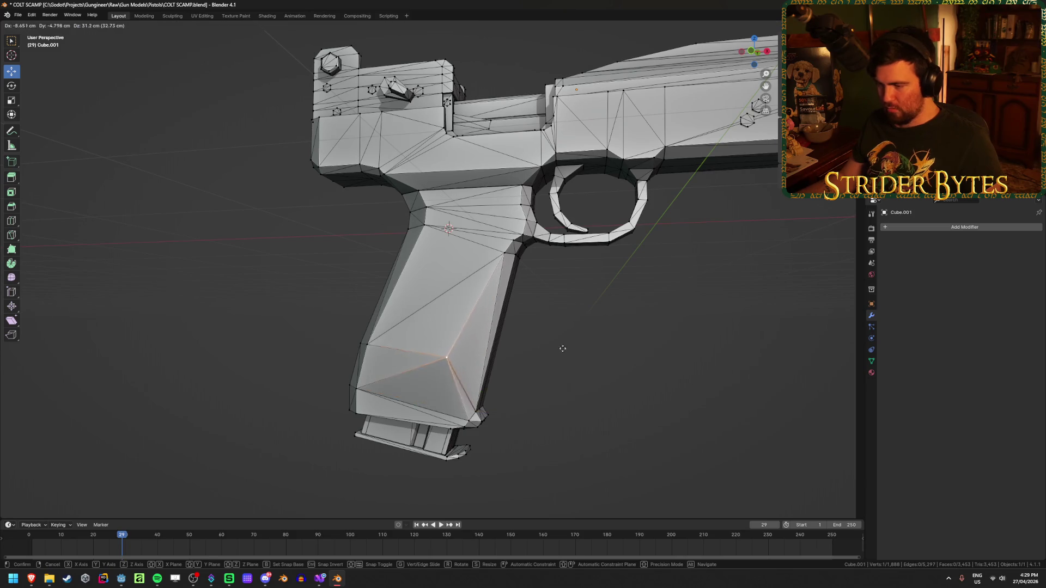
{"action": "key", "text": "Escape"}
{"action": "middle_click_drag", "start_coordinate": [590, 403], "coordinate": [625, 386]}
{"action": "key", "text": "a"}
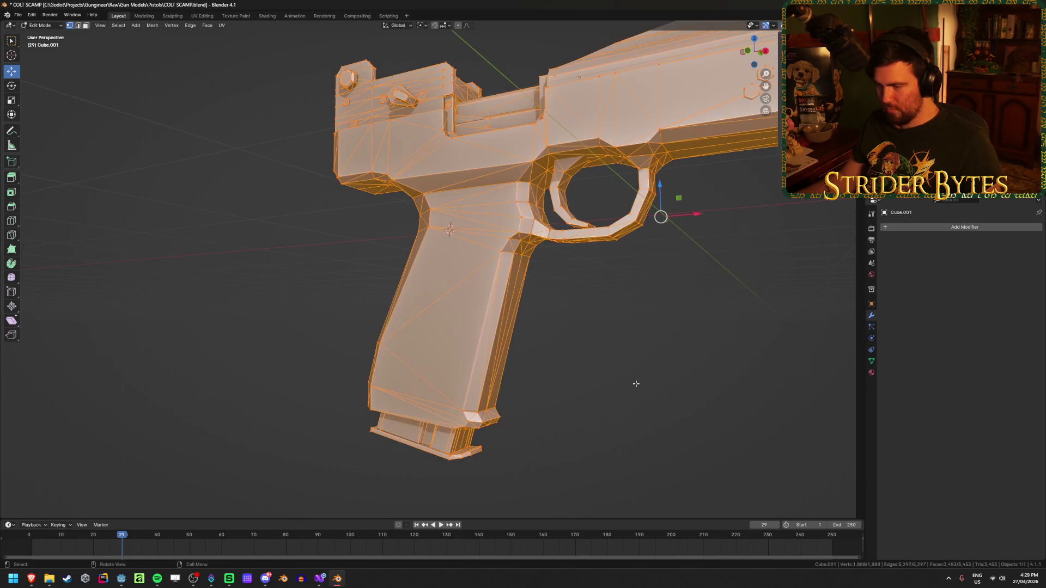
{"action": "key", "text": "m"}
{"action": "left_click", "coordinate": [627, 413]}
{"action": "mouse_move", "coordinate": [627, 413]}
{"action": "middle_mouse_down"}
{"action": "mouse_move", "coordinate": [555, 401]}
{"action": "mouse_move", "coordinate": [600, 410]}
{"action": "middle_mouse_up"}
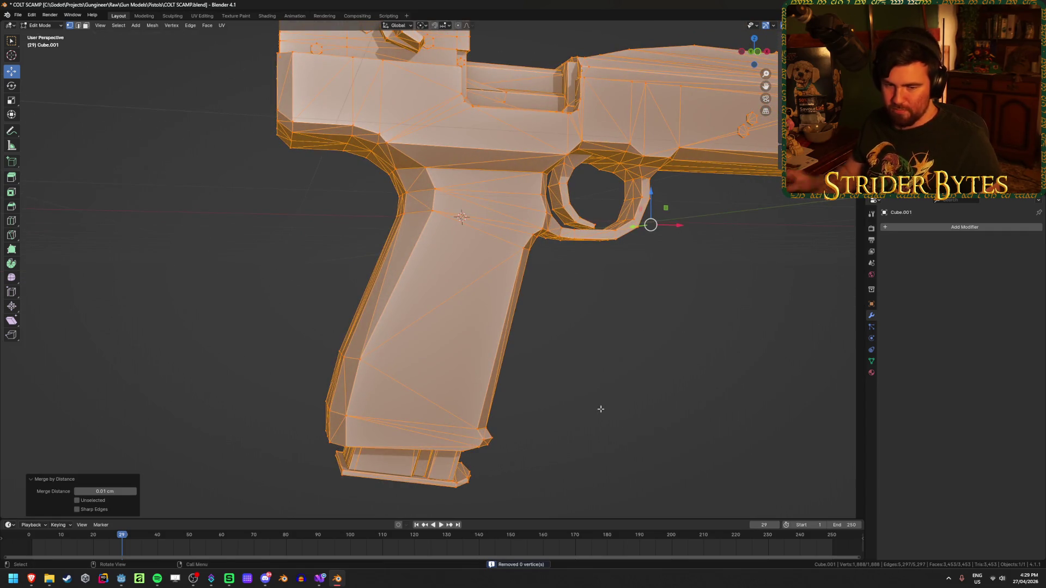
Select a large triangle on the grip and snap the 3D cursor to it.
{"action": "key", "text": "alt+a"}
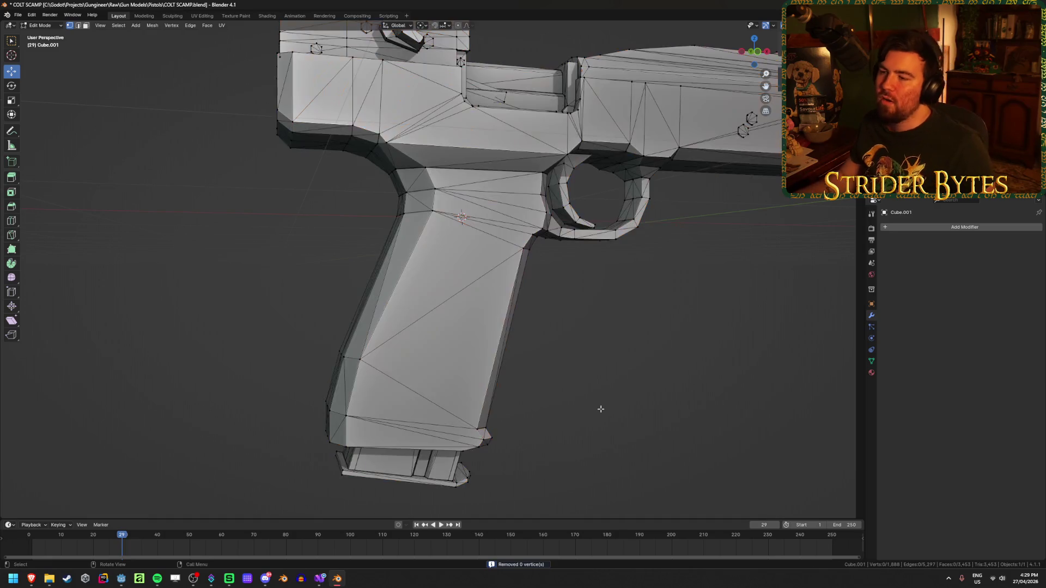
{"action": "left_click", "coordinate": [360, 358]}
{"action": "left_click", "coordinate": [522, 251], "text": "shift"}
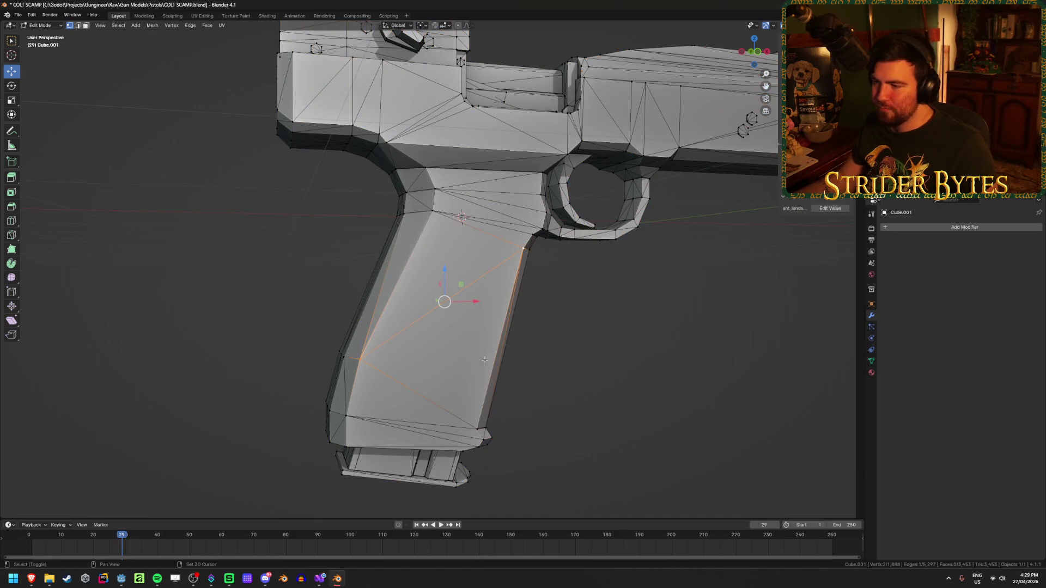
{"action": "left_click", "coordinate": [468, 416], "text": "shift"}
{"action": "middle_click_drag", "start_coordinate": [468, 416], "coordinate": [581, 353]}
{"action": "left_click", "coordinate": [581, 353], "text": "shift"}
{"action": "left_click", "coordinate": [576, 357], "text": "shift"}
{"action": "left_click", "coordinate": [387, 236], "text": "shift"}
{"action": "key", "text": "shift+s"}
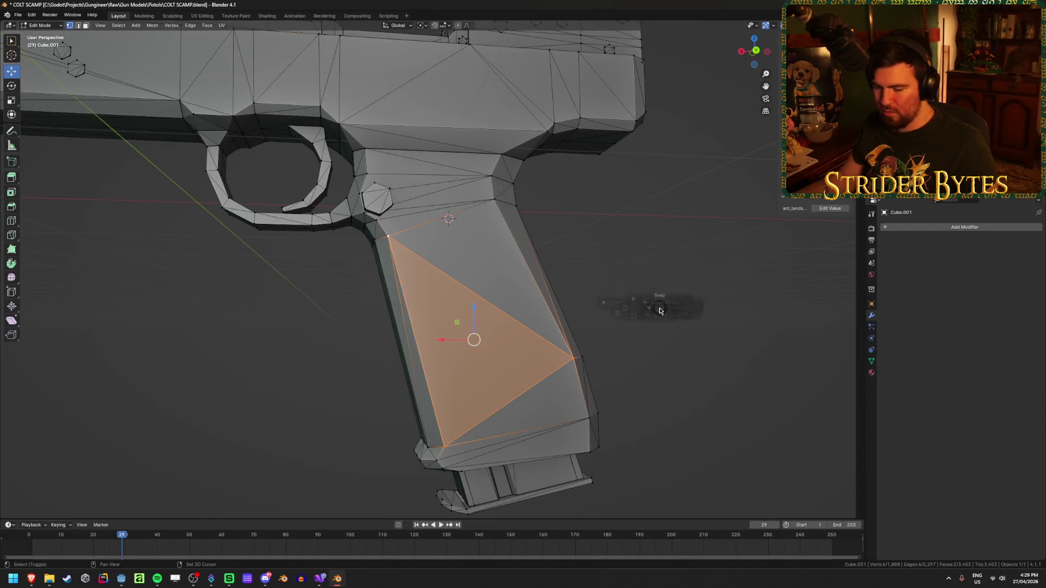
{"action": "left_click", "coordinate": [668, 363]}
{"action": "mouse_move", "coordinate": [668, 363]}
{"action": "middle_mouse_down"}
{"action": "mouse_move", "coordinate": [558, 367]}
{"action": "mouse_move", "coordinate": [611, 357]}
{"action": "middle_mouse_up"}
{"action": "key", "text": "Tab"}
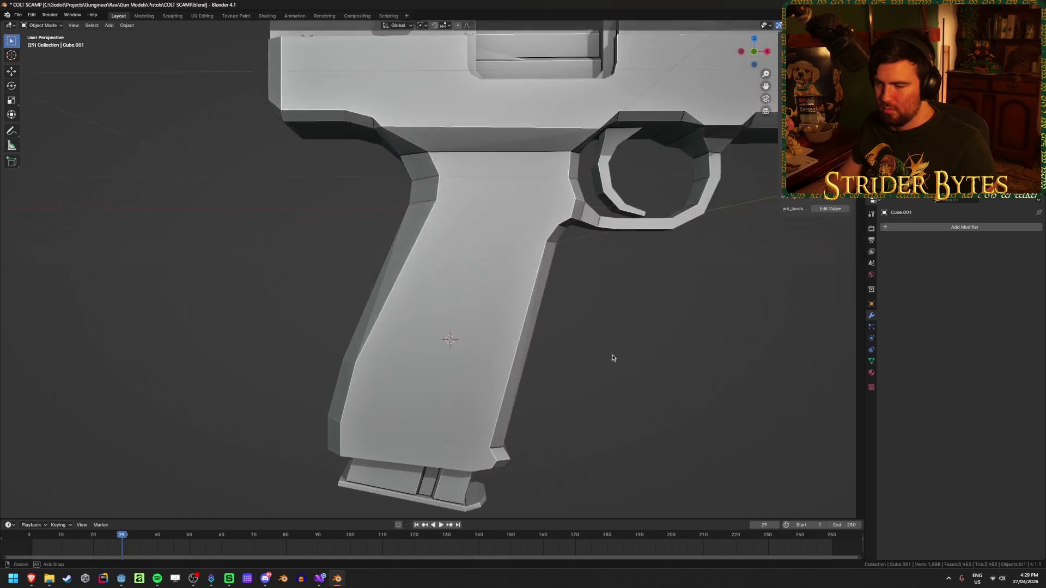
Set the pistol's origin to the 3D cursor on the grip, undoing an accidental move.
{"action": "right_click", "coordinate": [610, 358]}
{"action": "mouse_move", "coordinate": [597, 391]}
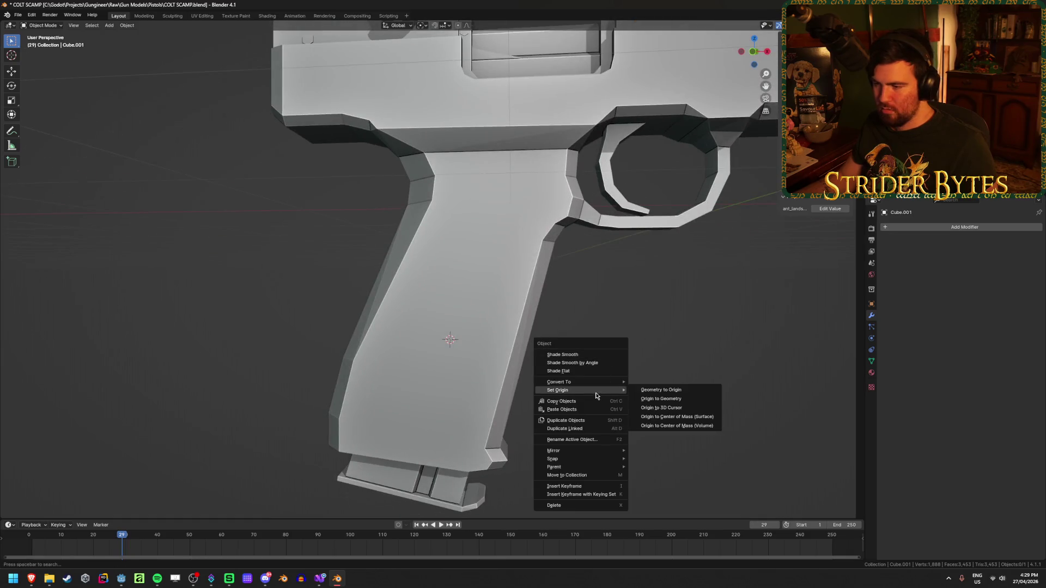
{"action": "left_click", "coordinate": [696, 408]}
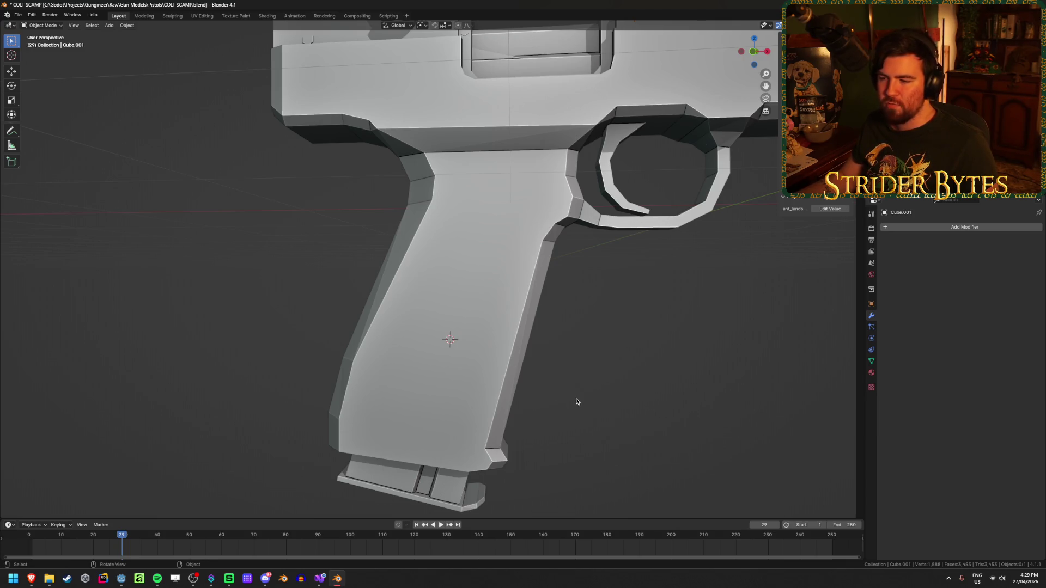
{"action": "scroll", "coordinate": [576, 402], "scroll_direction": "down", "scroll_amount": 3}
{"action": "key", "text": "KP_1"}
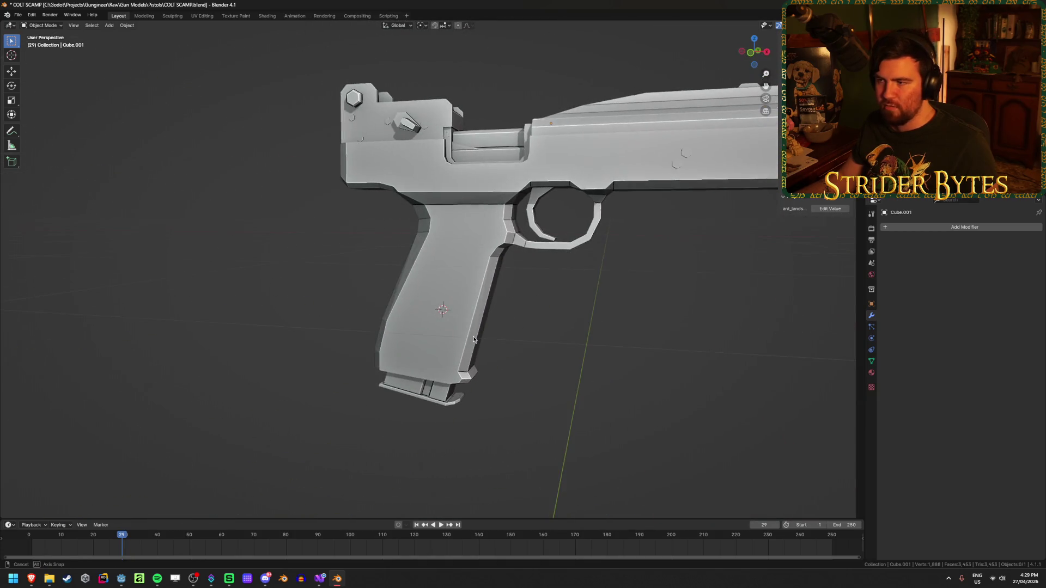
{"action": "middle_click_drag", "start_coordinate": [515, 332], "coordinate": [522, 327]}
{"action": "right_click", "coordinate": [640, 302]}
{"action": "mouse_move", "coordinate": [639, 303]}
{"action": "left_click", "coordinate": [724, 315]}
{"action": "scroll", "coordinate": [542, 364], "scroll_direction": "down", "scroll_amount": 3}
{"action": "key", "text": "a"}
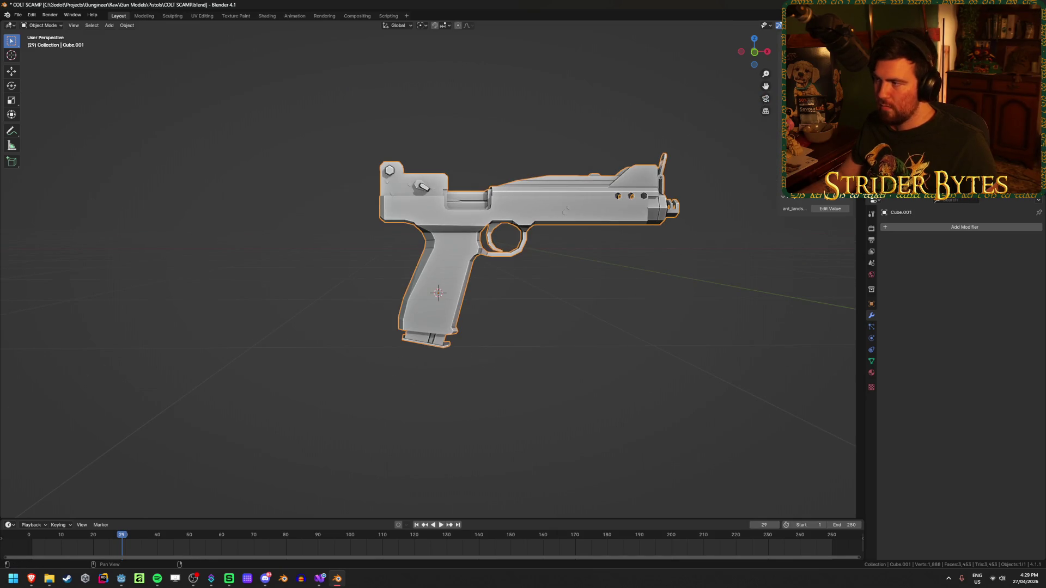
{"action": "key", "text": "ctrl+z"}
{"action": "key", "text": "ctrl+z"}
Save COLT SCAMP.blend and choose the pivot point for rotating the pistol.
{"action": "key", "text": "ctrl+s"}
{"action": "mouse_move", "coordinate": [683, 212]}
{"action": "middle_mouse_down"}
{"action": "mouse_move", "coordinate": [626, 284]}
{"action": "mouse_move", "coordinate": [735, 299]}
{"action": "mouse_move", "coordinate": [610, 303]}
{"action": "mouse_move", "coordinate": [578, 261]}
{"action": "middle_mouse_up"}
{"action": "left_click", "coordinate": [423, 26]}
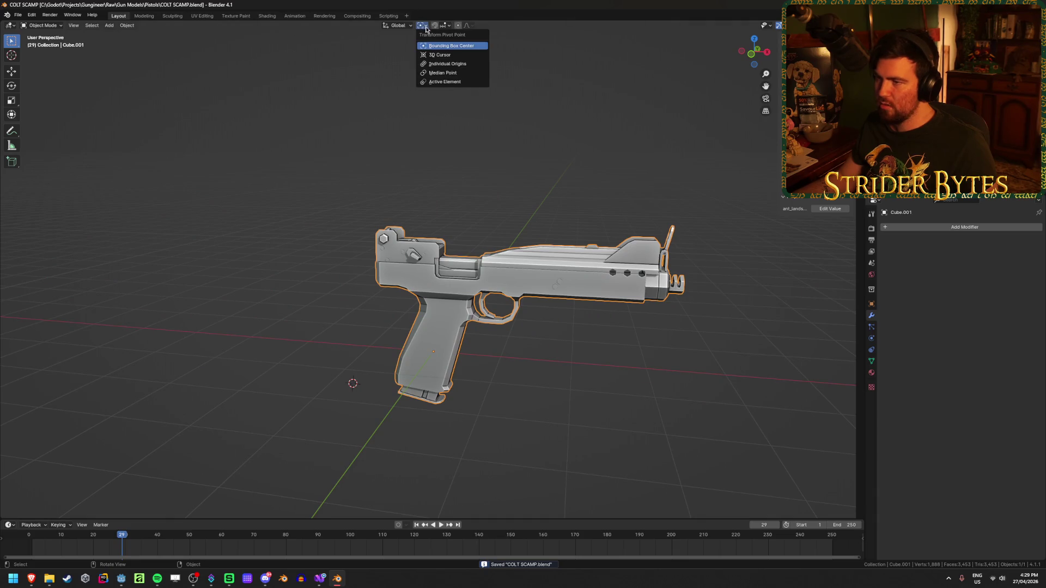
{"action": "left_click", "coordinate": [444, 82]}
{"action": "mouse_move", "coordinate": [491, 273]}
{"action": "middle_mouse_down"}
{"action": "mouse_move", "coordinate": [514, 334]}
{"action": "mouse_move", "coordinate": [696, 355]}
{"action": "middle_mouse_up"}
Rotate the pistol 90° about Z and apply the rotation.
{"action": "key", "text": "r"}
{"action": "key", "text": "z"}
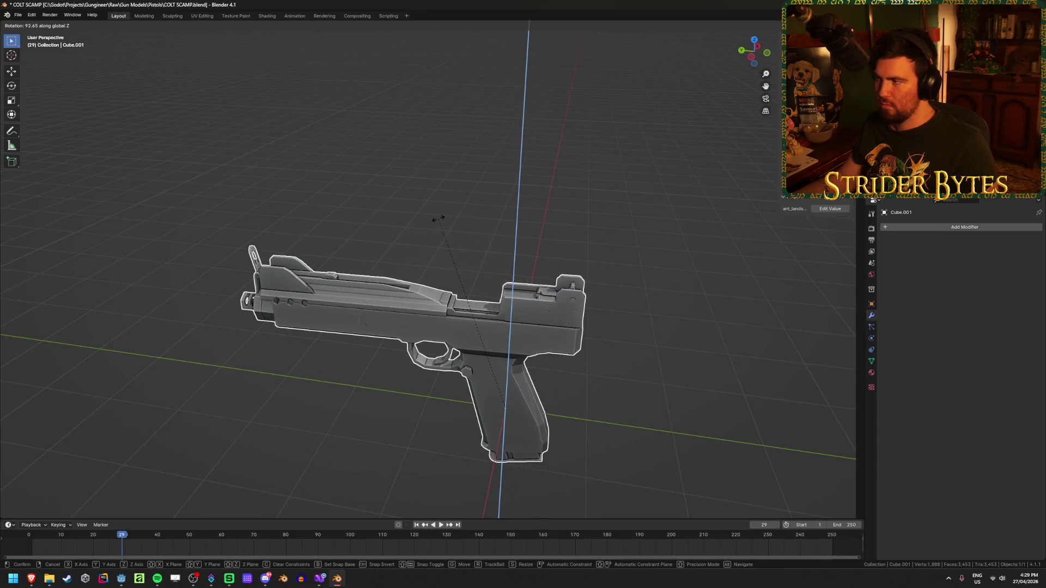
{"action": "left_click", "coordinate": [437, 225]}
{"action": "key", "text": "ctrl+a"}
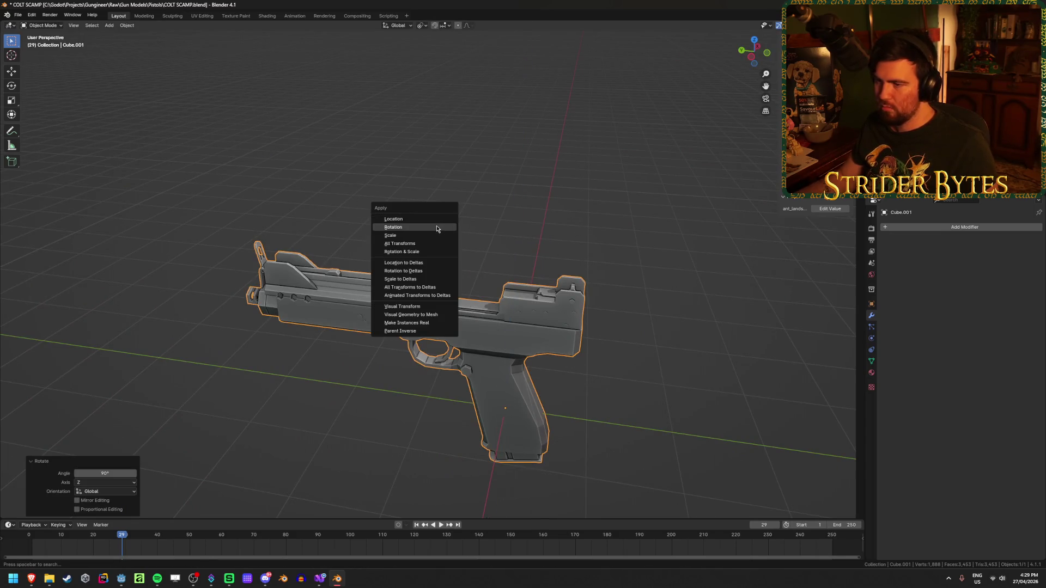
{"action": "left_click", "coordinate": [436, 227]}
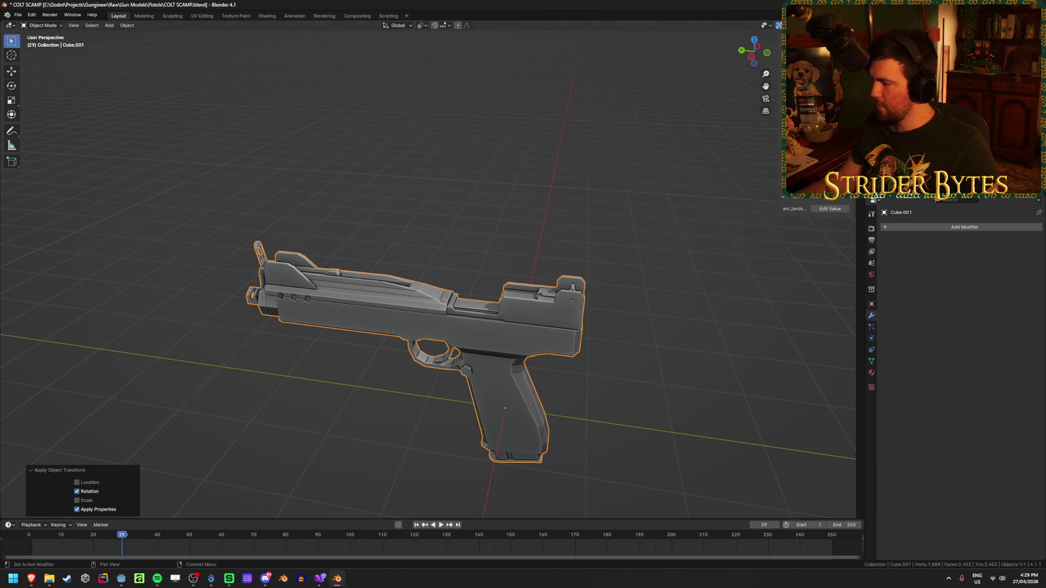
{"action": "key", "text": "alt+Tab"}
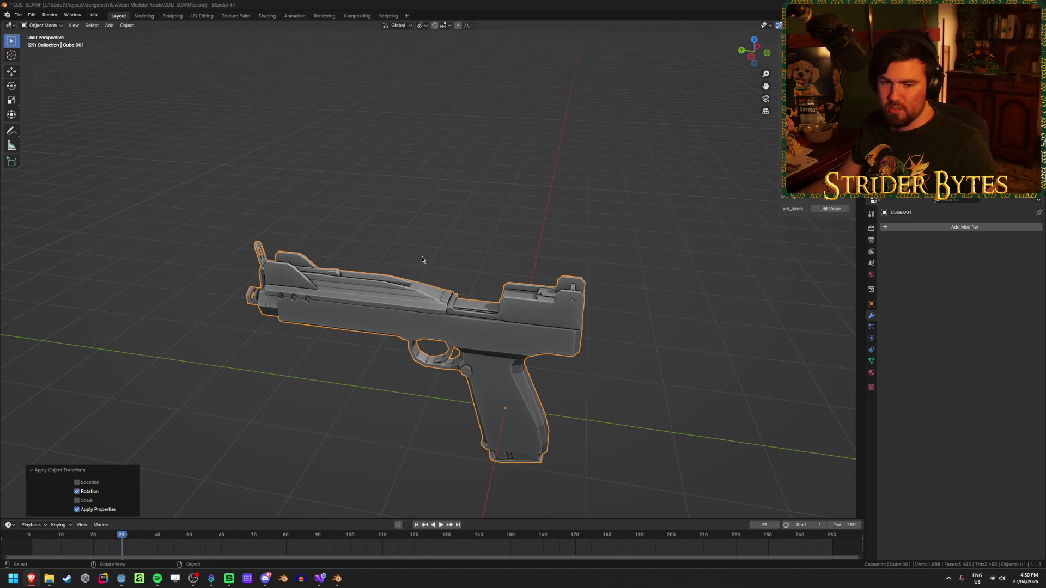
Shrink the pistol to a scale of 0.069 and apply the scale transform.
{"action": "left_click", "coordinate": [406, 203]}
{"action": "left_click", "coordinate": [456, 325]}
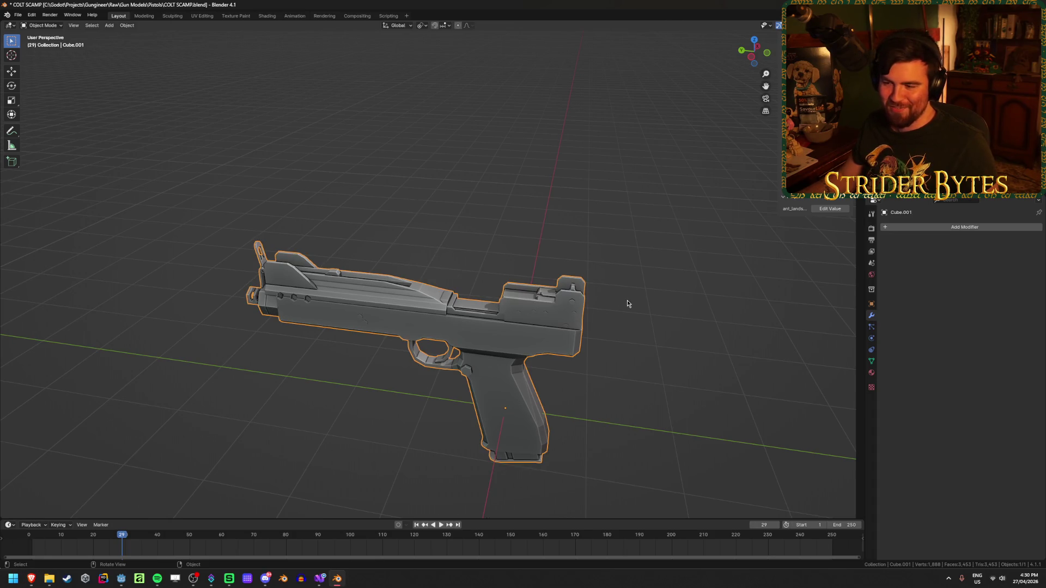
{"action": "middle_click_drag", "start_coordinate": [626, 299], "coordinate": [450, 284]}
{"action": "key", "text": "s"}
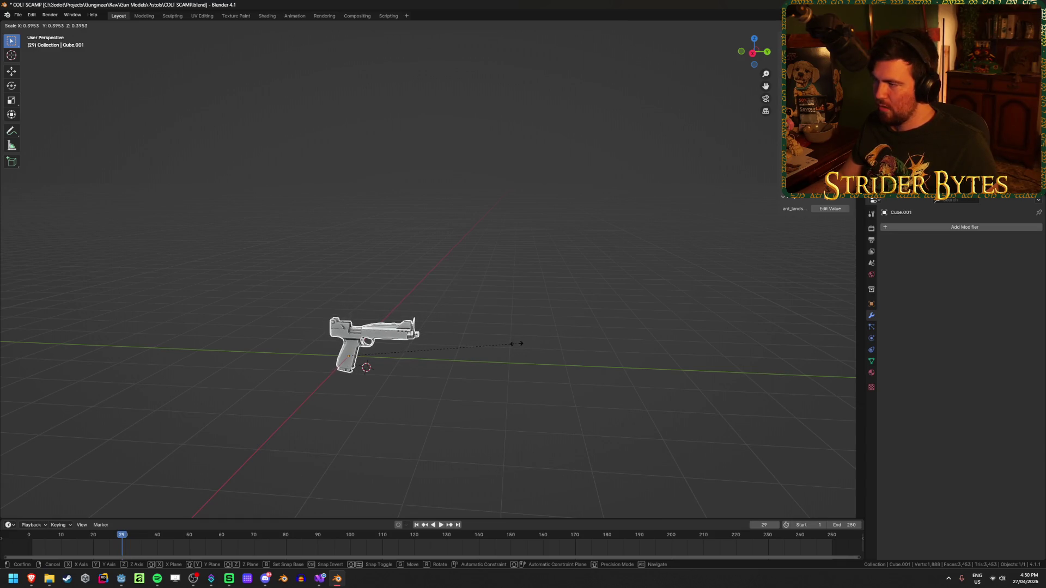
{"action": "left_click", "coordinate": [740, 318]}
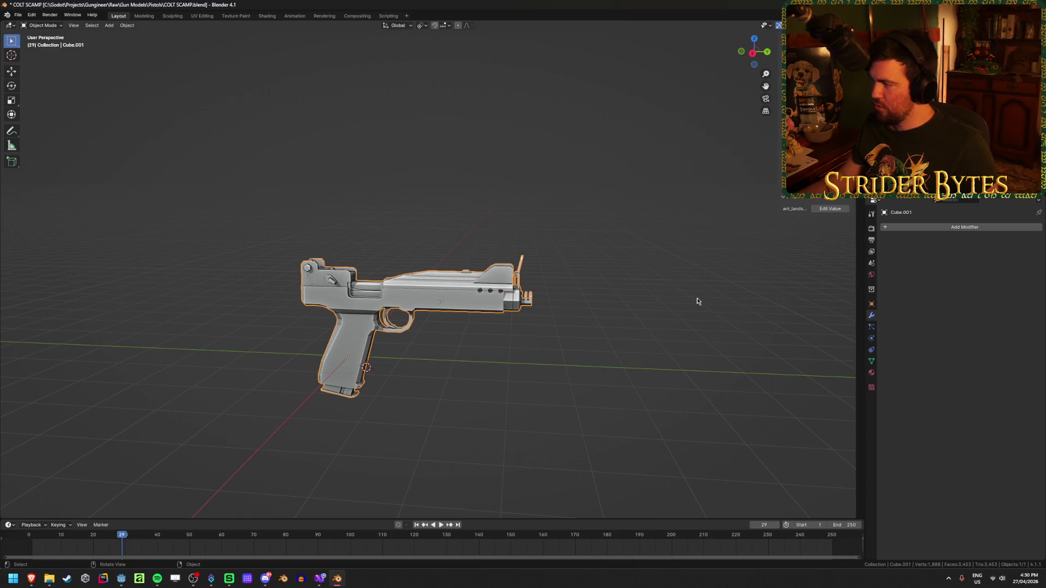
{"action": "key", "text": "s"}
{"action": "right_click", "coordinate": [450, 353]}
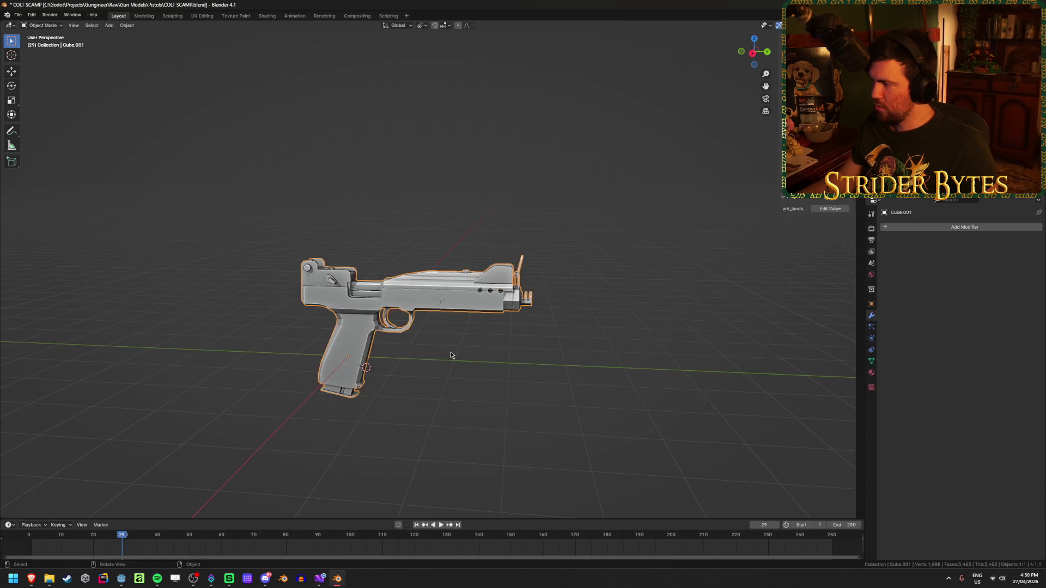
{"action": "key", "text": "s"}
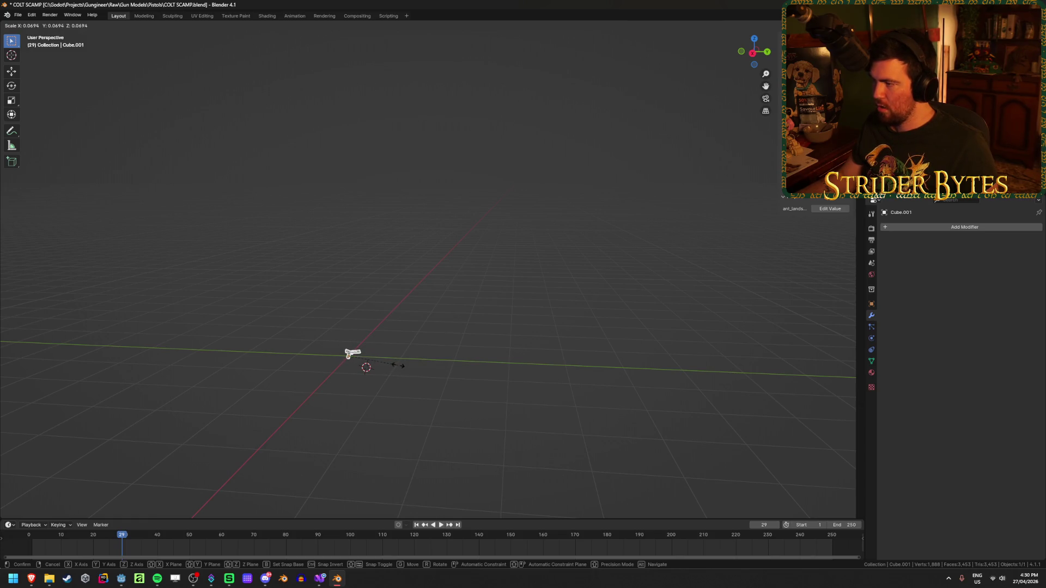
{"action": "left_click", "coordinate": [399, 366]}
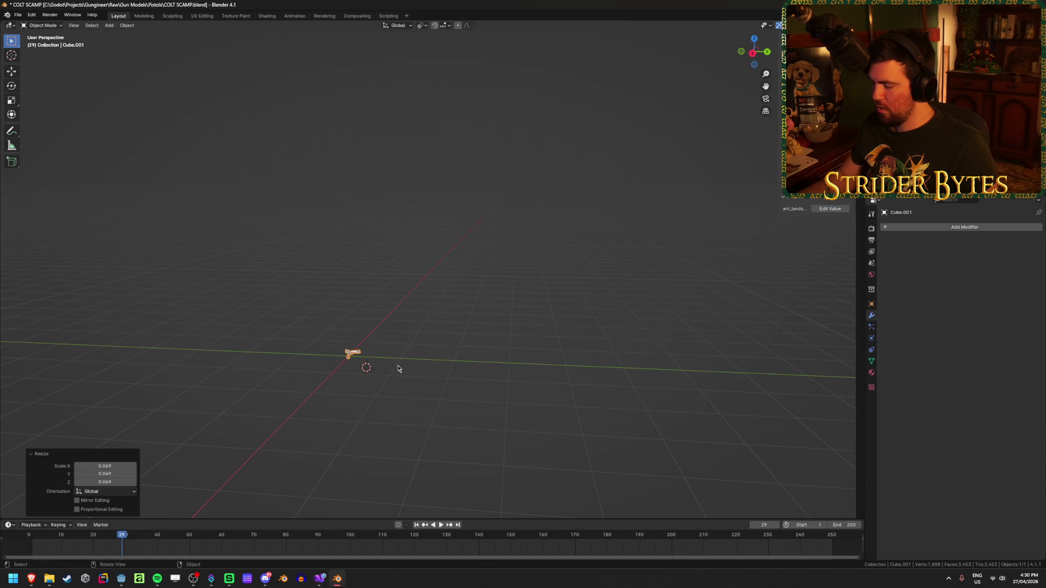
{"action": "key", "text": "KP_Decimal"}
{"action": "key", "text": "ctrl+a"}
{"action": "left_click", "coordinate": [396, 373]}
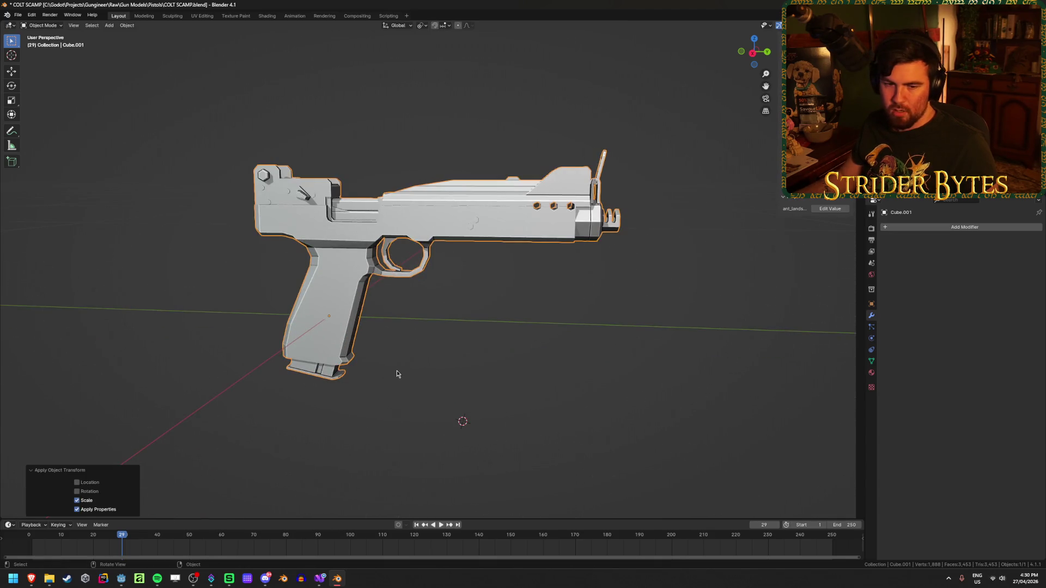
{"action": "left_click", "coordinate": [553, 351]}
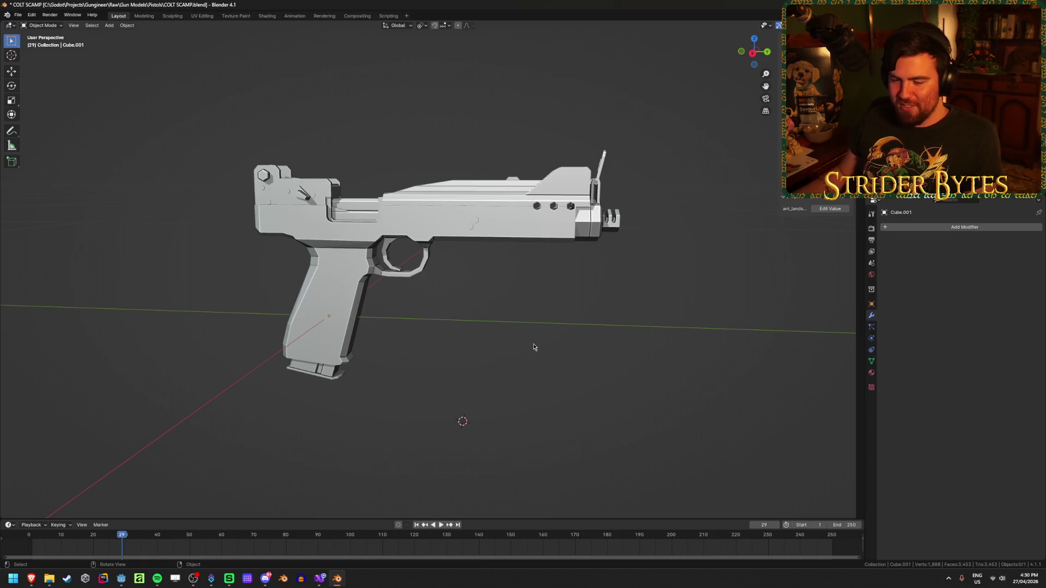
Snap the 3D cursor to the world origin inside the grip, then deselect the pistol.
{"action": "left_click", "coordinate": [335, 265]}
{"action": "left_click", "coordinate": [336, 265], "text": "shift"}
{"action": "left_click", "coordinate": [335, 264], "text": "shift"}
{"action": "mouse_move", "coordinate": [335, 265]}
{"action": "middle_mouse_down"}
{"action": "mouse_move", "coordinate": [377, 419]}
{"action": "mouse_move", "coordinate": [395, 420]}
{"action": "mouse_move", "coordinate": [352, 378]}
{"action": "mouse_move", "coordinate": [364, 390]}
{"action": "mouse_move", "coordinate": [416, 392]}
{"action": "mouse_move", "coordinate": [582, 365]}
{"action": "middle_mouse_up"}
{"action": "key", "text": "shift+s"}
{"action": "left_click", "coordinate": [420, 418]}
{"action": "left_click", "coordinate": [492, 362]}
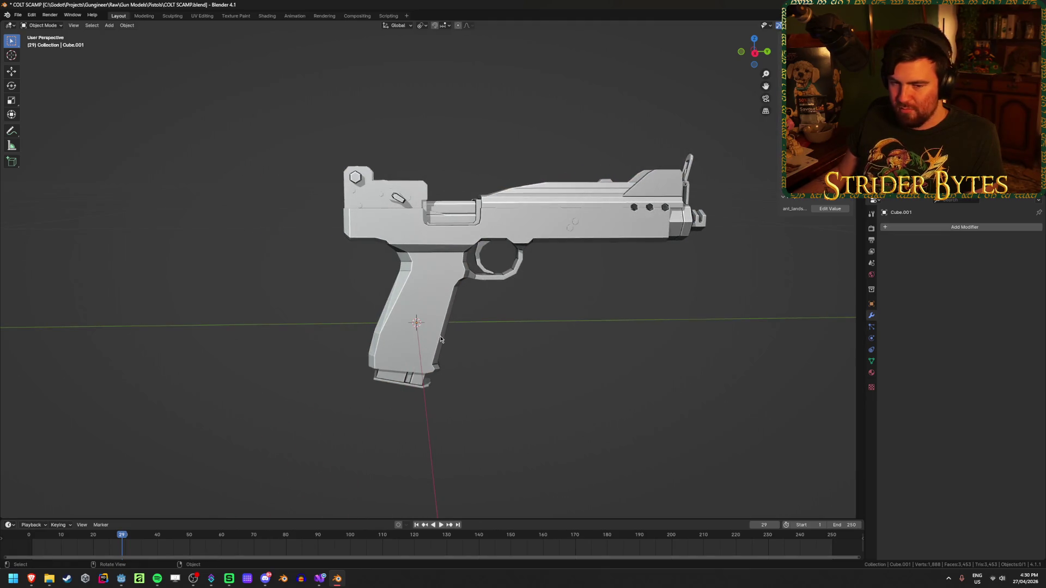
Orbit around the reduced pistol to inspect it from three-quarter and side views.
{"action": "scroll", "coordinate": [539, 381], "scroll_direction": "up", "scroll_amount": 2}
{"action": "scroll", "coordinate": [537, 392], "scroll_direction": "down", "scroll_amount": 1}
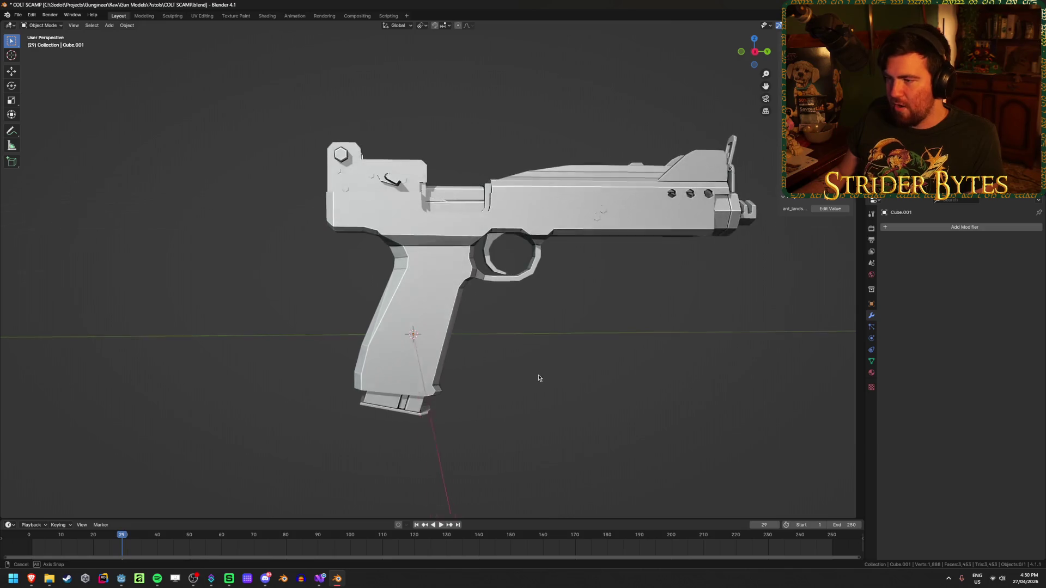
{"action": "scroll", "coordinate": [543, 292], "scroll_direction": "up", "scroll_amount": 1}
{"action": "mouse_move", "coordinate": [544, 292]}
{"action": "middle_mouse_down"}
{"action": "mouse_move", "coordinate": [430, 327]}
{"action": "mouse_move", "coordinate": [659, 305]}
{"action": "middle_mouse_up"}
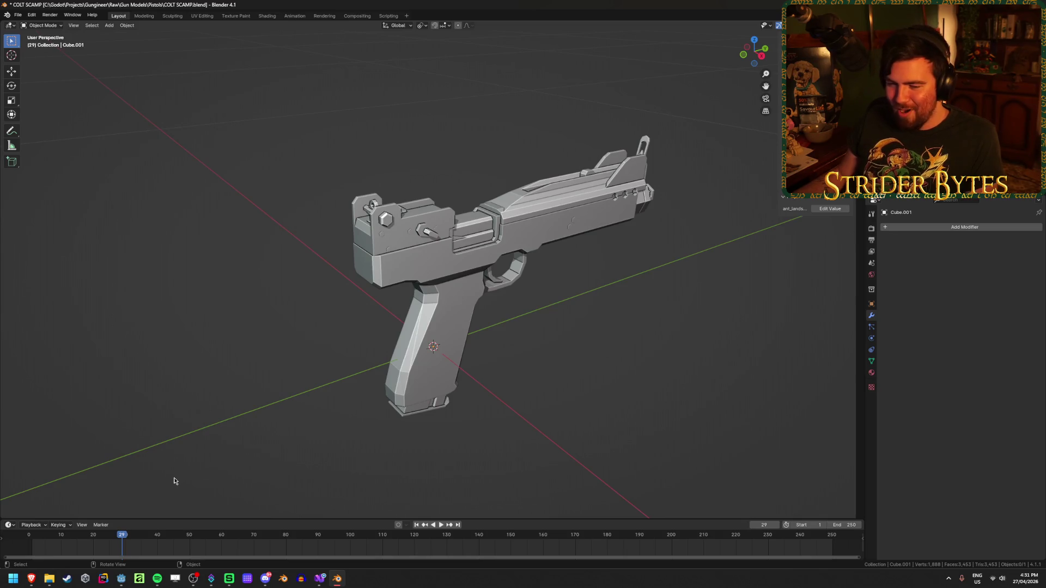
{"action": "mouse_move", "coordinate": [173, 453]}
{"action": "middle_mouse_down"}
{"action": "mouse_move", "coordinate": [498, 373]}
{"action": "mouse_move", "coordinate": [565, 334]}
{"action": "middle_mouse_up"}
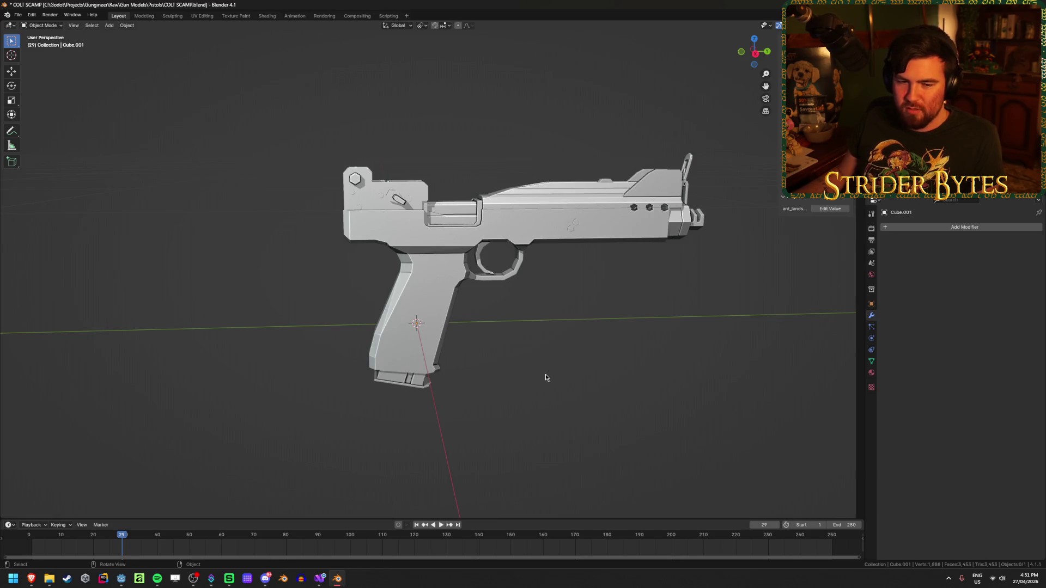
{"action": "left_click", "coordinate": [414, 341]}
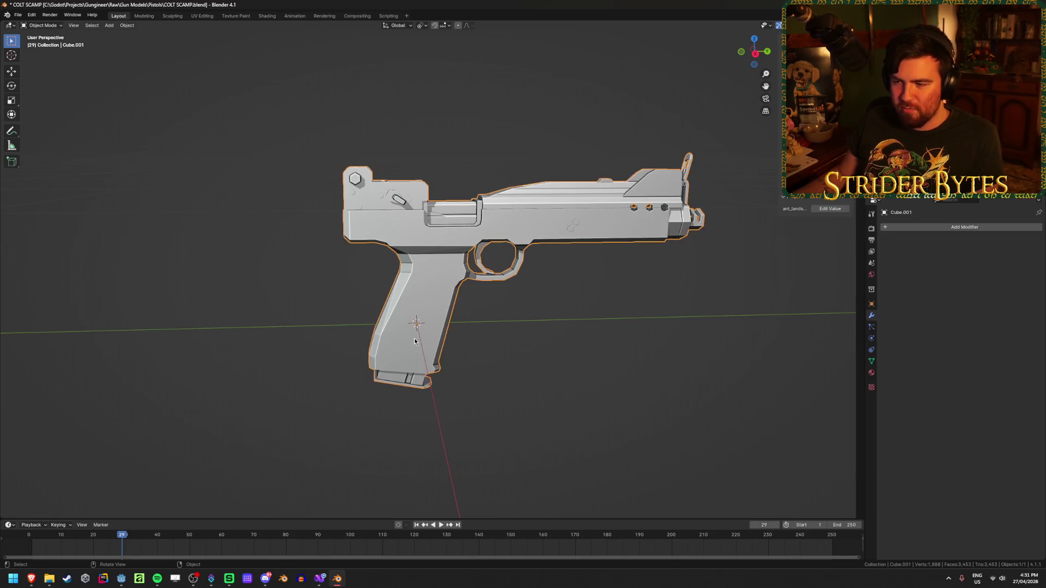
{"action": "left_click", "coordinate": [580, 351]}
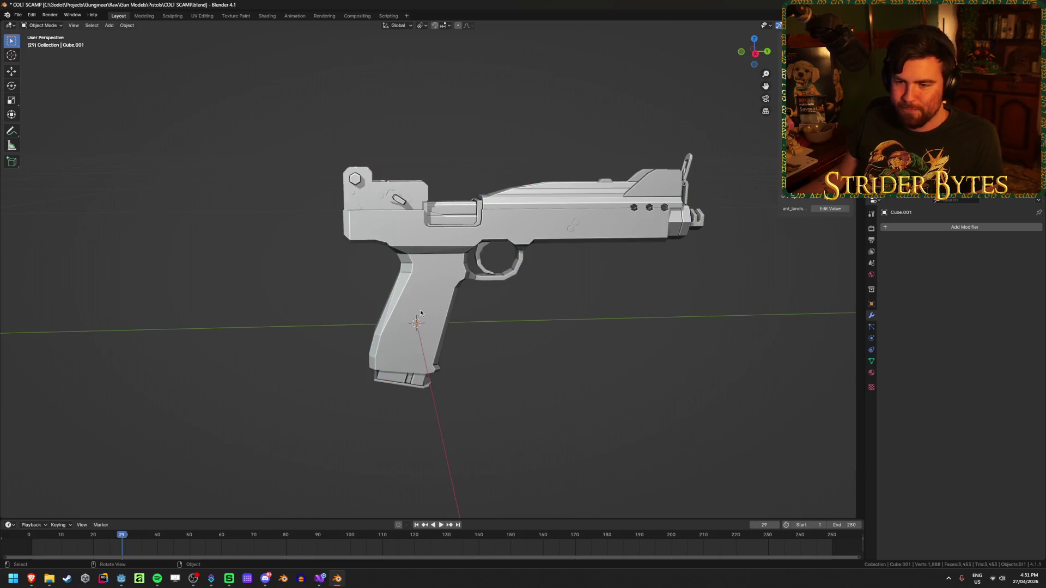
{"action": "middle_click_drag", "start_coordinate": [514, 345], "coordinate": [515, 328]}
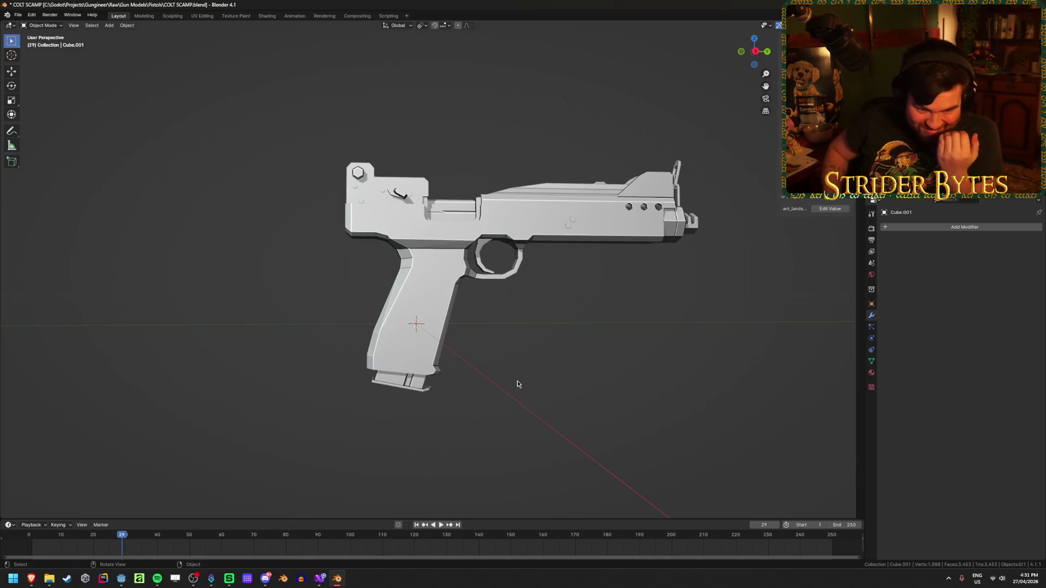
Select the pistol and enter Edit Mode with no geometry selected.
{"action": "left_click", "coordinate": [417, 339]}
{"action": "key", "text": "Tab"}
{"action": "left_click", "coordinate": [503, 338]}
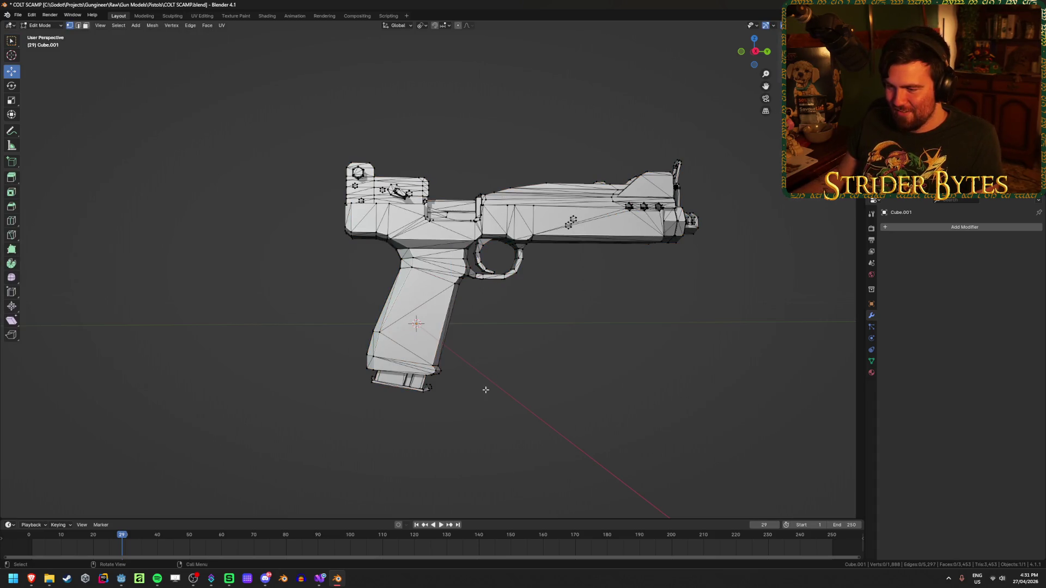
{"action": "mouse_move", "coordinate": [534, 378]}
{"action": "middle_mouse_down"}
{"action": "mouse_move", "coordinate": [523, 415]}
{"action": "mouse_move", "coordinate": [544, 396]}
{"action": "mouse_move", "coordinate": [521, 429]}
{"action": "mouse_move", "coordinate": [534, 428]}
{"action": "mouse_move", "coordinate": [541, 387]}
{"action": "mouse_move", "coordinate": [480, 387]}
{"action": "mouse_move", "coordinate": [745, 383]}
{"action": "mouse_move", "coordinate": [693, 416]}
{"action": "mouse_move", "coordinate": [488, 423]}
{"action": "mouse_move", "coordinate": [456, 408]}
{"action": "mouse_move", "coordinate": [631, 404]}
{"action": "mouse_move", "coordinate": [439, 269]}
{"action": "mouse_move", "coordinate": [344, 218]}
{"action": "middle_mouse_up"}
{"action": "key", "text": "Tab"}
{"action": "left_click", "coordinate": [524, 415]}
{"action": "scroll", "coordinate": [694, 416], "scroll_direction": "up", "scroll_amount": 3}
{"action": "key", "text": "Tab"}
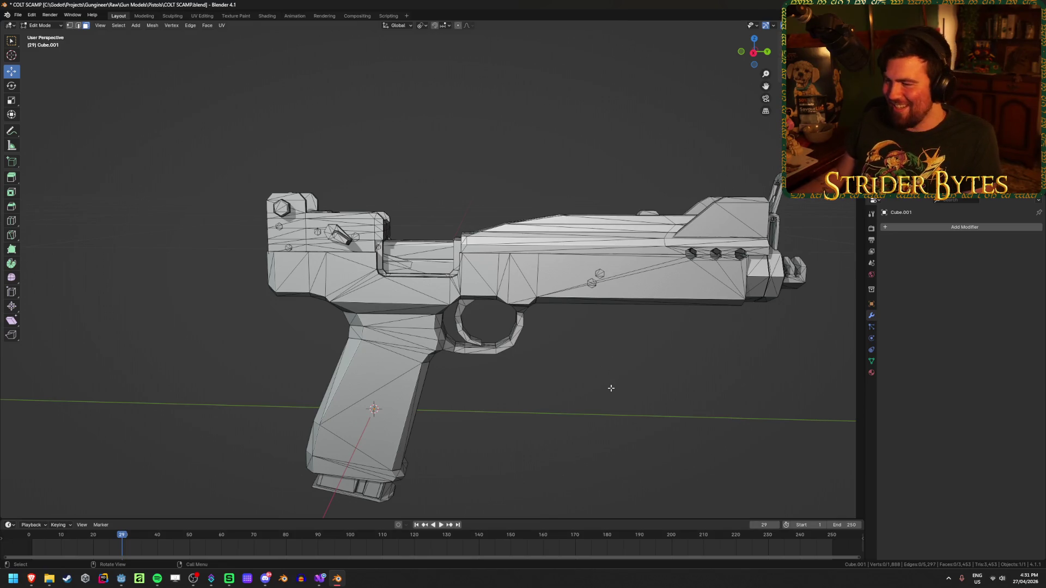
Select the linked frame, grip and trigger guard, hide them, then undo the hide.
{"action": "key", "text": "l"}
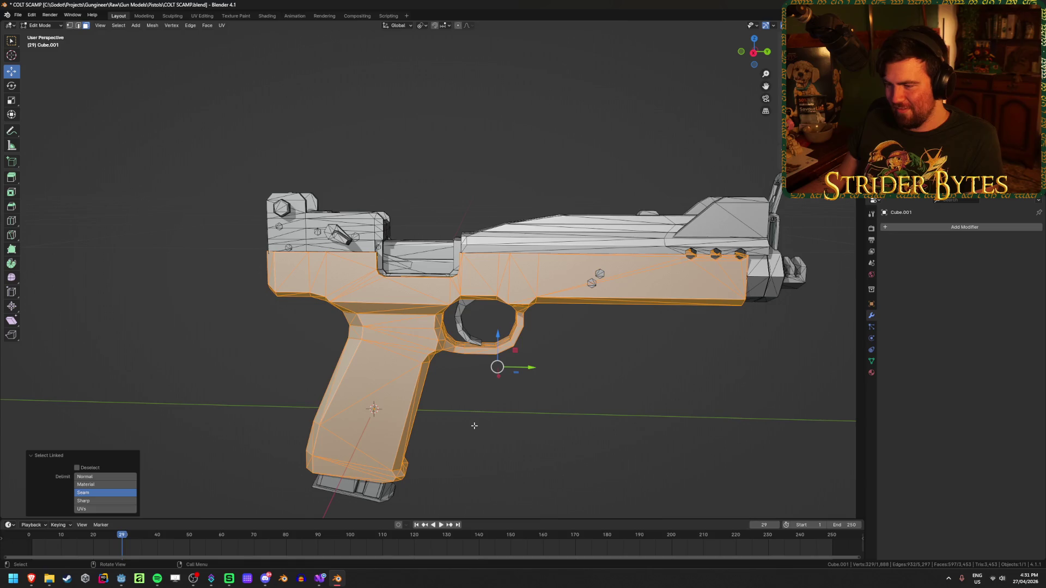
{"action": "key", "text": "l"}
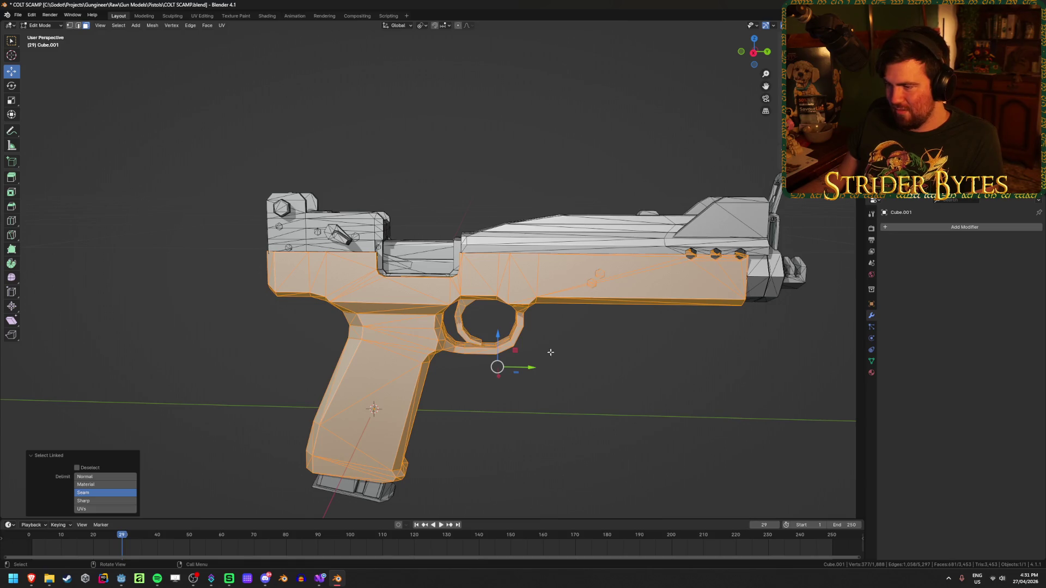
{"action": "mouse_move", "coordinate": [299, 344]}
{"action": "middle_mouse_down"}
{"action": "mouse_move", "coordinate": [764, 420]}
{"action": "mouse_move", "coordinate": [609, 430]}
{"action": "mouse_move", "coordinate": [583, 488]}
{"action": "mouse_move", "coordinate": [600, 428]}
{"action": "middle_mouse_up"}
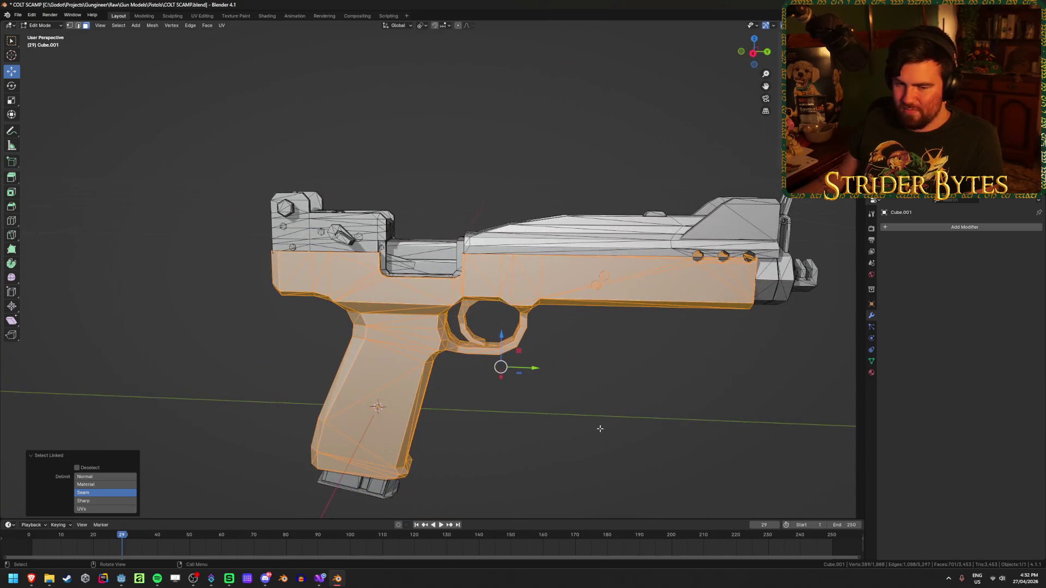
{"action": "scroll", "coordinate": [600, 429], "scroll_direction": "down", "scroll_amount": 2}
{"action": "key", "text": "h"}
{"action": "mouse_move", "coordinate": [530, 431]}
{"action": "middle_mouse_down"}
{"action": "mouse_move", "coordinate": [528, 404]}
{"action": "mouse_move", "coordinate": [574, 404]}
{"action": "middle_mouse_up"}
{"action": "scroll", "coordinate": [567, 409], "scroll_direction": "up", "scroll_amount": 4}
{"action": "key", "text": "ctrl+z"}
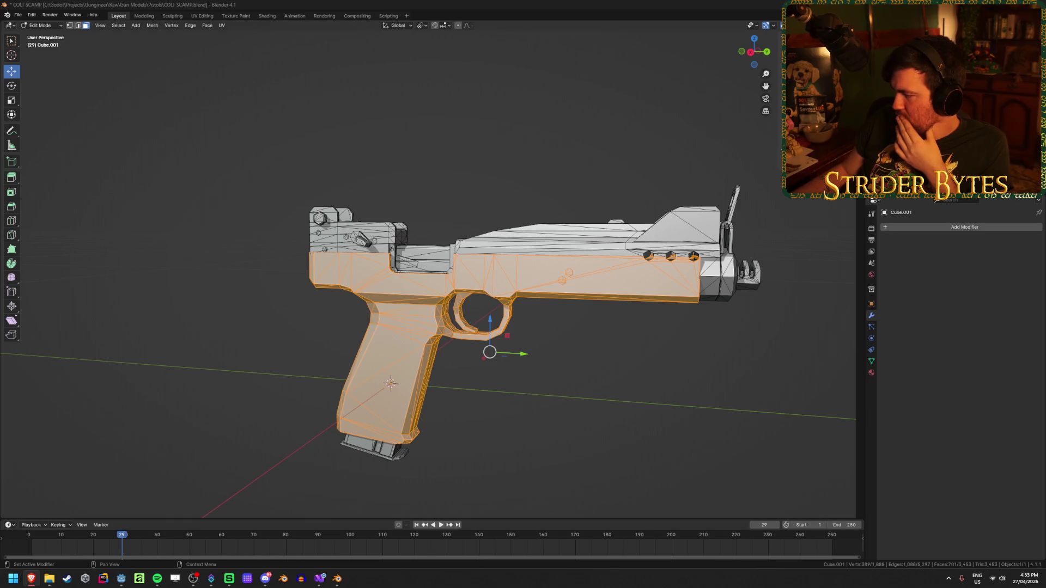
Hide the frame and grip geometry so only the magazine parts remain visible.
{"action": "middle_click_drag", "start_coordinate": [507, 306], "coordinate": [506, 354]}
{"action": "scroll", "coordinate": [505, 358], "scroll_direction": "up", "scroll_amount": 3}
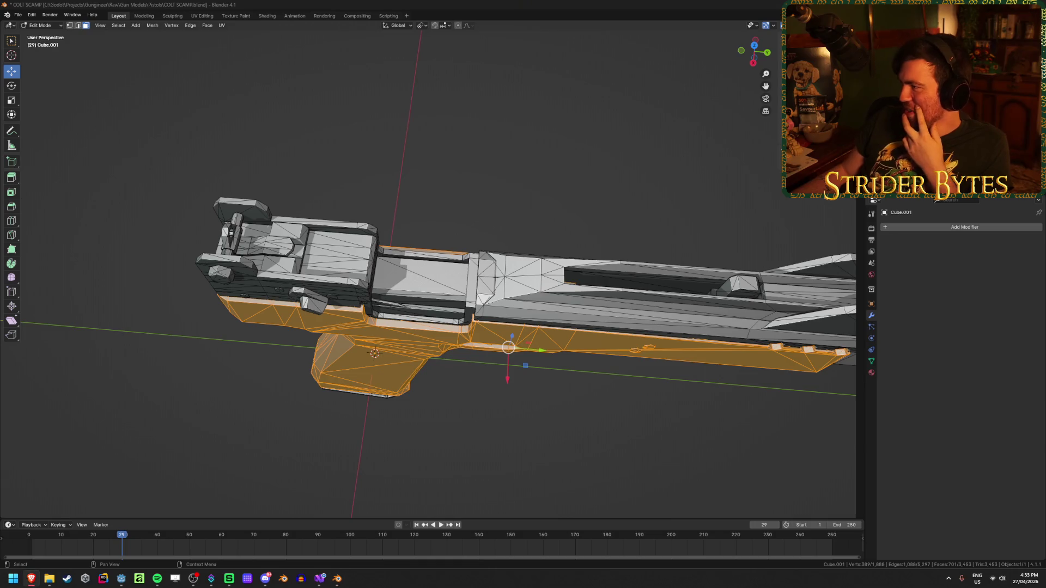
{"action": "mouse_move", "coordinate": [591, 233]}
{"action": "middle_mouse_down"}
{"action": "mouse_move", "coordinate": [526, 340]}
{"action": "mouse_move", "coordinate": [466, 326]}
{"action": "mouse_move", "coordinate": [411, 333]}
{"action": "middle_mouse_up"}
{"action": "scroll", "coordinate": [411, 333], "scroll_direction": "down", "scroll_amount": 2}
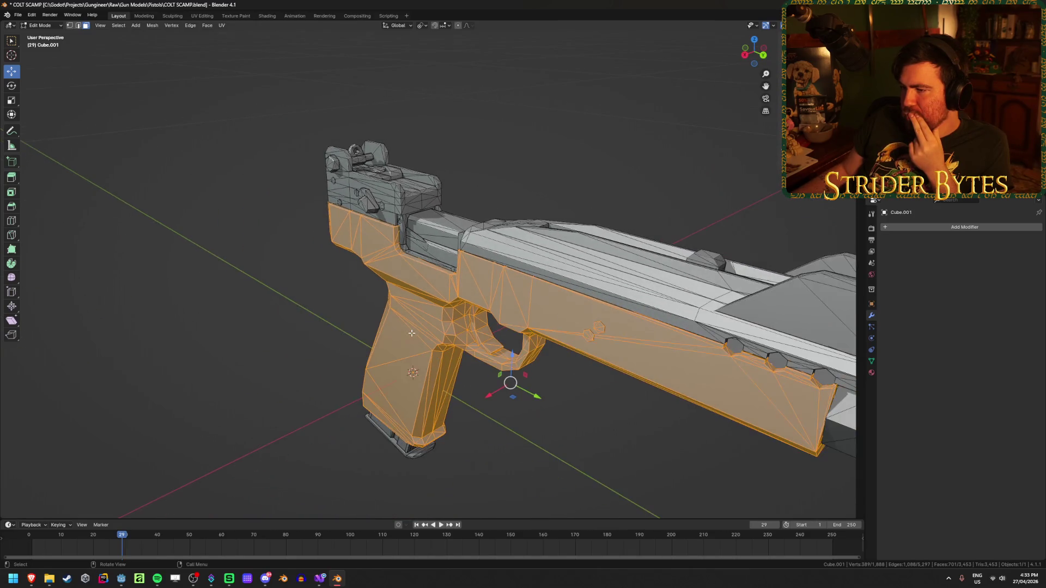
{"action": "mouse_move", "coordinate": [526, 466]}
{"action": "middle_mouse_down"}
{"action": "mouse_move", "coordinate": [520, 414]}
{"action": "mouse_move", "coordinate": [500, 373]}
{"action": "middle_mouse_up"}
{"action": "key", "text": "h"}
{"action": "scroll", "coordinate": [488, 397], "scroll_direction": "up", "scroll_amount": 4}
Select the magazine and all its bullets, then separate them into a new object.
{"action": "key", "text": "l"}
{"action": "key", "text": "l"}
{"action": "key", "text": "alt+z"}
{"action": "mouse_move", "coordinate": [485, 290]}
{"action": "middle_mouse_down"}
{"action": "mouse_move", "coordinate": [494, 267]}
{"action": "mouse_move", "coordinate": [580, 246]}
{"action": "mouse_move", "coordinate": [530, 192]}
{"action": "middle_mouse_up"}
{"action": "scroll", "coordinate": [494, 267], "scroll_direction": "up", "scroll_amount": 5}
{"action": "key", "text": "alt+z"}
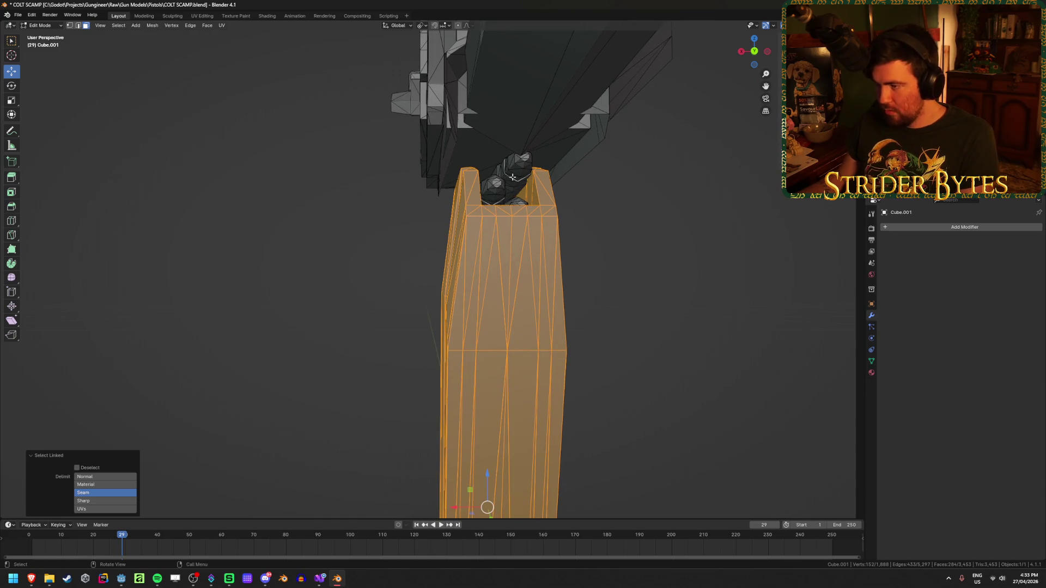
{"action": "key", "text": "l"}
{"action": "key", "text": "l"}
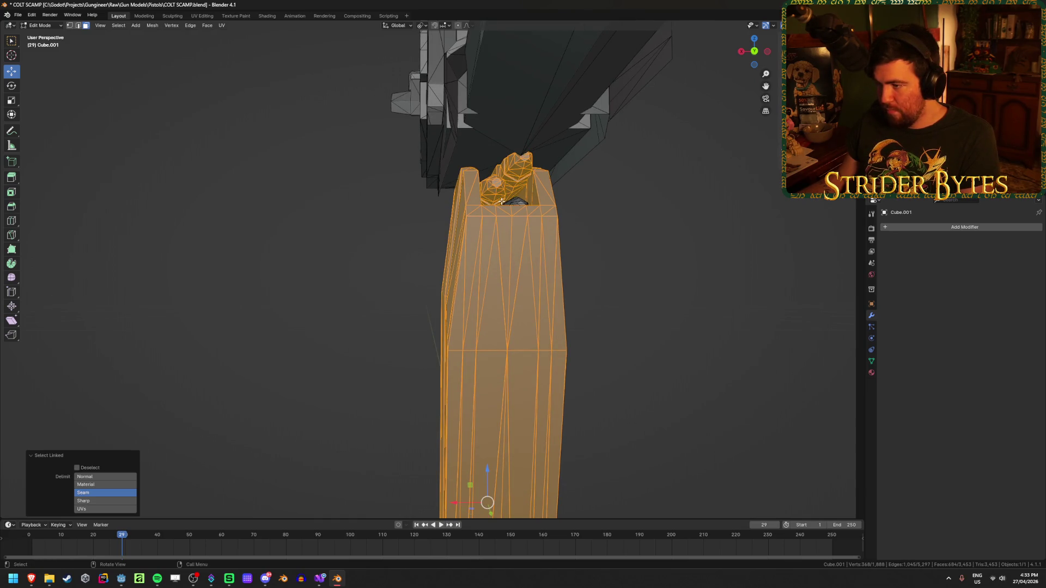
{"action": "mouse_move", "coordinate": [514, 202]}
{"action": "middle_mouse_down"}
{"action": "mouse_move", "coordinate": [552, 235]}
{"action": "mouse_move", "coordinate": [604, 256]}
{"action": "mouse_move", "coordinate": [609, 277]}
{"action": "middle_mouse_up"}
{"action": "key", "text": "alt+z"}
{"action": "key", "text": "l"}
{"action": "key", "text": "alt+z"}
{"action": "scroll", "coordinate": [609, 276], "scroll_direction": "down", "scroll_amount": 5}
{"action": "key", "text": "p"}
{"action": "left_click", "coordinate": [567, 301]}
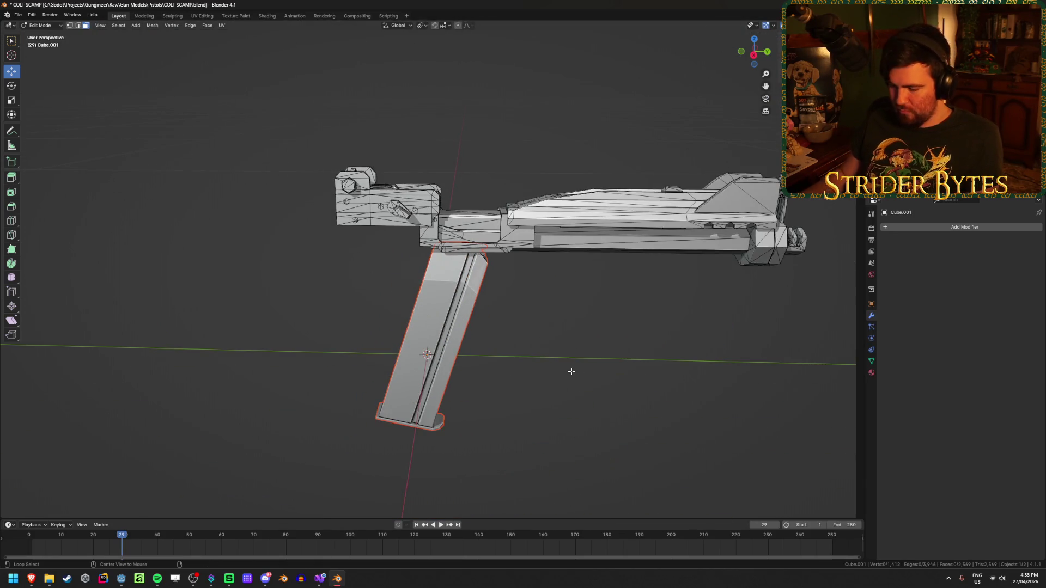
Reveal the hidden pistol mesh, hide the frame, and switch to a wireframe right orthographic view.
{"action": "key", "text": "alt+h"}
{"action": "key", "text": "alt+a"}
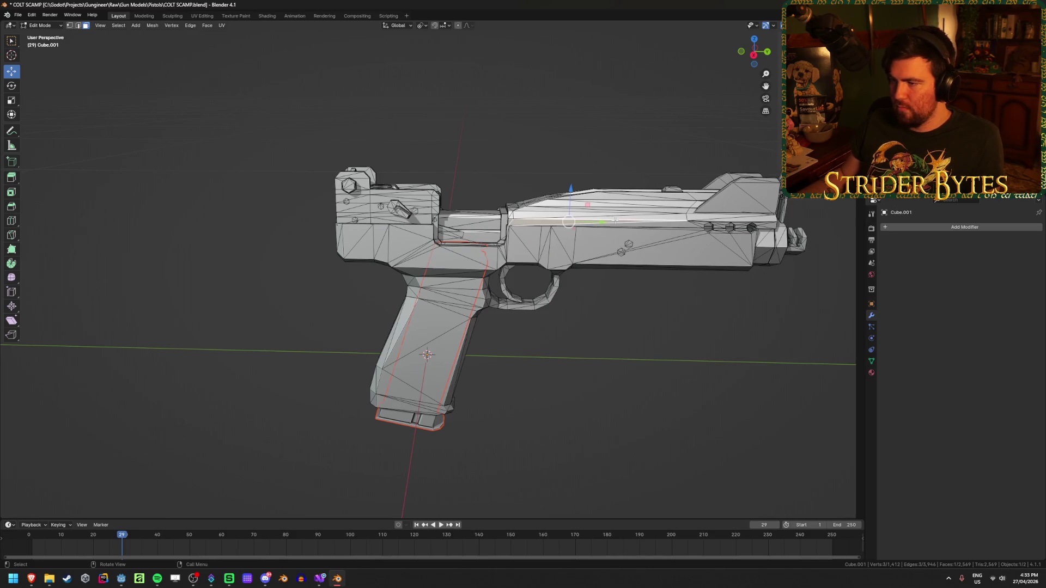
{"action": "key", "text": "Tab"}
{"action": "left_click", "coordinate": [612, 193]}
{"action": "key", "text": "Tab"}
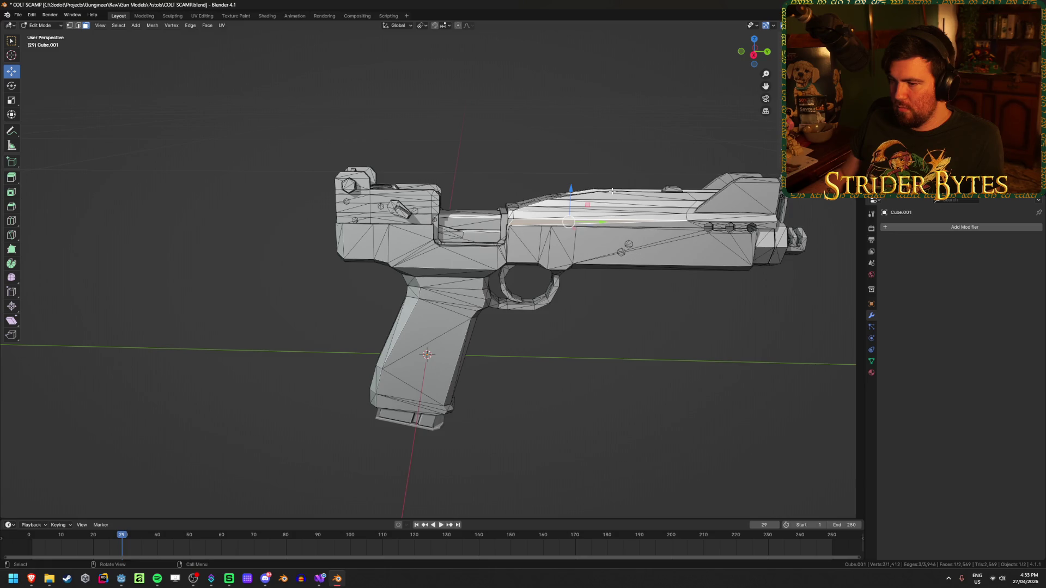
{"action": "key", "text": "ctrl+l"}
{"action": "key", "text": "h"}
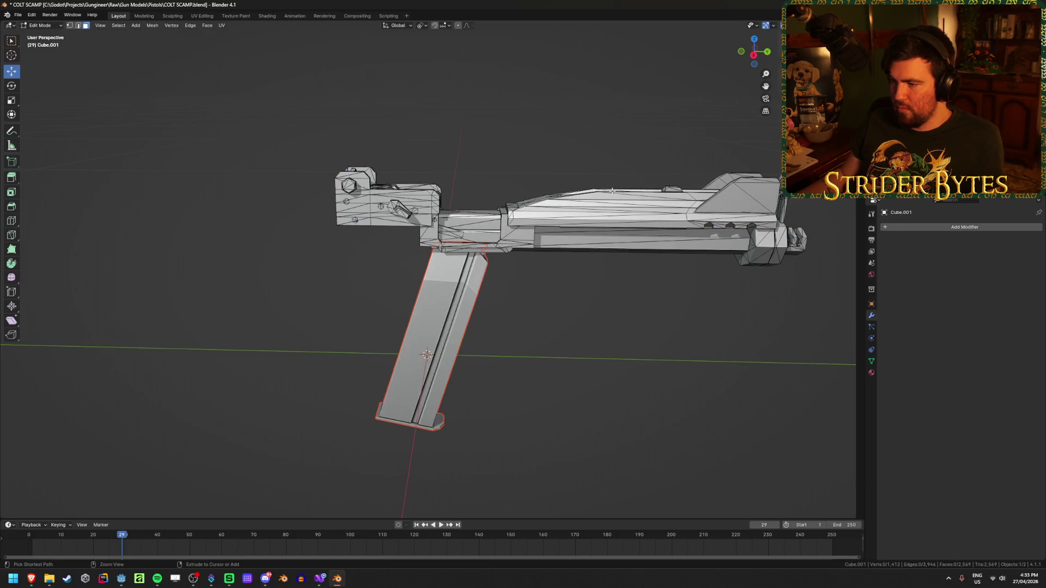
{"action": "key", "text": "KP_3"}
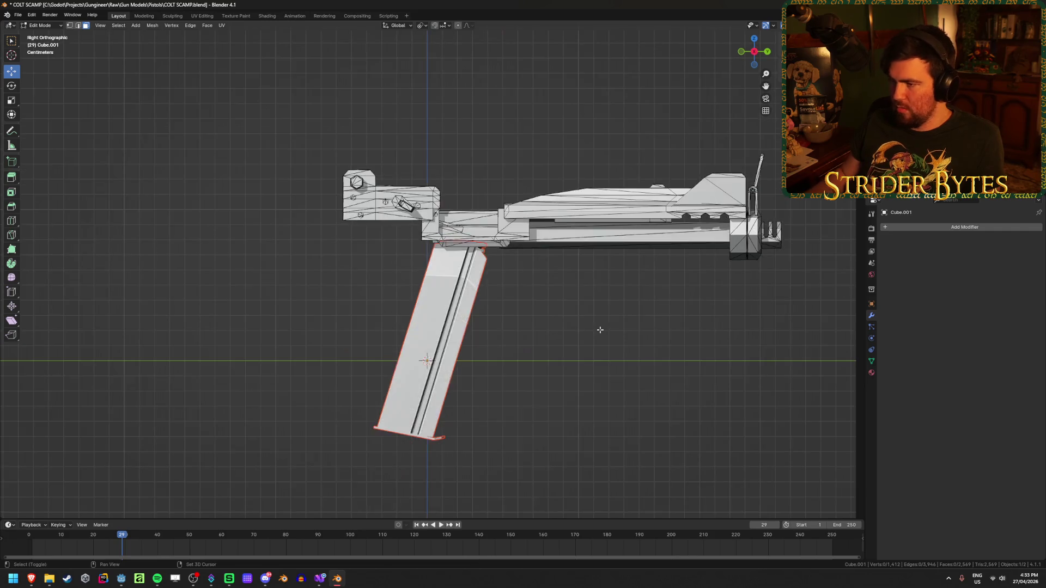
{"action": "key", "text": "shift+z"}
Box-select the slide and upper parts of Cube.001 and separate them into Cube.003.
{"action": "key", "text": "Tab"}
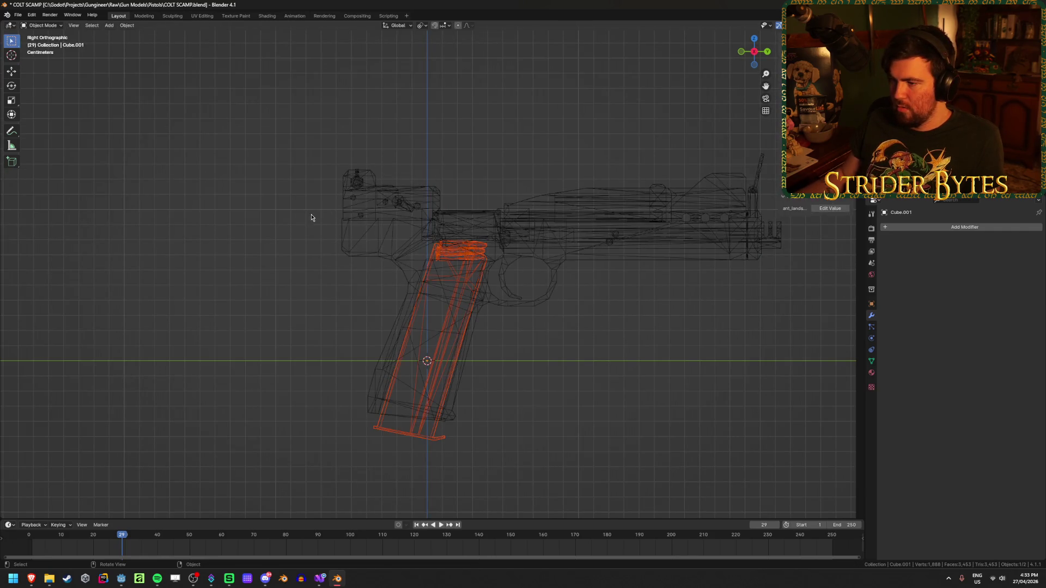
{"action": "left_click", "coordinate": [233, 306]}
{"action": "key", "text": "Tab"}
{"action": "mouse_move", "coordinate": [281, 124]}
{"action": "left_mouse_down"}
{"action": "mouse_move", "coordinate": [841, 299]}
{"action": "mouse_move", "coordinate": [824, 290]}
{"action": "left_mouse_up"}
{"action": "key", "text": "shift+z"}
{"action": "mouse_move", "coordinate": [756, 293]}
{"action": "middle_mouse_down"}
{"action": "mouse_move", "coordinate": [415, 330]}
{"action": "mouse_move", "coordinate": [387, 348]}
{"action": "middle_mouse_up"}
{"action": "key", "text": "p"}
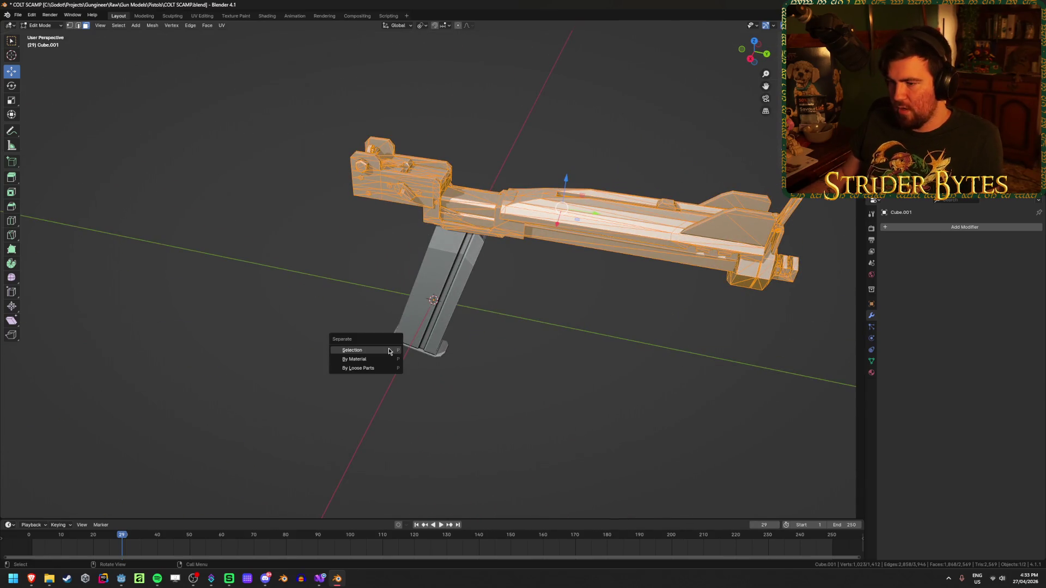
{"action": "left_click", "coordinate": [389, 350]}
{"action": "key", "text": "Tab"}
{"action": "left_click", "coordinate": [622, 214]}
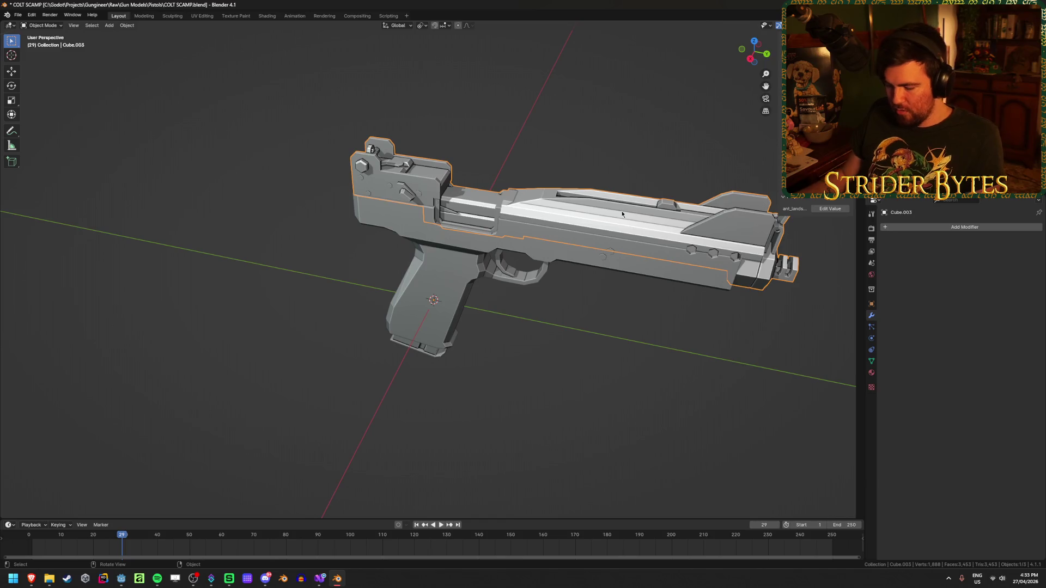
Move the separated slide along the Y axis into its new position on the gun.
{"action": "key", "text": "g"}
{"action": "key", "text": "y"}
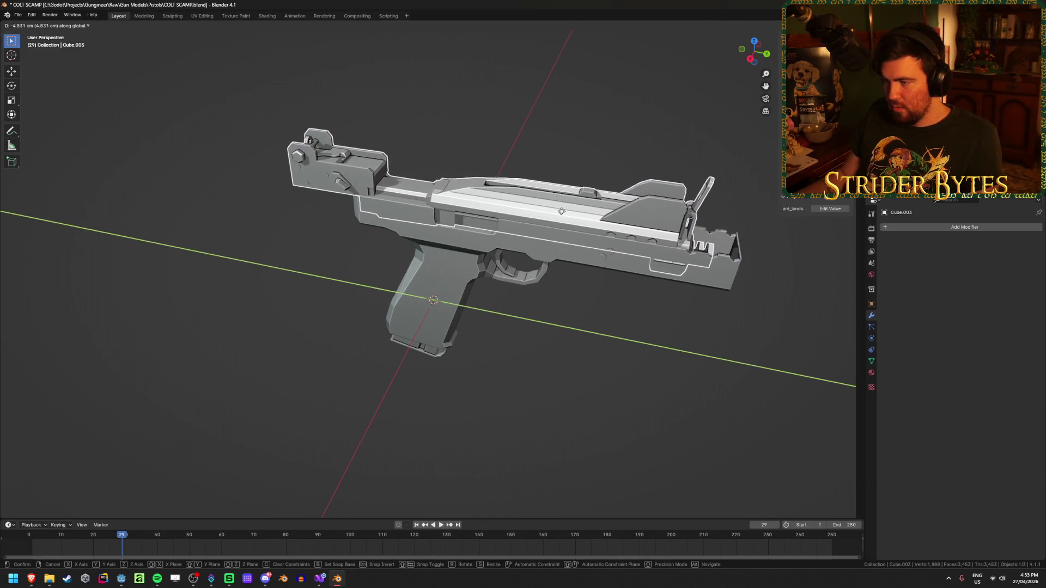
{"action": "left_click", "coordinate": [561, 230]}
{"action": "mouse_move", "coordinate": [561, 230]}
{"action": "middle_mouse_down"}
{"action": "mouse_move", "coordinate": [439, 206]}
{"action": "mouse_move", "coordinate": [483, 211]}
{"action": "middle_mouse_up"}
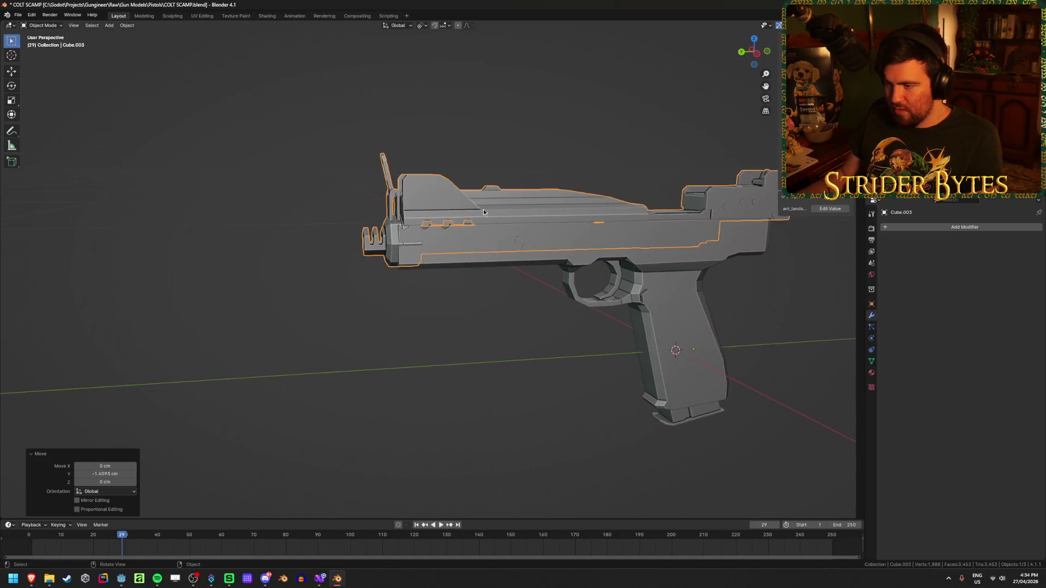
{"action": "scroll", "coordinate": [483, 212], "scroll_direction": "up", "scroll_amount": 3}
{"action": "middle_click_drag", "start_coordinate": [427, 247], "coordinate": [446, 249]}
Inspect the pistol from the muzzle end, then open slide Cube.003 in Edit Mode.
{"action": "left_click", "coordinate": [488, 353]}
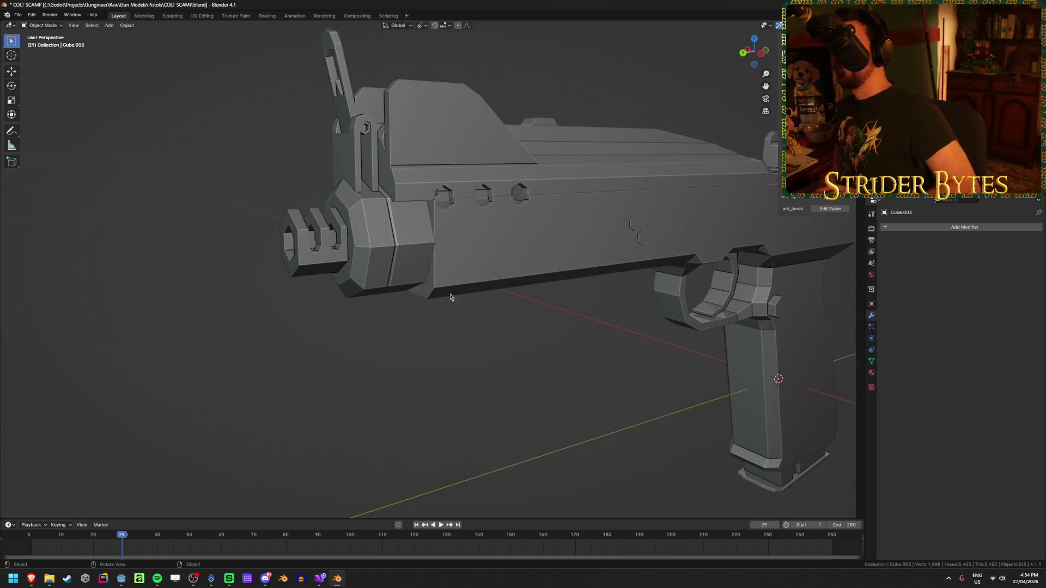
{"action": "middle_click_drag", "start_coordinate": [450, 297], "coordinate": [454, 308]}
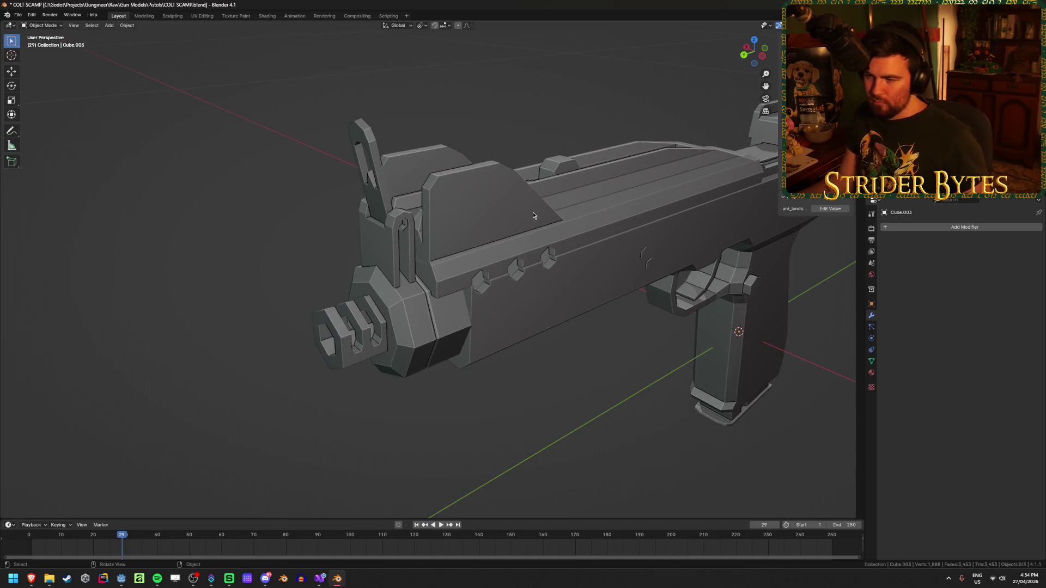
{"action": "mouse_move", "coordinate": [536, 332]}
{"action": "middle_mouse_down"}
{"action": "mouse_move", "coordinate": [584, 318]}
{"action": "mouse_move", "coordinate": [325, 332]}
{"action": "mouse_move", "coordinate": [599, 231]}
{"action": "mouse_move", "coordinate": [461, 336]}
{"action": "mouse_move", "coordinate": [485, 269]}
{"action": "mouse_move", "coordinate": [410, 256]}
{"action": "mouse_move", "coordinate": [598, 248]}
{"action": "mouse_move", "coordinate": [383, 265]}
{"action": "mouse_move", "coordinate": [669, 276]}
{"action": "mouse_move", "coordinate": [603, 264]}
{"action": "mouse_move", "coordinate": [671, 226]}
{"action": "mouse_move", "coordinate": [636, 222]}
{"action": "middle_mouse_up"}
{"action": "scroll", "coordinate": [600, 230], "scroll_direction": "up", "scroll_amount": 3}
{"action": "left_click", "coordinate": [356, 215]}
{"action": "key", "text": "Tab"}
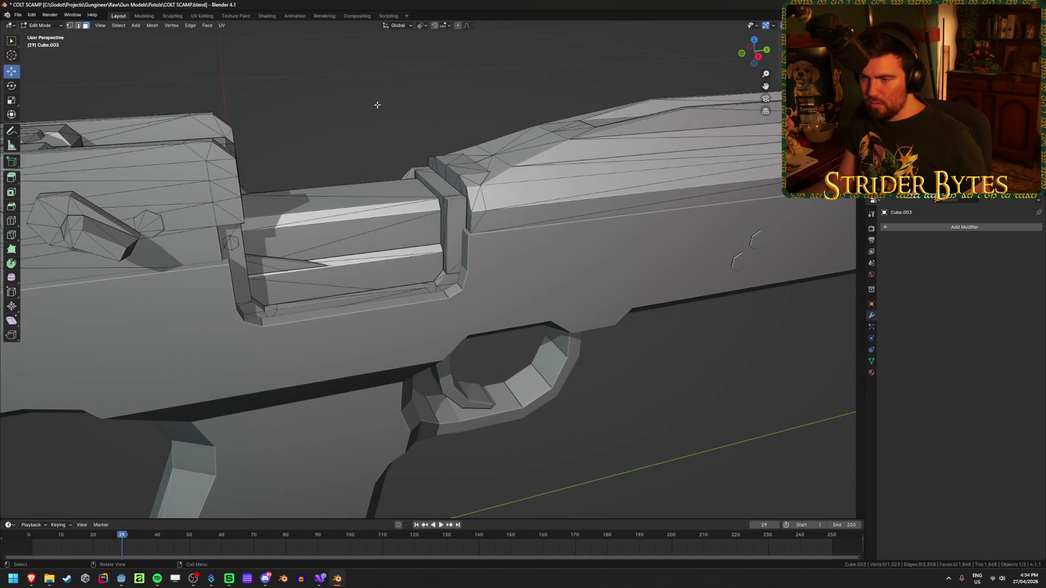
{"action": "key", "text": "l"}
{"action": "scroll", "coordinate": [361, 209], "scroll_direction": "down", "scroll_amount": 3}
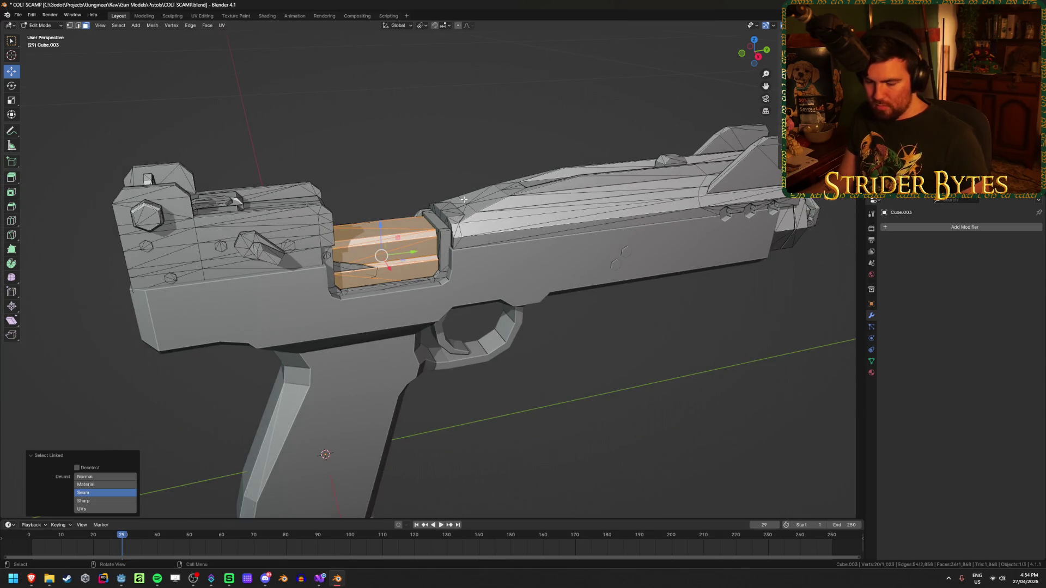
{"action": "key", "text": "g"}
{"action": "key", "text": "y"}
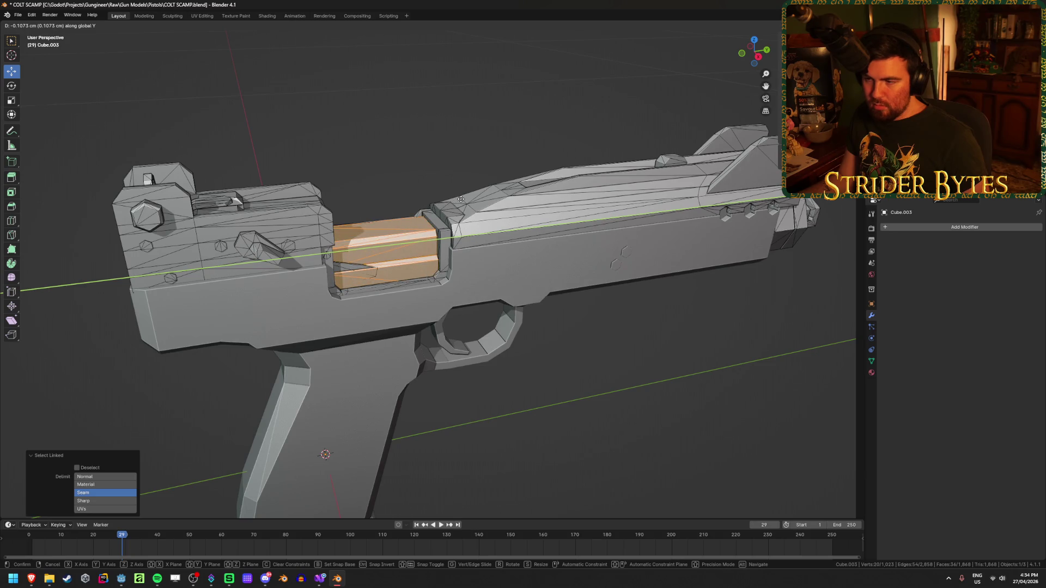
{"action": "key", "text": "Escape"}
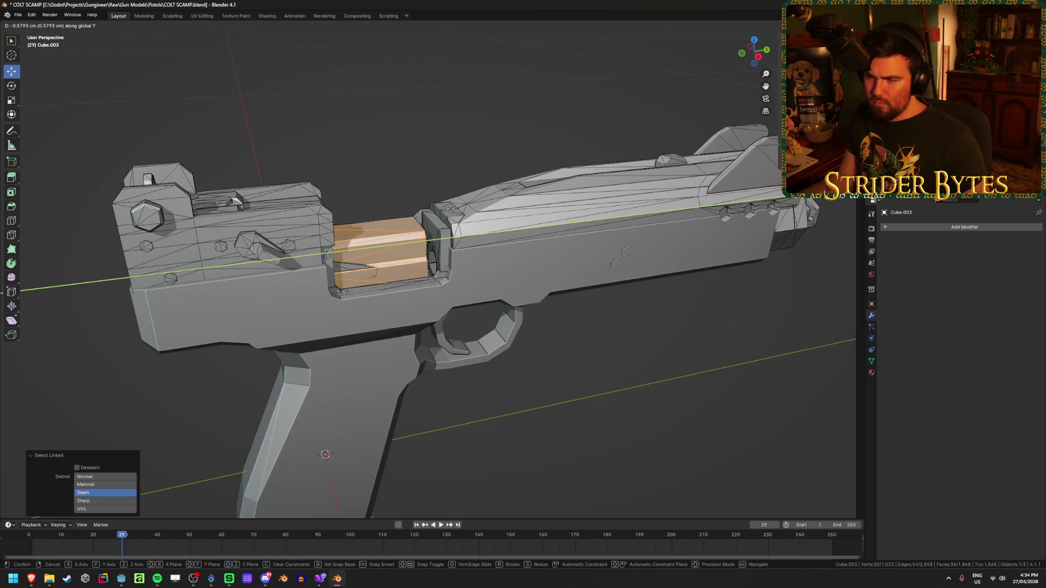
{"action": "key", "text": "g"}
{"action": "key", "text": "Escape"}
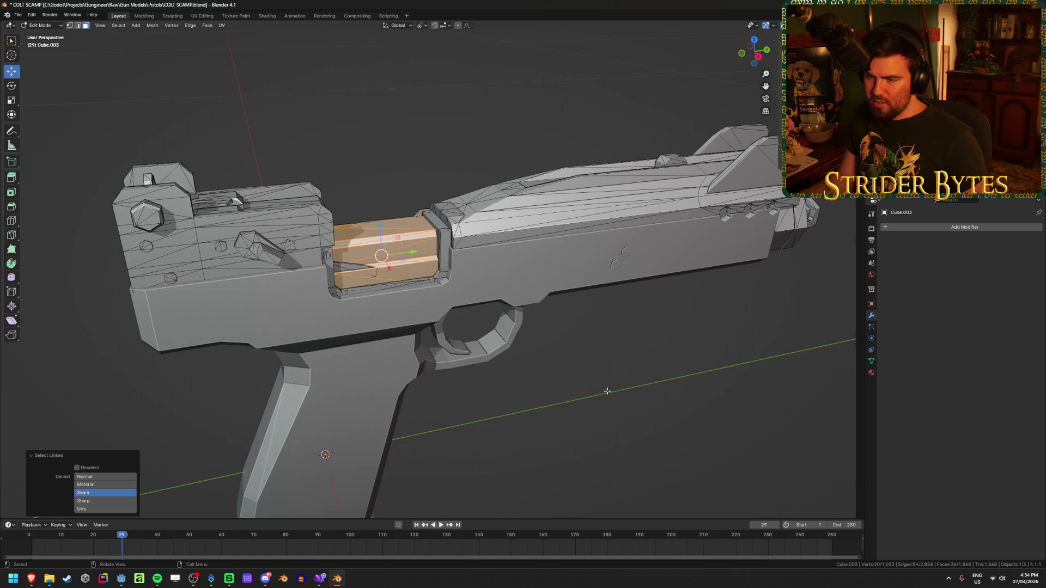
{"action": "key", "text": "Tab"}
{"action": "middle_click_drag", "start_coordinate": [357, 218], "coordinate": [634, 355]}
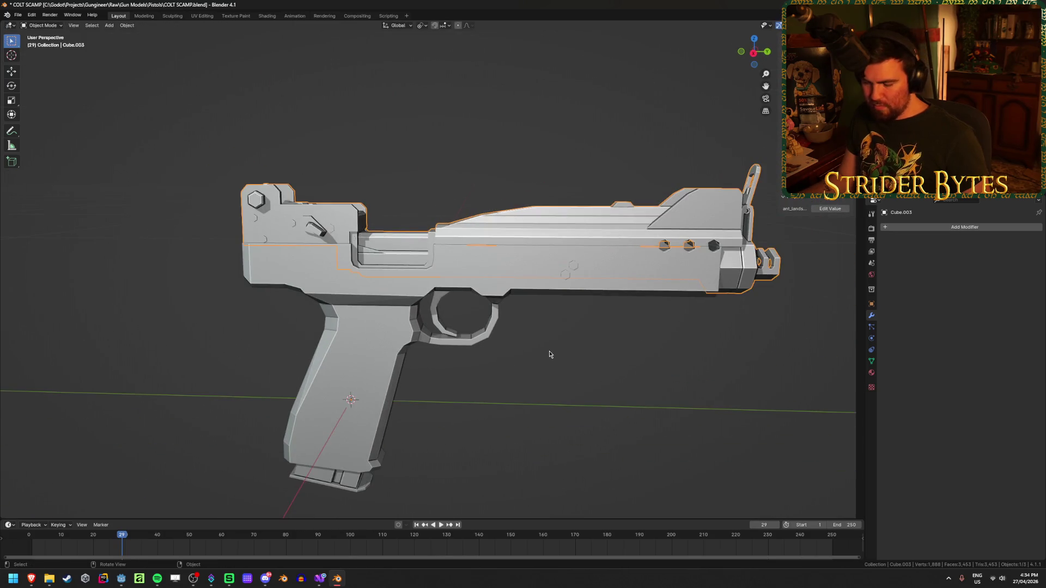
{"action": "right_click", "coordinate": [338, 579]}
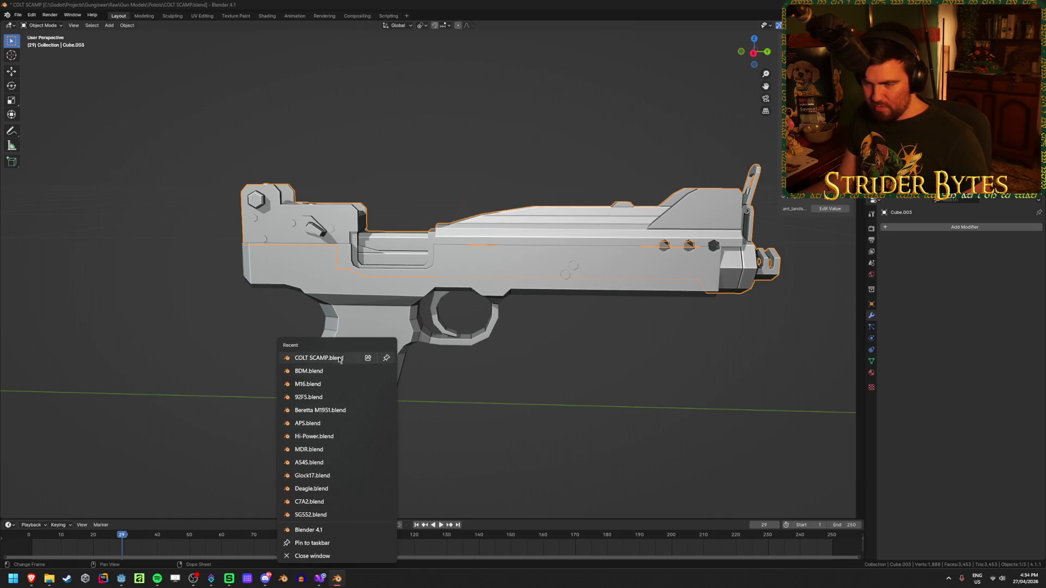
Copy 92FS_Barrel from the 92FS file and delete the old slide in COLT SCAMP.
{"action": "left_click", "coordinate": [592, 414]}
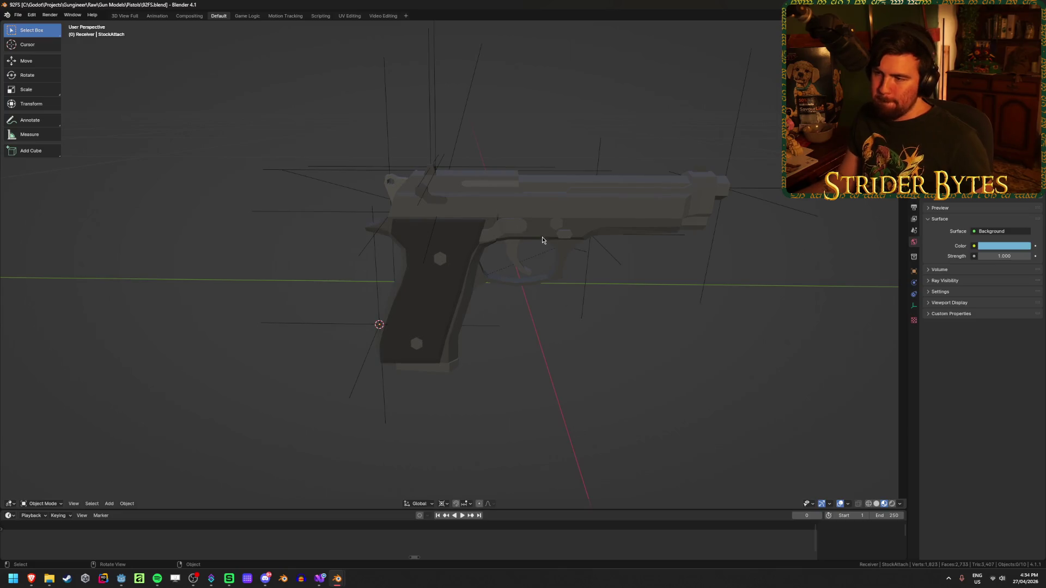
{"action": "left_click", "coordinate": [532, 205]}
{"action": "key", "text": "ctrl+c"}
{"action": "mouse_move", "coordinate": [345, 582]}
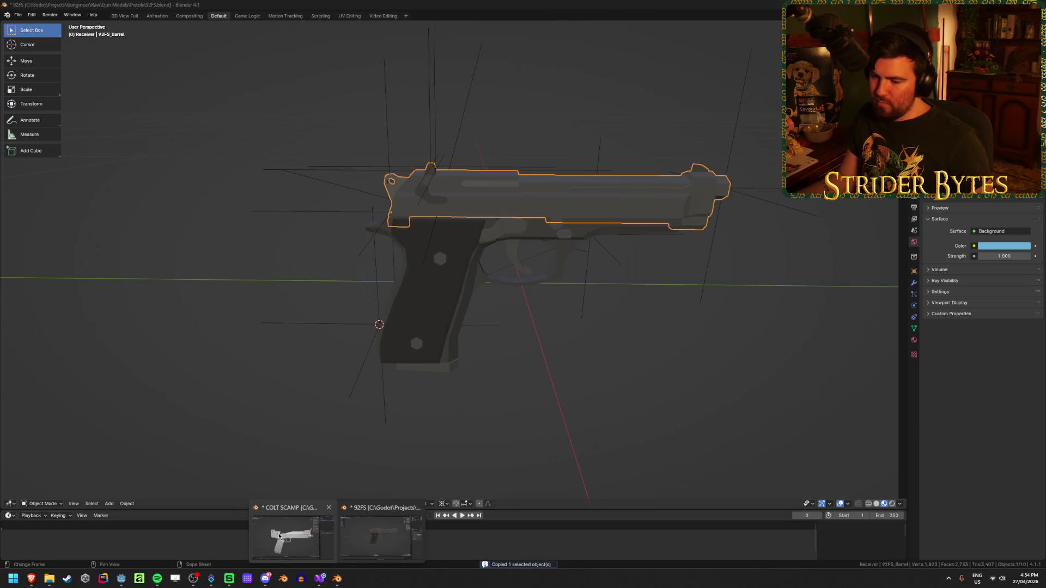
{"action": "left_click", "coordinate": [294, 537]}
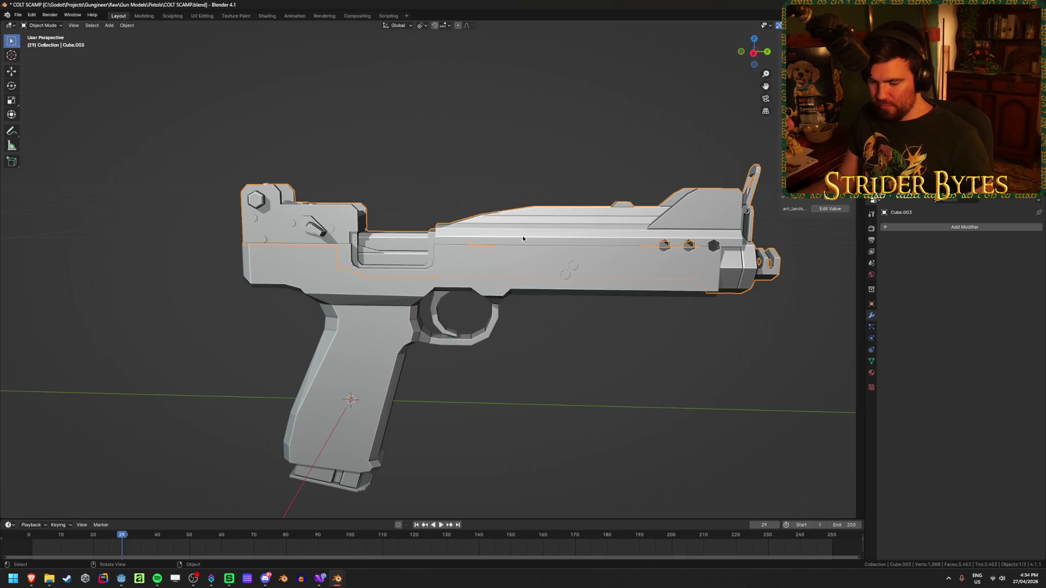
{"action": "key", "text": "Delete"}
Paste the 92FS_Barrel slide and move it to rest on top of the frame.
{"action": "middle_click_drag", "start_coordinate": [601, 409], "coordinate": [608, 392]}
{"action": "key", "text": "ctrl+v"}
{"action": "key", "text": "KP_3"}
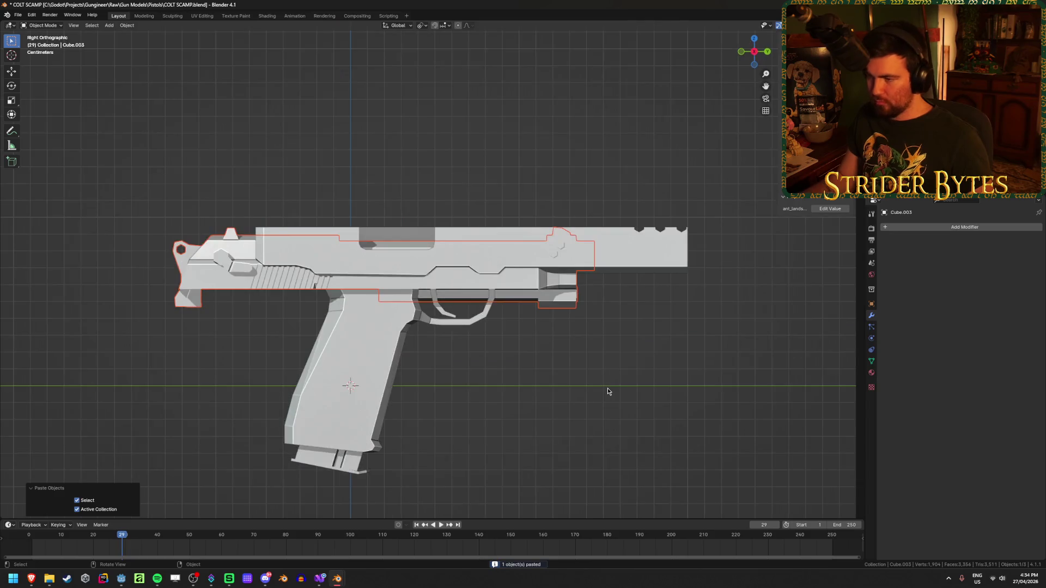
{"action": "left_click", "coordinate": [245, 272]}
{"action": "key", "text": "g"}
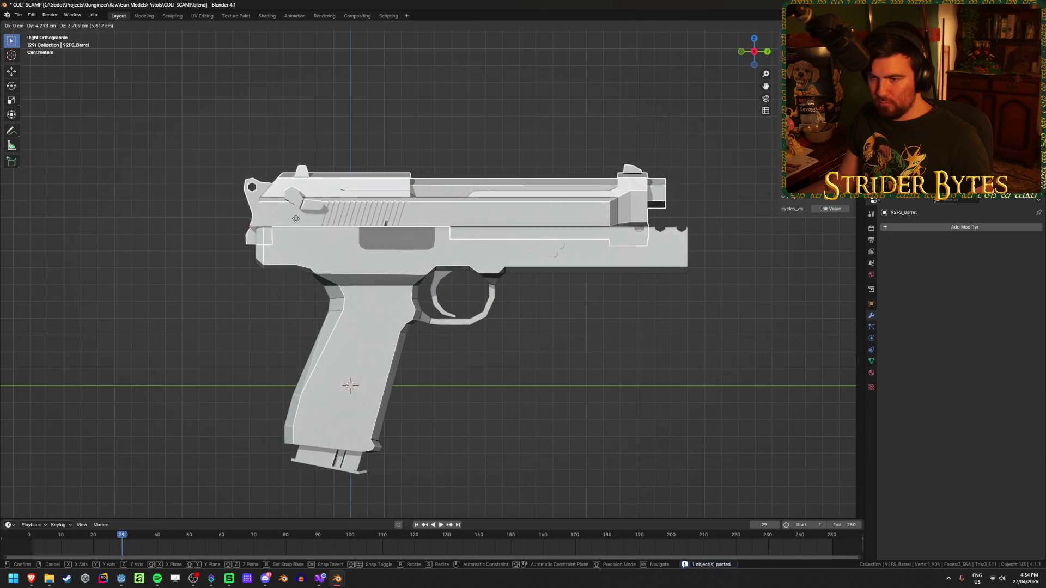
{"action": "left_click", "coordinate": [303, 214]}
{"action": "mouse_move", "coordinate": [710, 424]}
{"action": "middle_mouse_down"}
{"action": "mouse_move", "coordinate": [607, 432]}
{"action": "mouse_move", "coordinate": [449, 404]}
{"action": "mouse_move", "coordinate": [621, 382]}
{"action": "mouse_move", "coordinate": [517, 366]}
{"action": "middle_mouse_up"}
{"action": "mouse_move", "coordinate": [444, 341]}
{"action": "middle_mouse_down"}
{"action": "mouse_move", "coordinate": [629, 354]}
{"action": "mouse_move", "coordinate": [642, 323]}
{"action": "mouse_move", "coordinate": [532, 407]}
{"action": "mouse_move", "coordinate": [583, 427]}
{"action": "mouse_move", "coordinate": [395, 429]}
{"action": "mouse_move", "coordinate": [518, 390]}
{"action": "mouse_move", "coordinate": [550, 404]}
{"action": "mouse_move", "coordinate": [571, 390]}
{"action": "mouse_move", "coordinate": [480, 408]}
{"action": "mouse_move", "coordinate": [539, 403]}
{"action": "mouse_move", "coordinate": [476, 401]}
{"action": "mouse_move", "coordinate": [465, 422]}
{"action": "middle_mouse_up"}
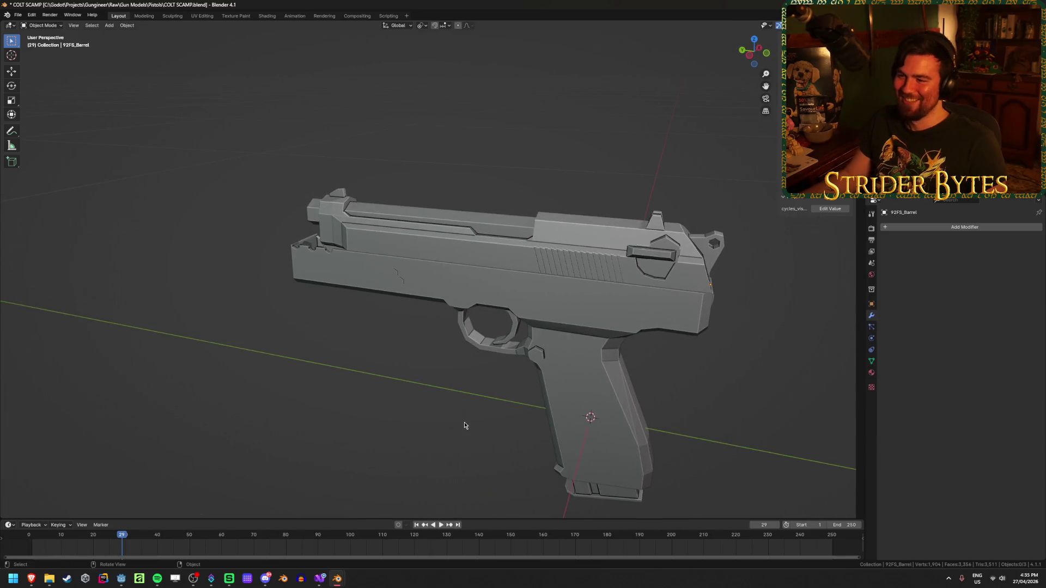
Enlarge the 92FS_Barrel slide uniformly and reselect it.
{"action": "left_click", "coordinate": [433, 226]}
{"action": "key", "text": "s"}
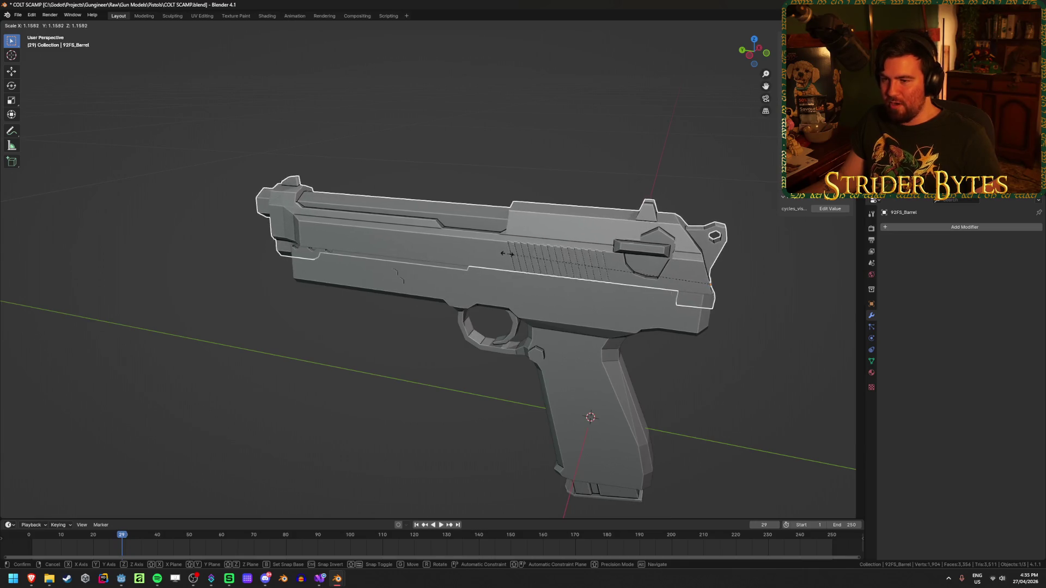
{"action": "left_click", "coordinate": [490, 259]}
{"action": "mouse_move", "coordinate": [385, 303]}
{"action": "middle_mouse_down"}
{"action": "mouse_move", "coordinate": [446, 289]}
{"action": "mouse_move", "coordinate": [436, 399]}
{"action": "mouse_move", "coordinate": [561, 407]}
{"action": "mouse_move", "coordinate": [567, 378]}
{"action": "mouse_move", "coordinate": [392, 368]}
{"action": "middle_mouse_up"}
{"action": "left_click", "coordinate": [563, 408]}
{"action": "scroll", "coordinate": [472, 360], "scroll_direction": "up", "scroll_amount": 3}
{"action": "left_click", "coordinate": [276, 219]}
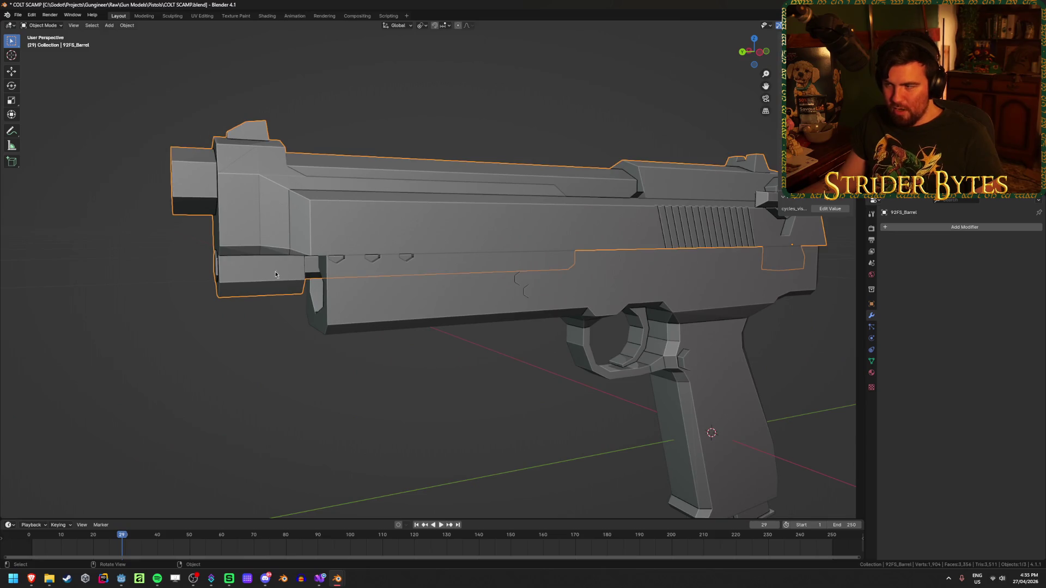
Abandon a height-only scale and scale the slide uniformly to 1.366.
{"action": "key", "text": "s"}
{"action": "key", "text": "z"}
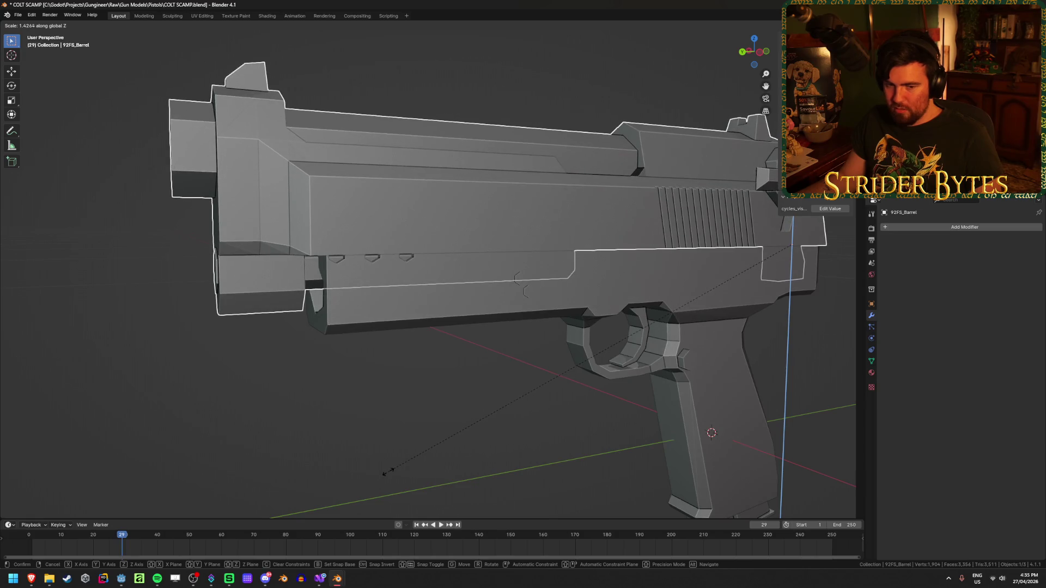
{"action": "key", "text": "Escape"}
{"action": "key", "text": "s"}
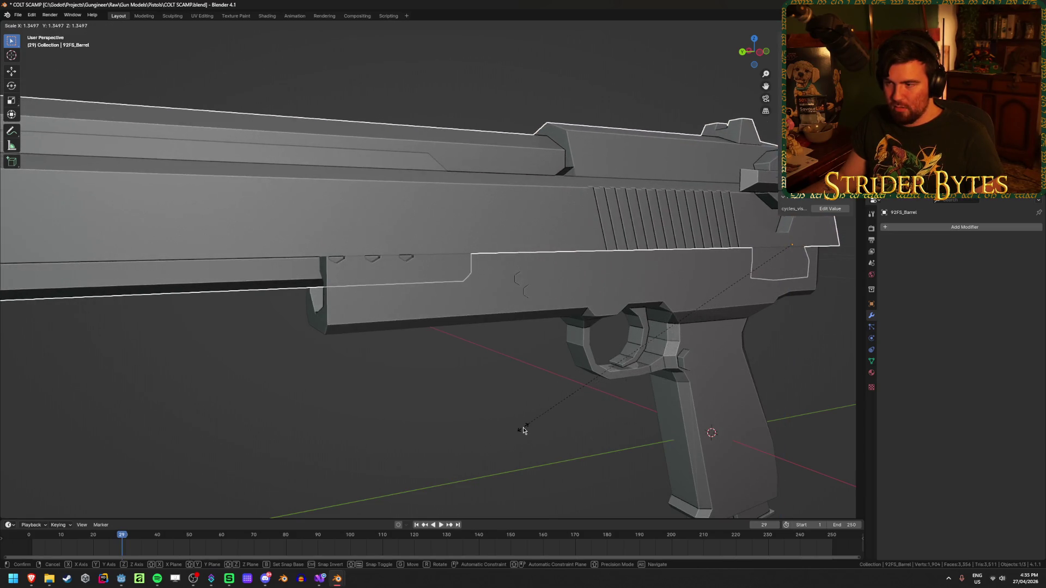
{"action": "scroll", "coordinate": [523, 430], "scroll_direction": "down", "scroll_amount": 5}
{"action": "middle_click_drag", "start_coordinate": [523, 431], "coordinate": [525, 416]}
{"action": "key", "text": "g"}
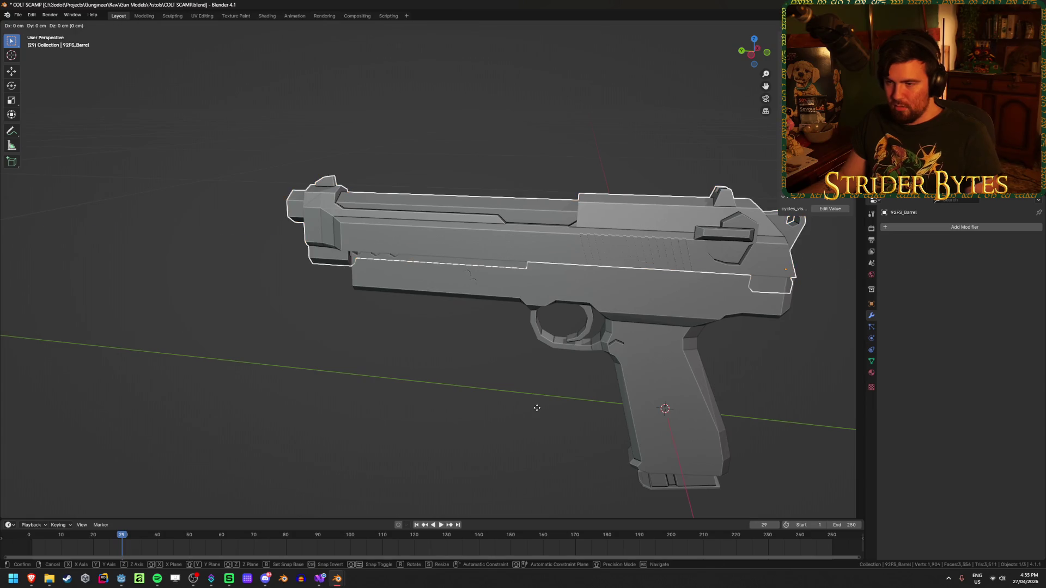
{"action": "key", "text": "s"}
{"action": "left_click", "coordinate": [599, 450]}
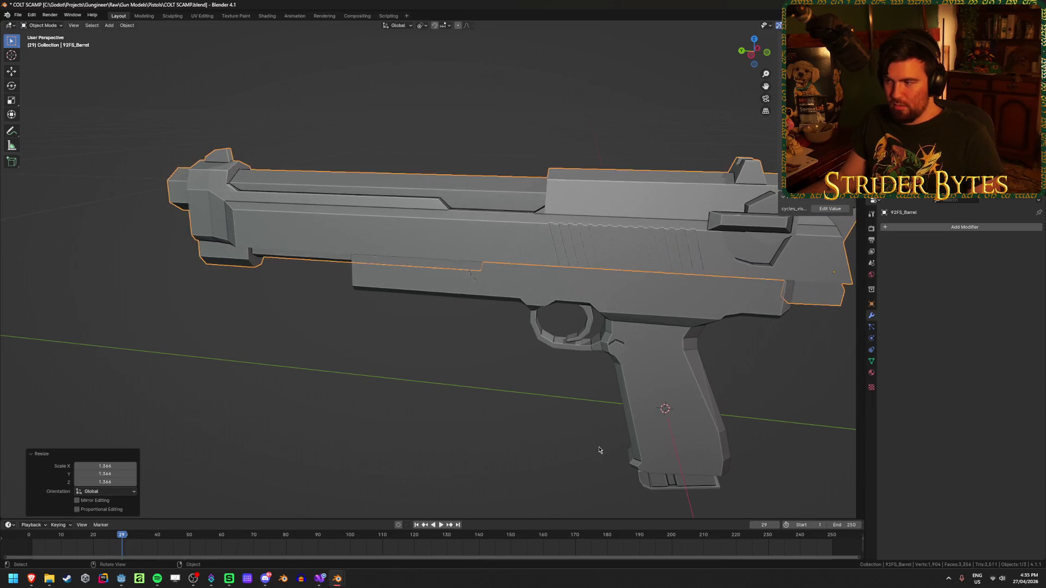
Shift the slide along the gun's length on the Y axis.
{"action": "middle_click_drag", "start_coordinate": [599, 449], "coordinate": [593, 405]}
{"action": "key", "text": "g"}
{"action": "key", "text": "y"}
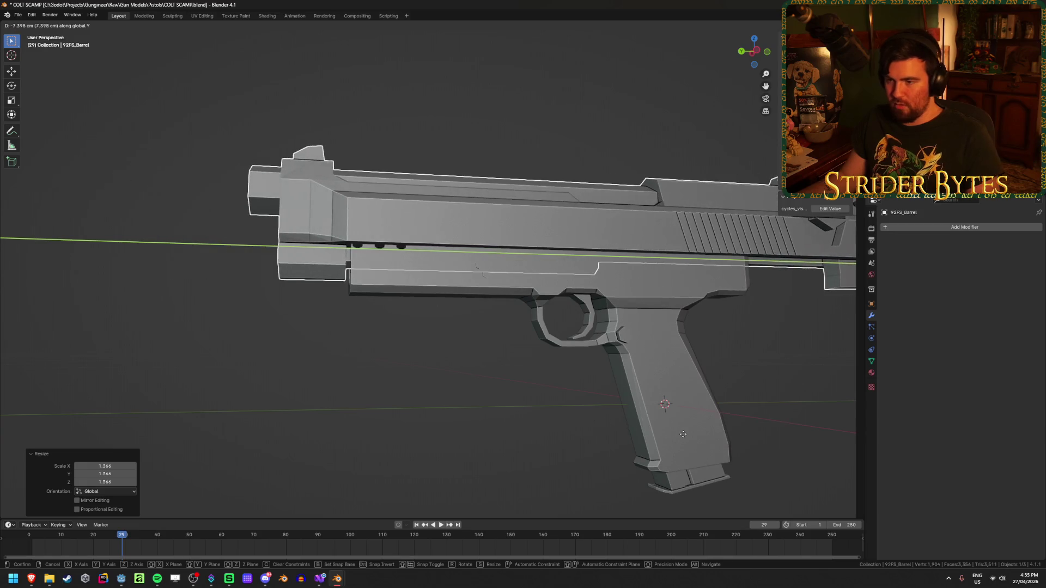
{"action": "left_click", "coordinate": [610, 441]}
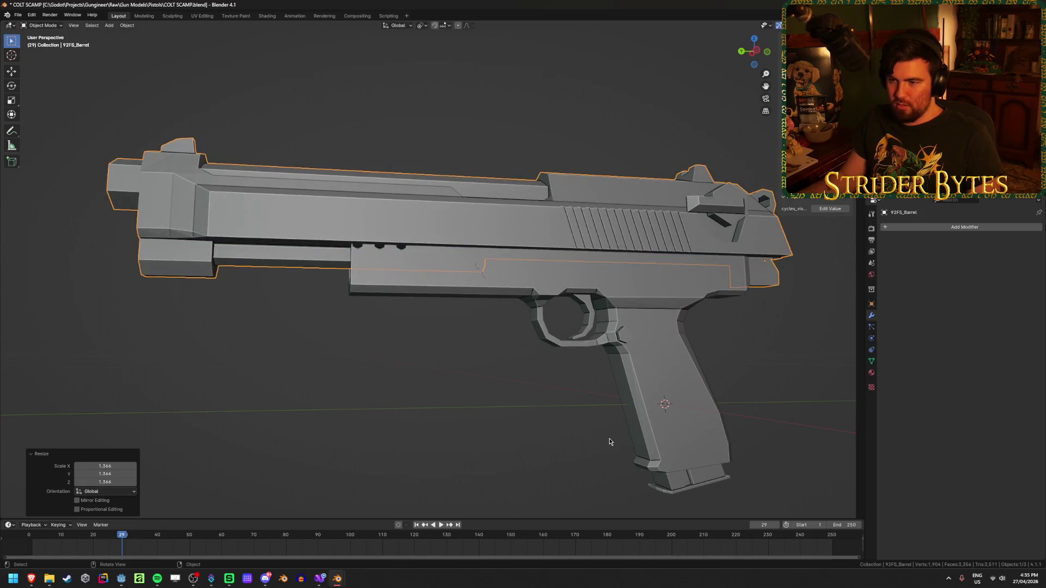
{"action": "left_click", "coordinate": [609, 437]}
{"action": "mouse_move", "coordinate": [476, 420]}
{"action": "middle_mouse_down"}
{"action": "mouse_move", "coordinate": [496, 413]}
{"action": "mouse_move", "coordinate": [451, 410]}
{"action": "mouse_move", "coordinate": [518, 415]}
{"action": "middle_mouse_up"}
Undo, then try a vertical move and a height scale on the slide, cancelling both.
{"action": "key", "text": "ctrl+z"}
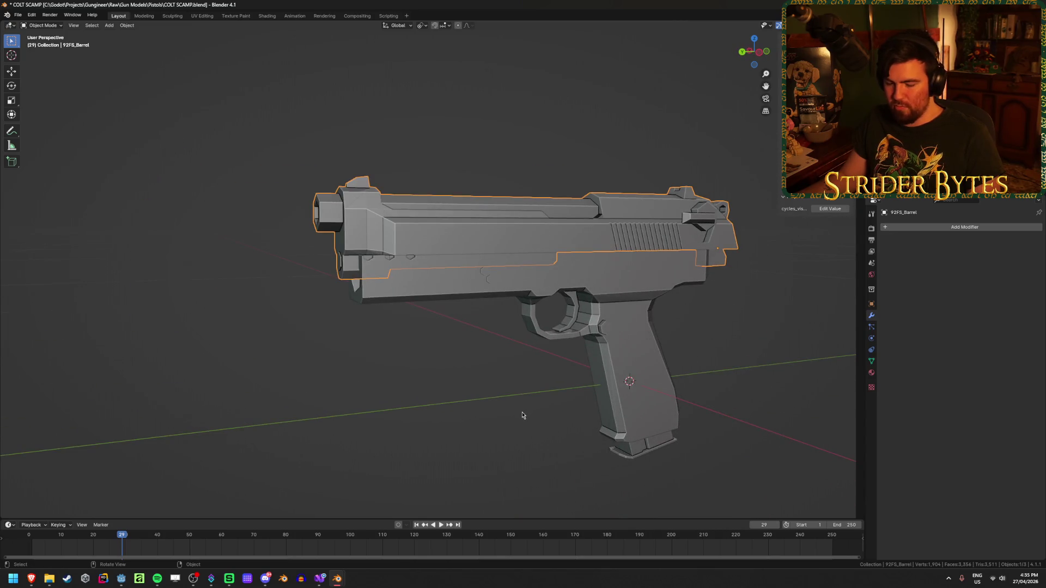
{"action": "key", "text": "g"}
{"action": "key", "text": "z"}
{"action": "key", "text": "Escape"}
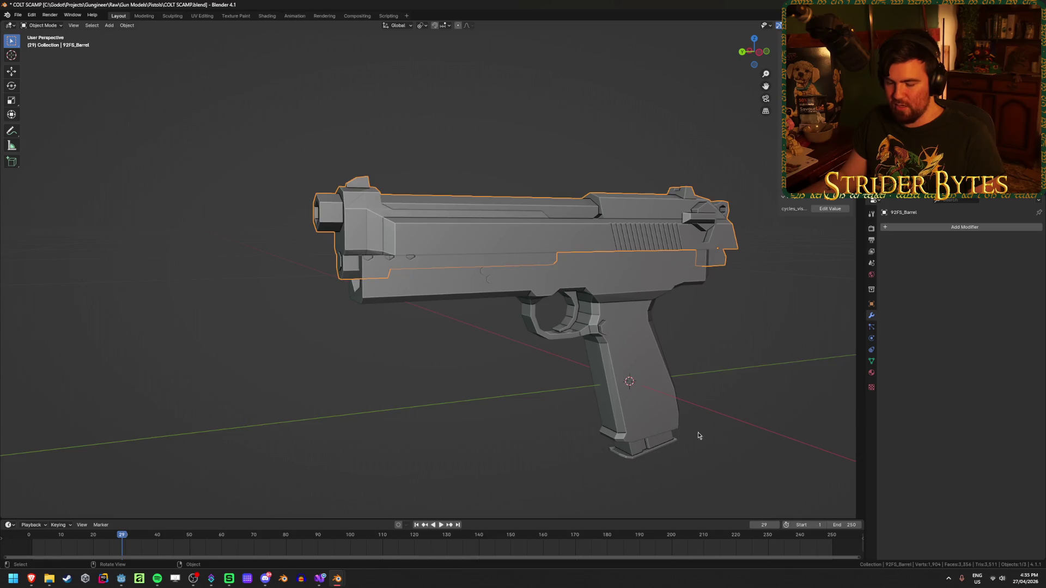
{"action": "scroll", "coordinate": [698, 436], "scroll_direction": "down", "scroll_amount": 4}
{"action": "key", "text": "s"}
{"action": "key", "text": "z"}
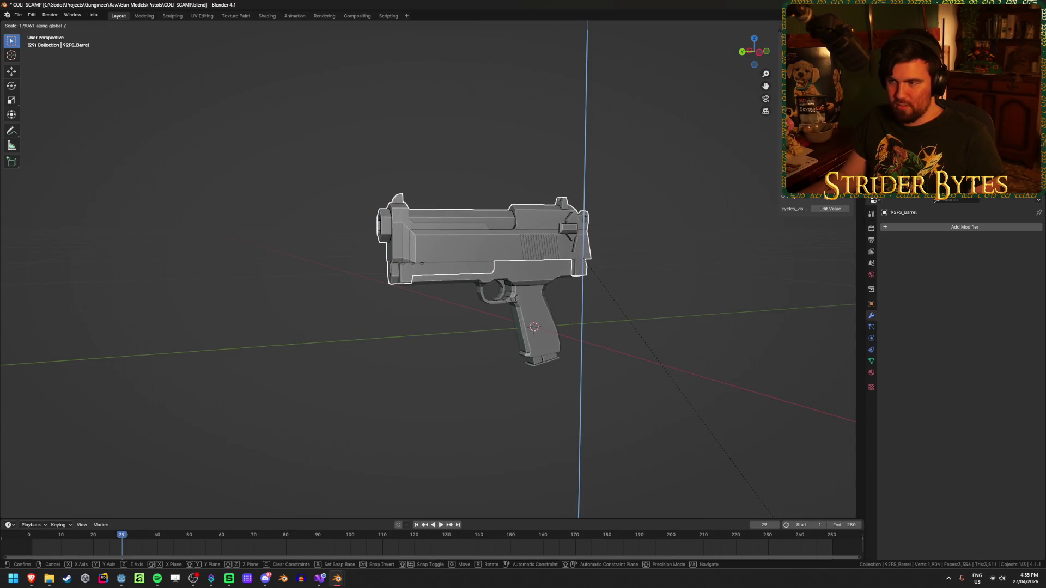
{"action": "key", "text": "Escape"}
{"action": "middle_click_drag", "start_coordinate": [675, 310], "coordinate": [671, 312]}
{"action": "scroll", "coordinate": [671, 312], "scroll_direction": "up", "scroll_amount": 3}
{"action": "middle_click_drag", "start_coordinate": [430, 315], "coordinate": [546, 315], "text": "shift"}
Rescale the slide to 1.294 and shift it along the Y axis.
{"action": "key", "text": "s"}
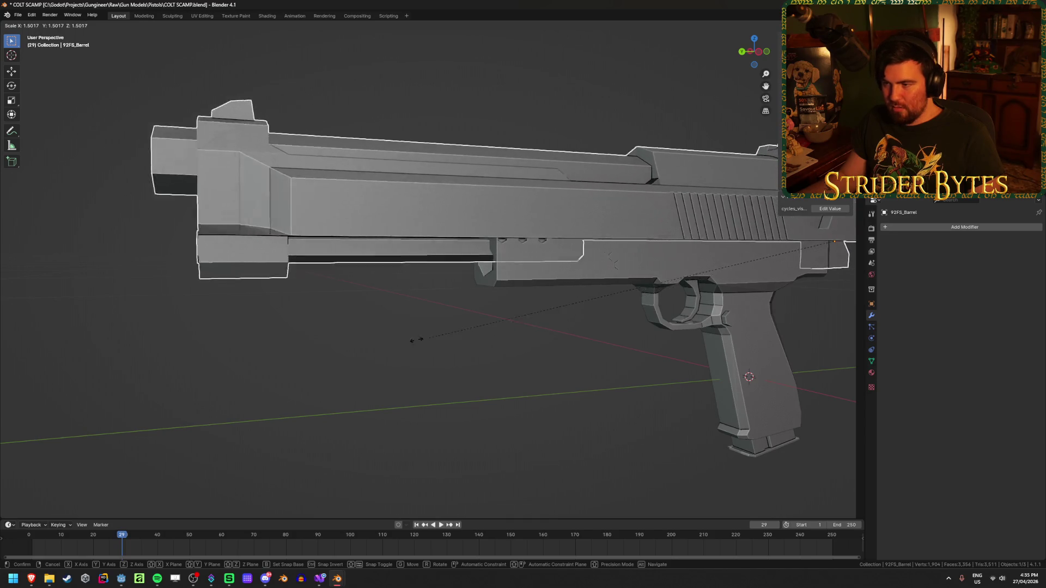
{"action": "key", "text": "Escape"}
{"action": "scroll", "coordinate": [381, 350], "scroll_direction": "down", "scroll_amount": 5}
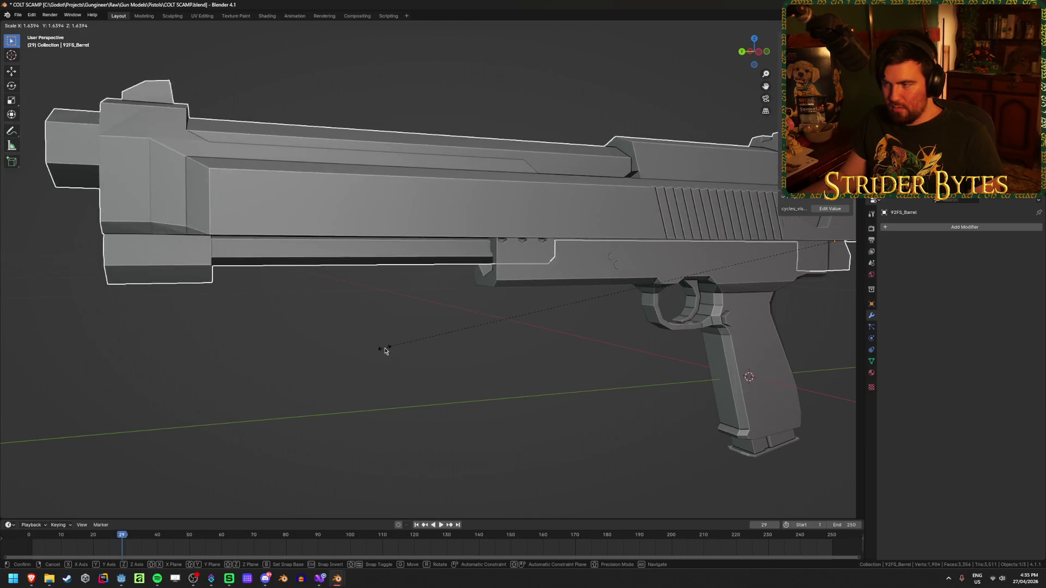
{"action": "middle_click_drag", "start_coordinate": [557, 347], "coordinate": [542, 355]}
{"action": "key", "text": "s"}
{"action": "left_click", "coordinate": [527, 354]}
{"action": "key", "text": "g"}
{"action": "key", "text": "y"}
{"action": "left_click", "coordinate": [509, 359]}
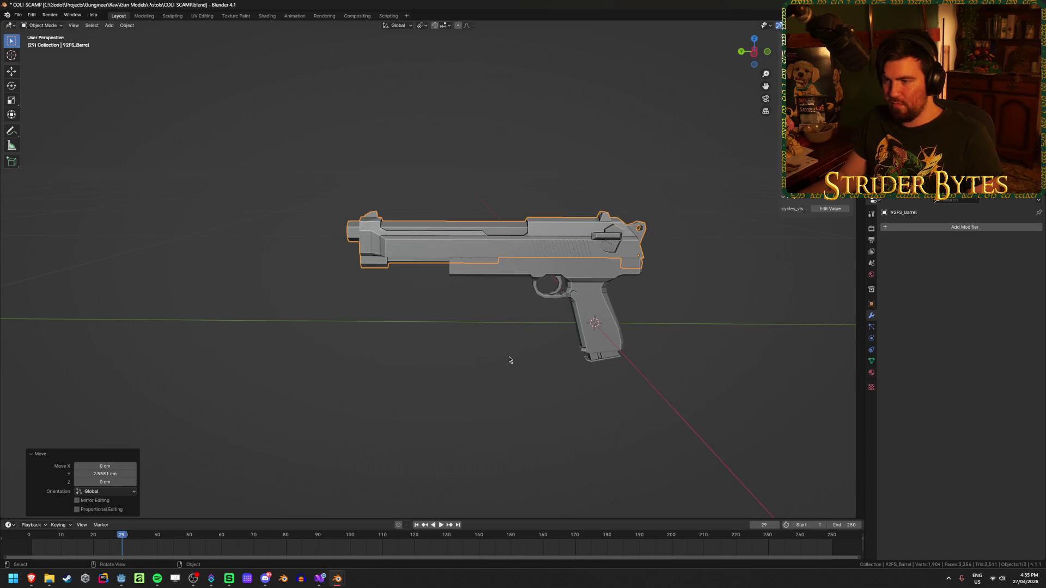
{"action": "left_click", "coordinate": [523, 364]}
{"action": "mouse_move", "coordinate": [524, 364]}
{"action": "middle_mouse_down"}
{"action": "mouse_move", "coordinate": [516, 320]}
{"action": "mouse_move", "coordinate": [357, 341]}
{"action": "mouse_move", "coordinate": [772, 334]}
{"action": "mouse_move", "coordinate": [611, 321]}
{"action": "middle_mouse_up"}
Move 92FS_Barrel along Y, then undo to bring it back toward the grip.
{"action": "left_click", "coordinate": [600, 256]}
{"action": "key", "text": "g"}
{"action": "key", "text": "y"}
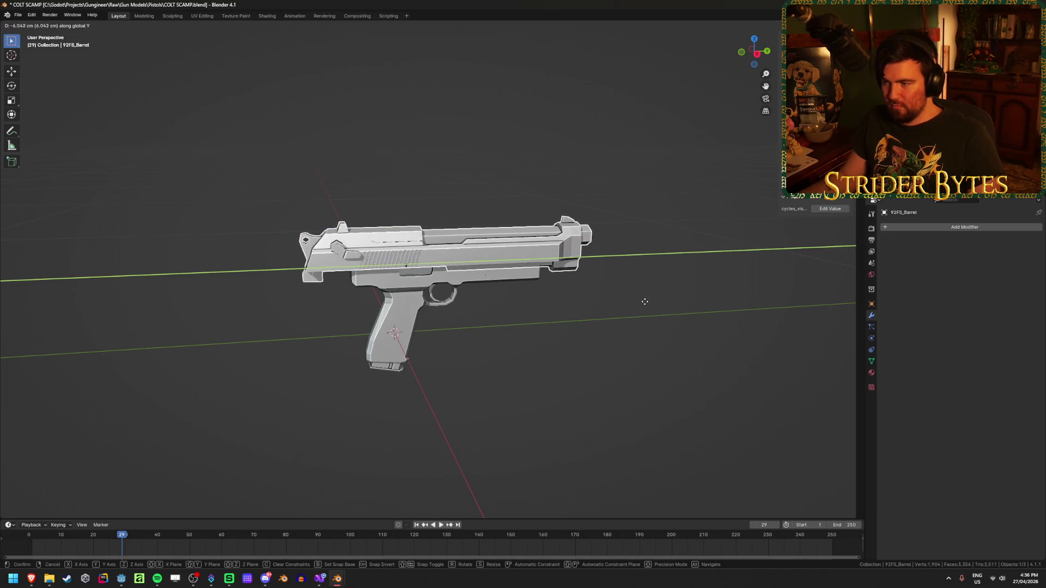
{"action": "left_click", "coordinate": [688, 305]}
{"action": "scroll", "coordinate": [688, 302], "scroll_direction": "up", "scroll_amount": 3}
{"action": "middle_click_drag", "start_coordinate": [621, 341], "coordinate": [645, 320]}
{"action": "left_click", "coordinate": [645, 320]}
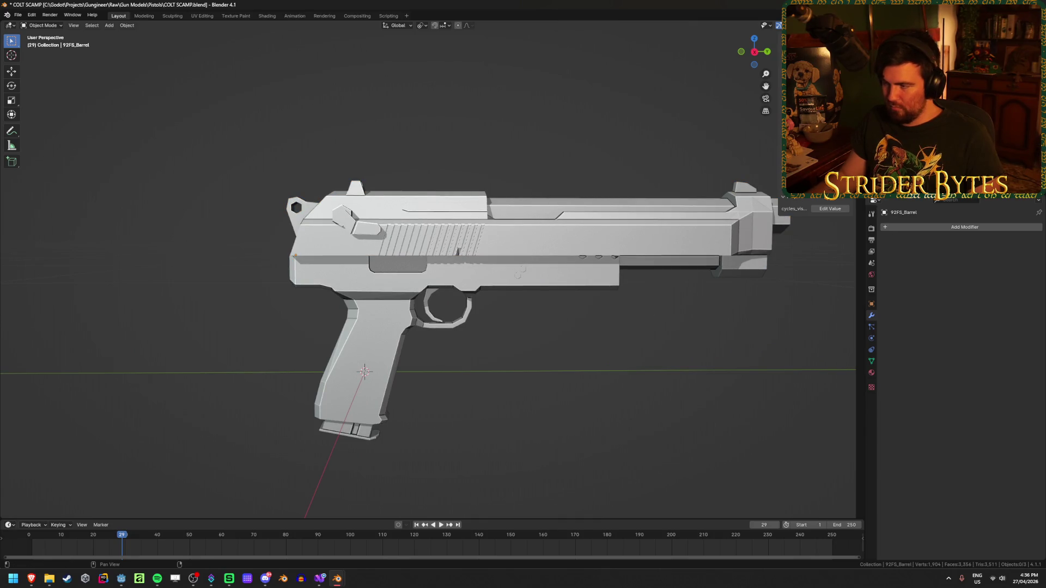
{"action": "key", "text": "ctrl+z"}
{"action": "key", "text": "ctrl+z"}
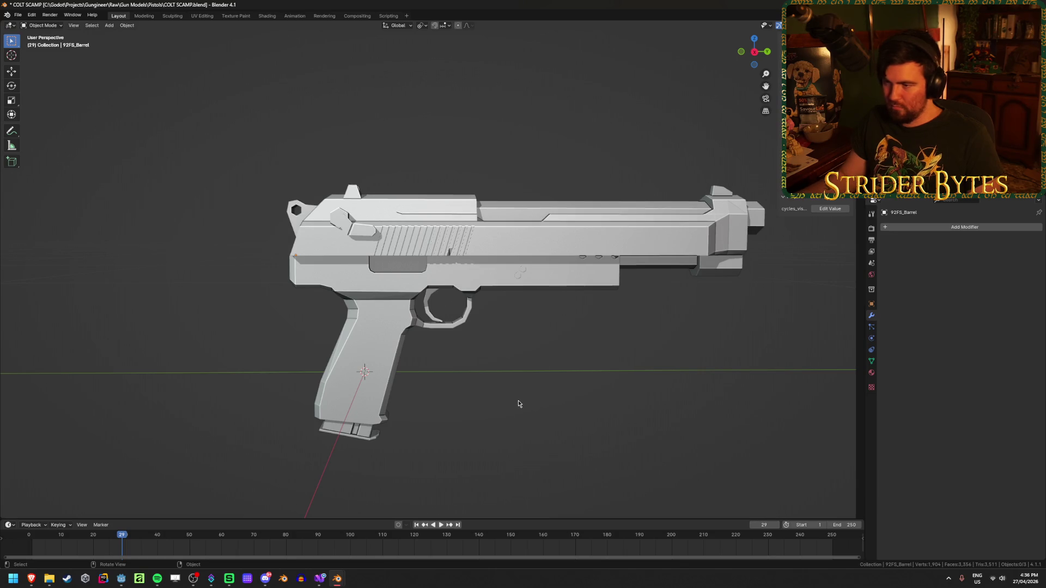
{"action": "mouse_move", "coordinate": [588, 383]}
{"action": "middle_mouse_down"}
{"action": "mouse_move", "coordinate": [611, 369]}
{"action": "mouse_move", "coordinate": [583, 378]}
{"action": "mouse_move", "coordinate": [567, 355]}
{"action": "mouse_move", "coordinate": [441, 360]}
{"action": "middle_mouse_up"}
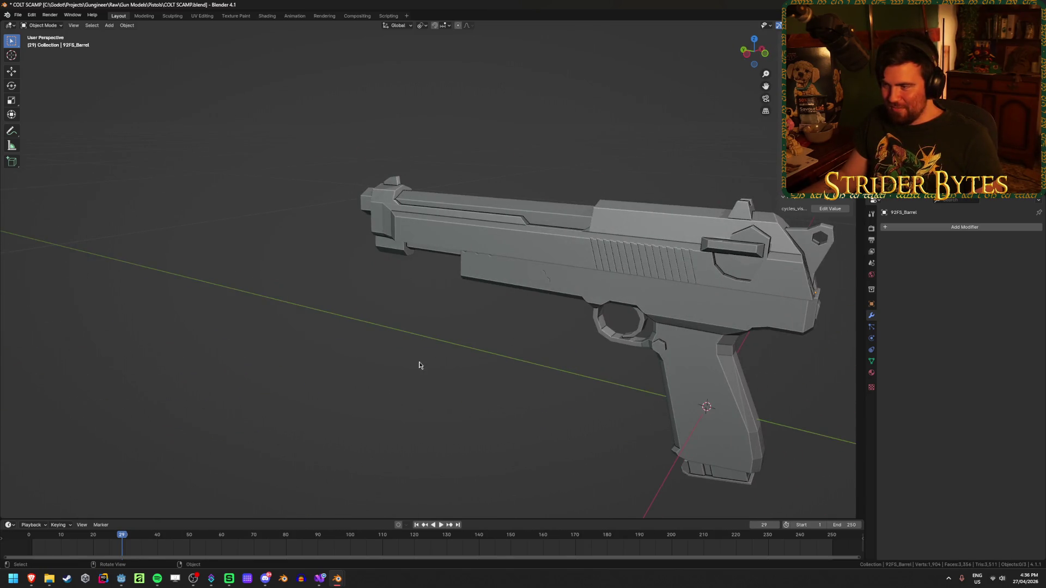
Delete the 92FS_Barrel slide, restoring the original short Scamp slide.
{"action": "left_click", "coordinate": [429, 215]}
{"action": "left_click", "coordinate": [452, 230]}
{"action": "left_click", "coordinate": [458, 234]}
{"action": "left_click", "coordinate": [459, 236]}
{"action": "left_click", "coordinate": [460, 236]}
{"action": "mouse_move", "coordinate": [460, 239]}
{"action": "middle_mouse_down"}
{"action": "mouse_move", "coordinate": [499, 336]}
{"action": "mouse_move", "coordinate": [392, 320]}
{"action": "mouse_move", "coordinate": [594, 388]}
{"action": "mouse_move", "coordinate": [557, 334]}
{"action": "middle_mouse_up"}
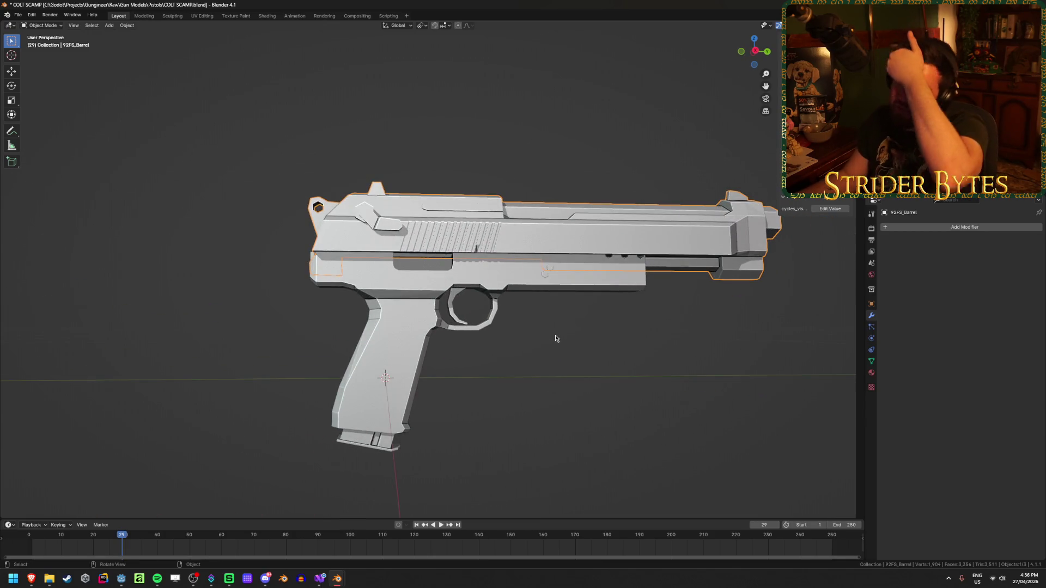
{"action": "key", "text": "x"}
{"action": "left_click", "coordinate": [558, 353]}
{"action": "key", "text": "ctrl+z"}
Save COLT SCAMP.blend and select the frame and grip object from a side view.
{"action": "mouse_move", "coordinate": [580, 390]}
{"action": "middle_mouse_down"}
{"action": "mouse_move", "coordinate": [585, 339]}
{"action": "mouse_move", "coordinate": [586, 352]}
{"action": "middle_mouse_up"}
{"action": "key", "text": "ctrl+s"}
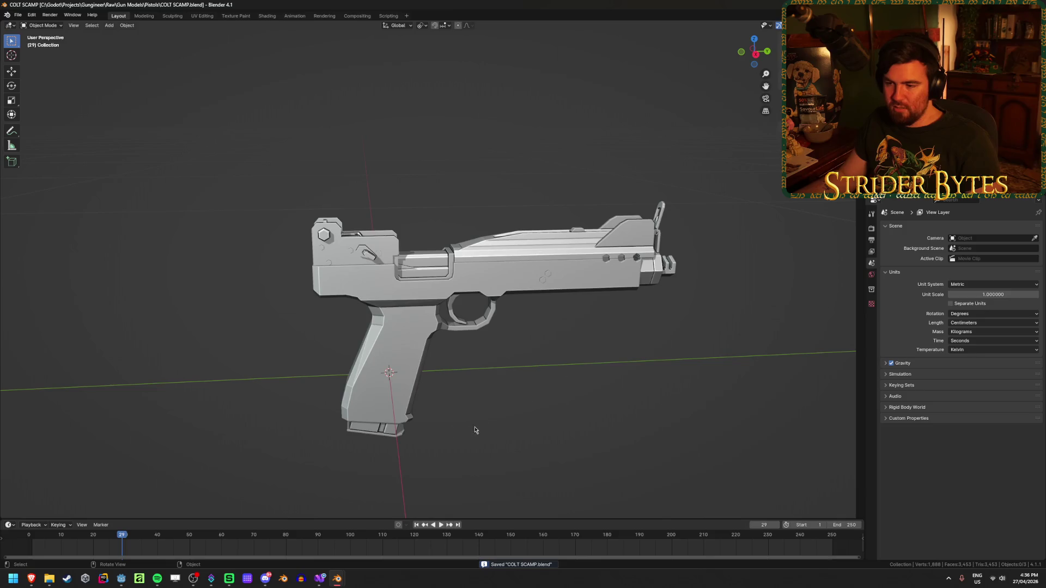
{"action": "left_click", "coordinate": [359, 431]}
{"action": "left_click", "coordinate": [543, 374]}
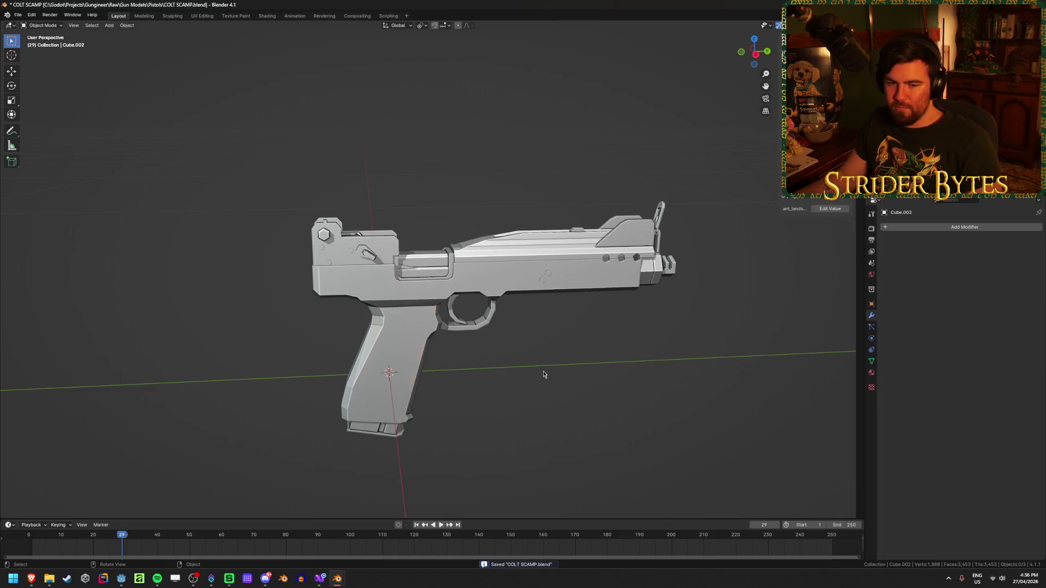
{"action": "key", "text": "ctrl+s"}
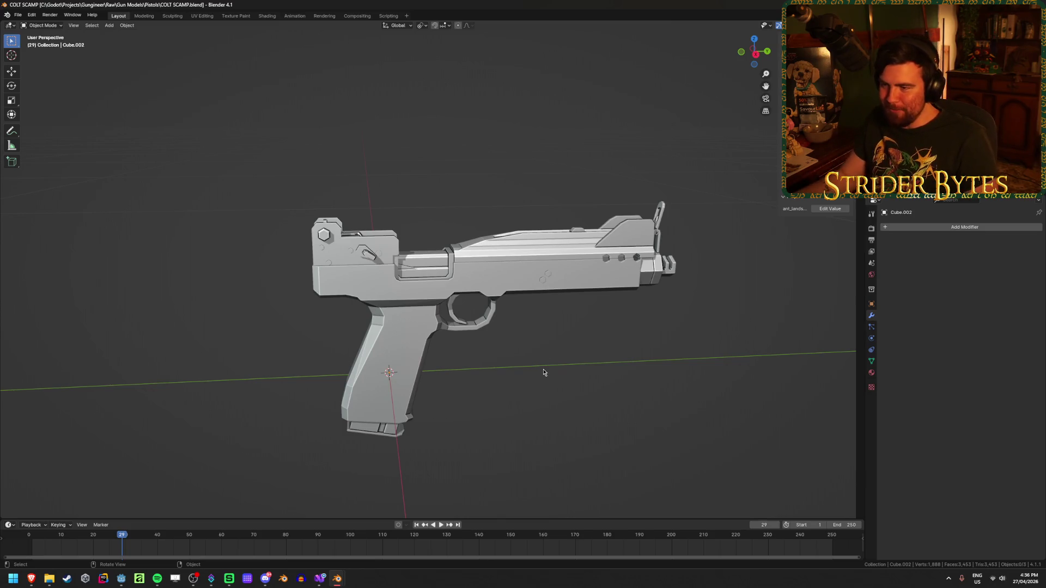
{"action": "key", "text": "ctrl+s"}
{"action": "mouse_move", "coordinate": [560, 322]}
{"action": "middle_mouse_down"}
{"action": "mouse_move", "coordinate": [562, 298]}
{"action": "mouse_move", "coordinate": [363, 313]}
{"action": "middle_mouse_up"}
{"action": "mouse_move", "coordinate": [587, 325]}
{"action": "middle_mouse_down"}
{"action": "mouse_move", "coordinate": [553, 334]}
{"action": "mouse_move", "coordinate": [348, 323]}
{"action": "middle_mouse_up"}
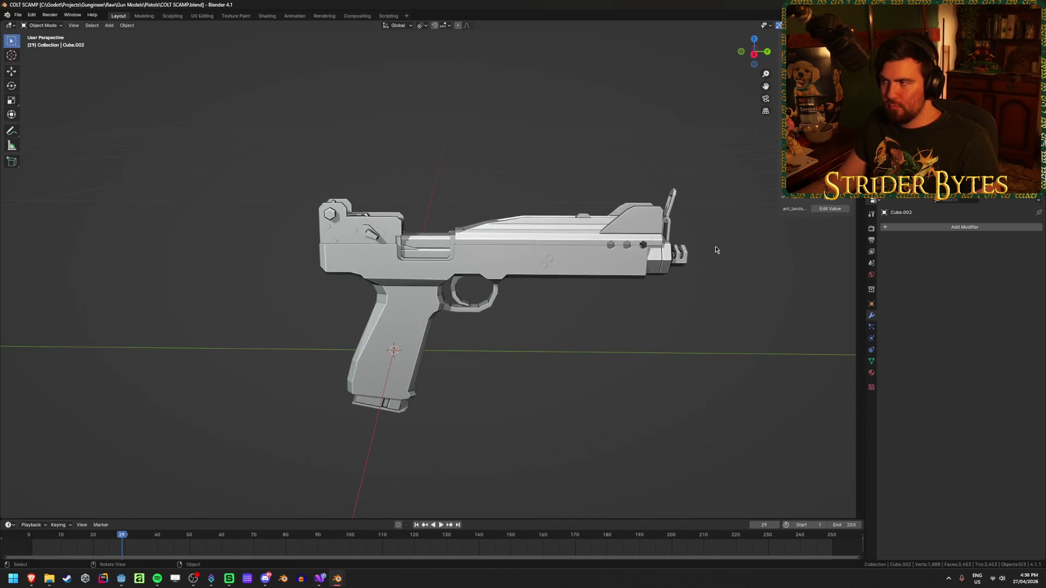
{"action": "left_click", "coordinate": [643, 245]}
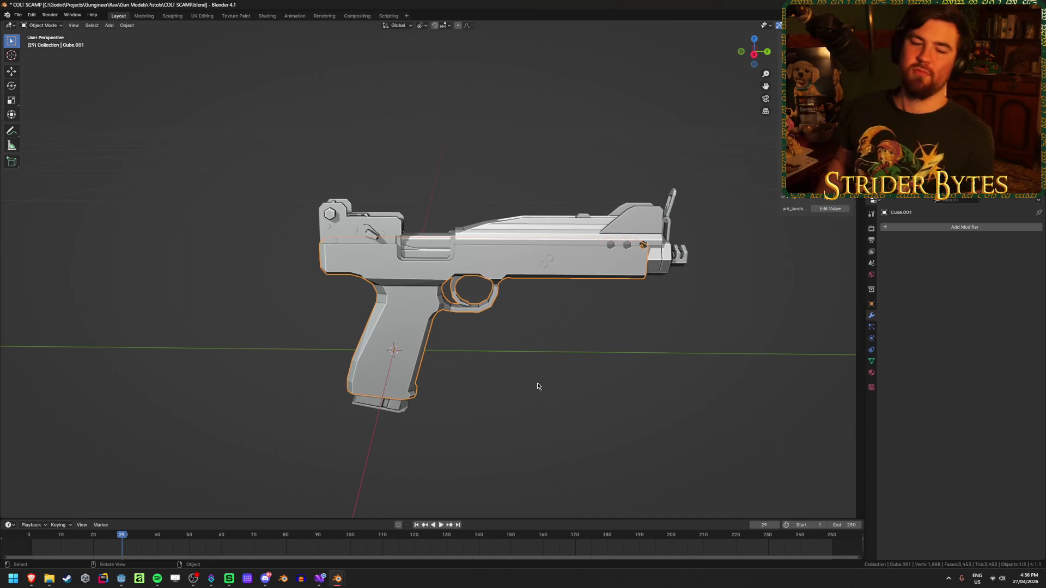
Rename frame, magazine and slide to Receiver_SCAMP, Magazine_SCAMP and Barrel_SCAMP.
{"action": "key", "text": "F2"}
{"action": "type", "text": "Receiver_SCAMP"}
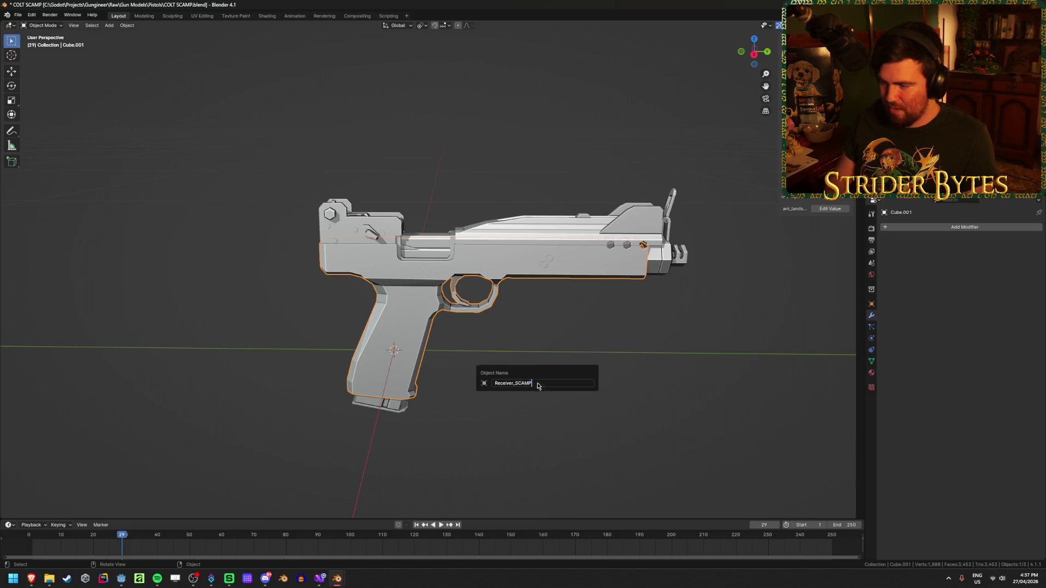
{"action": "key", "text": "Return"}
{"action": "left_click", "coordinate": [403, 337]}
{"action": "key", "text": "F2"}
{"action": "type", "text": "Magazine_SCAMP"}
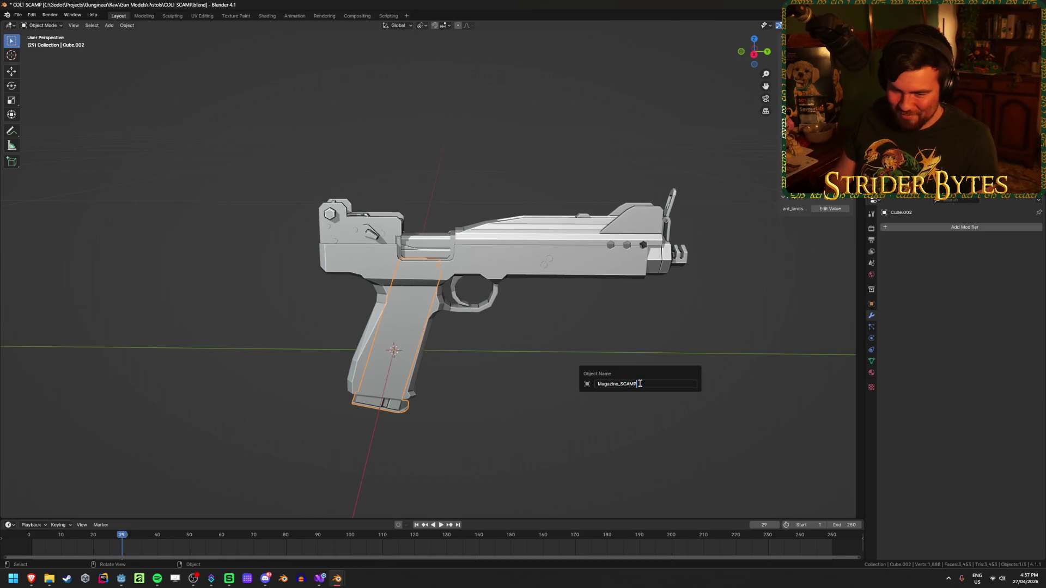
{"action": "key", "text": "Return"}
{"action": "left_click", "coordinate": [516, 226]}
{"action": "key", "text": "F2"}
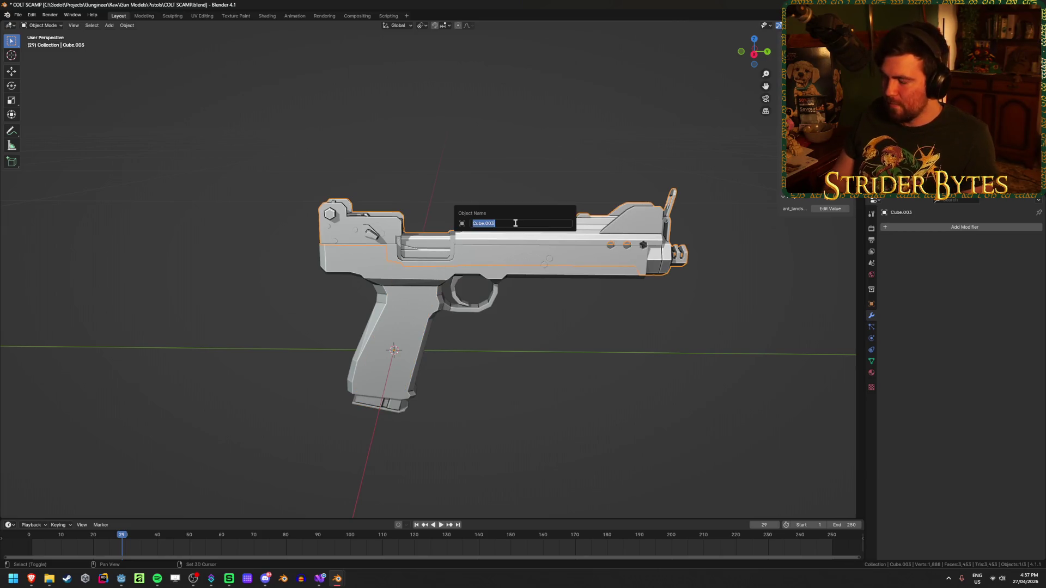
{"action": "type", "text": "Barrel_SCAMP"}
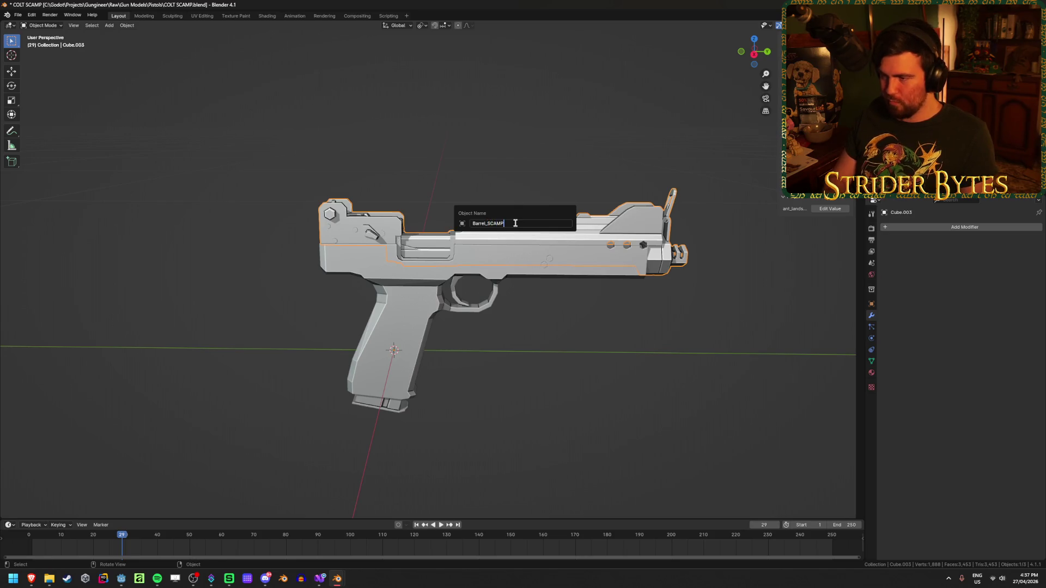
{"action": "key", "text": "Return"}
Save the file, clear the selection, and close the 92FS.blend window.
{"action": "key", "text": "ctrl+s"}
{"action": "key", "text": "alt+a"}
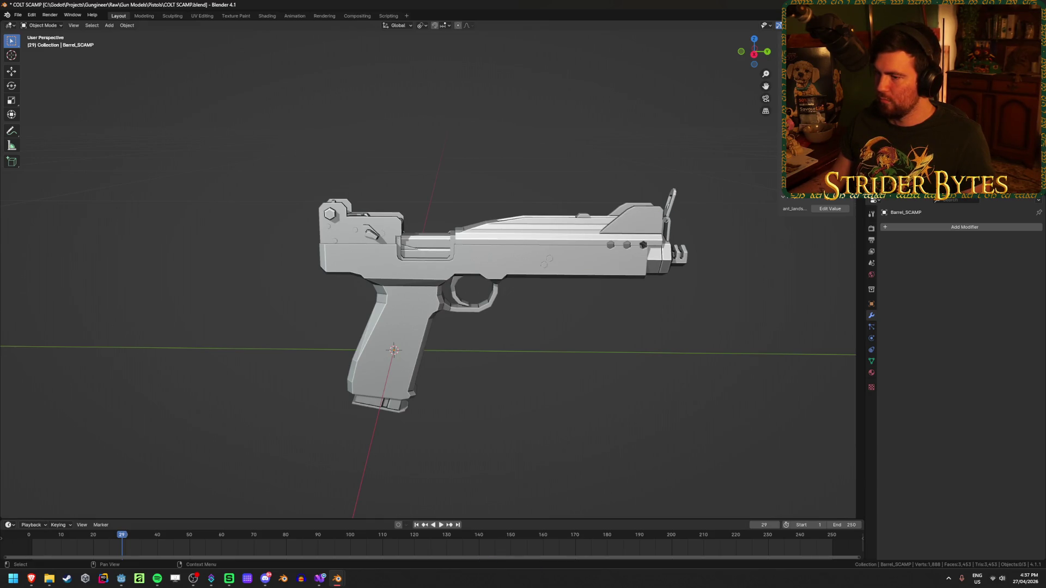
{"action": "mouse_move", "coordinate": [629, 346]}
{"action": "middle_mouse_down"}
{"action": "mouse_move", "coordinate": [672, 354]}
{"action": "mouse_move", "coordinate": [564, 353]}
{"action": "mouse_move", "coordinate": [711, 357]}
{"action": "middle_mouse_up"}
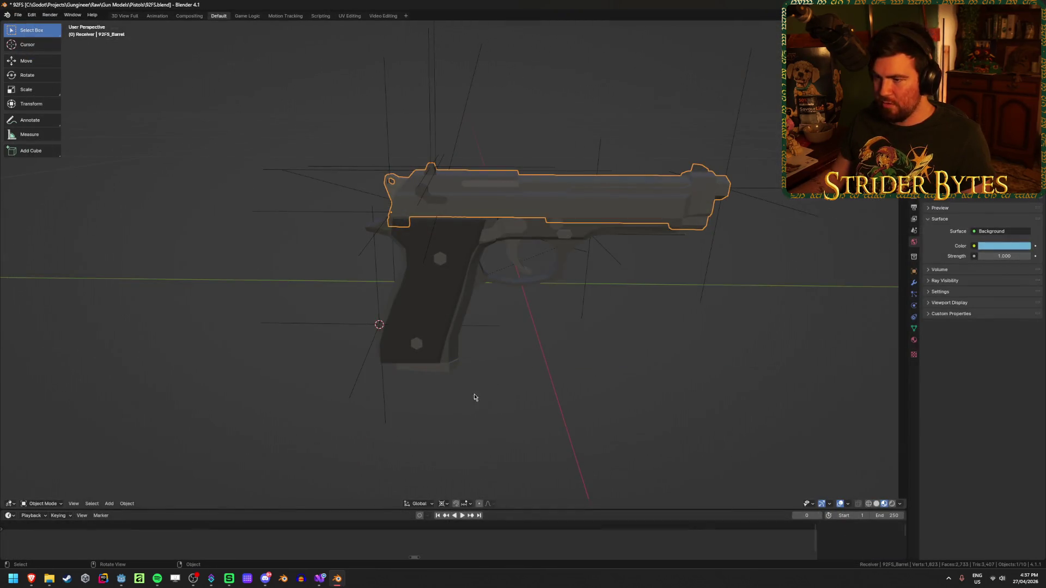
{"action": "key", "text": "ctrl+q"}
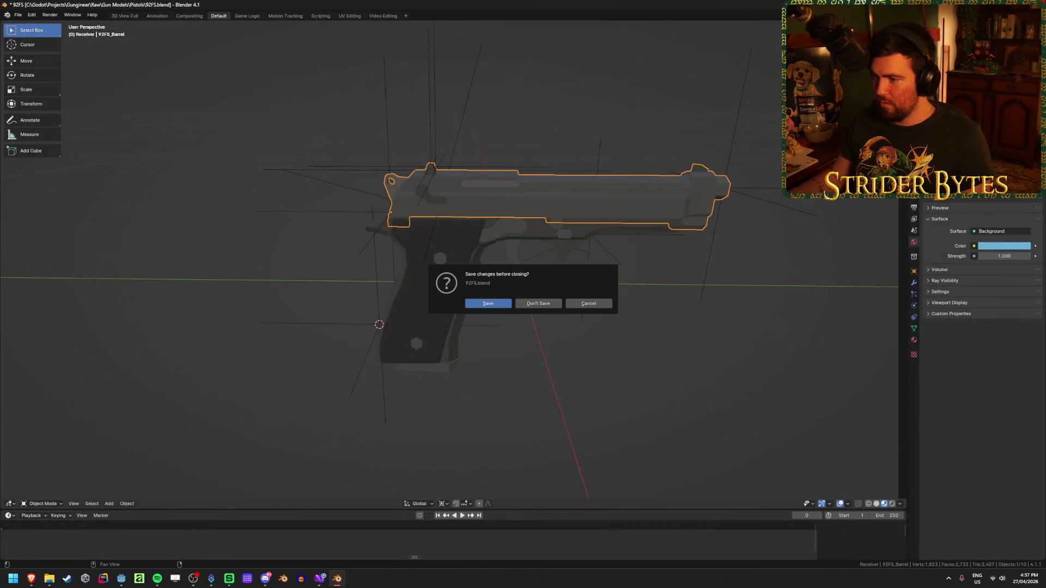
Close 92FS without saving, rename COLT SCAMP.blend to SCAMP.blend, and open it in Blender.
{"action": "left_click", "coordinate": [538, 303]}
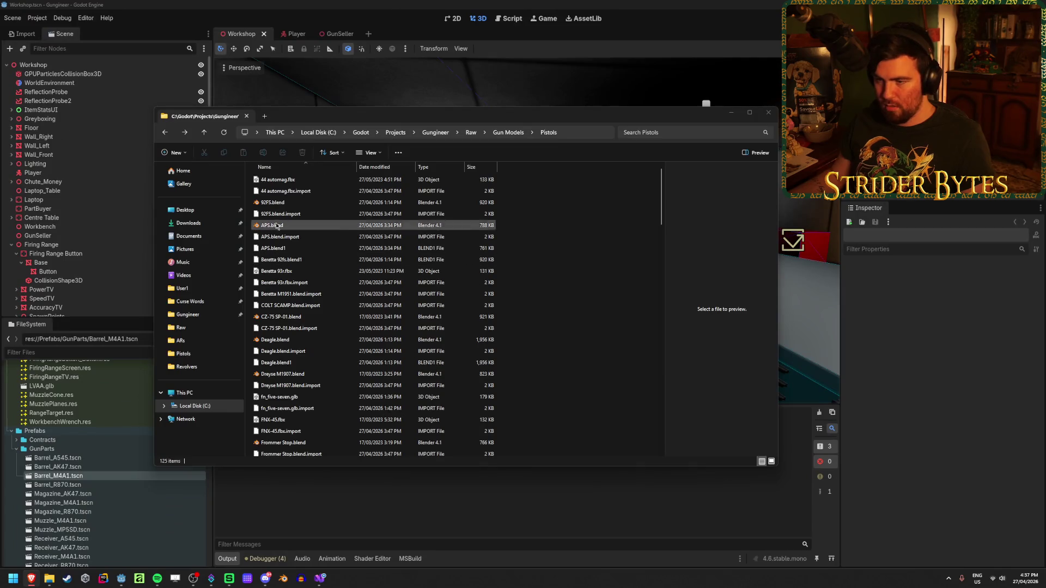
{"action": "scroll", "coordinate": [293, 308], "scroll_direction": "down", "scroll_amount": 15}
{"action": "left_click", "coordinate": [291, 451]}
{"action": "key", "text": "F2"}
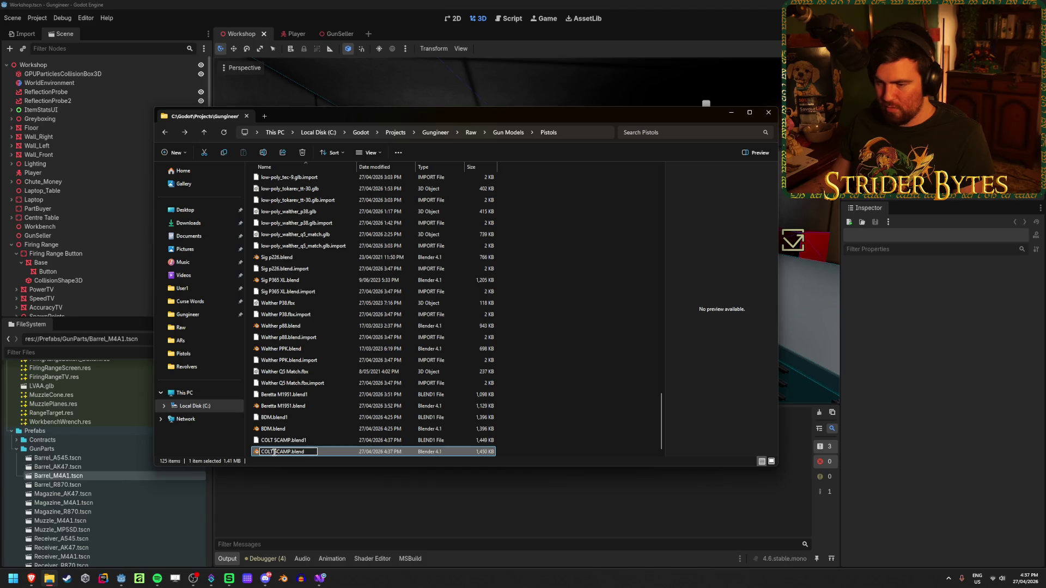
{"action": "key", "text": "BackSpace"}
{"action": "key", "text": "Return"}
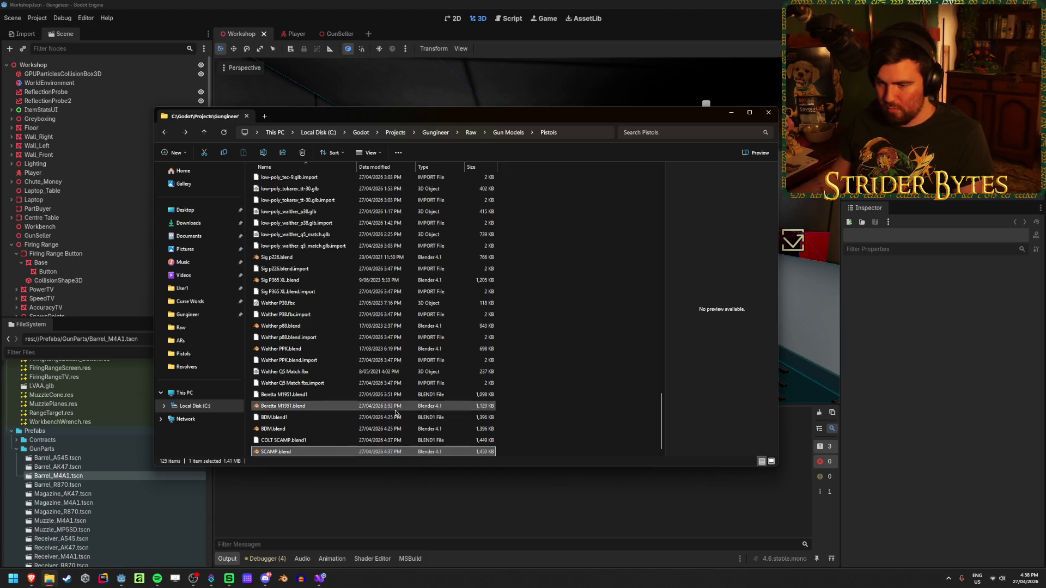
{"action": "left_click", "coordinate": [325, 441]}
{"action": "double_click", "coordinate": [320, 451]}
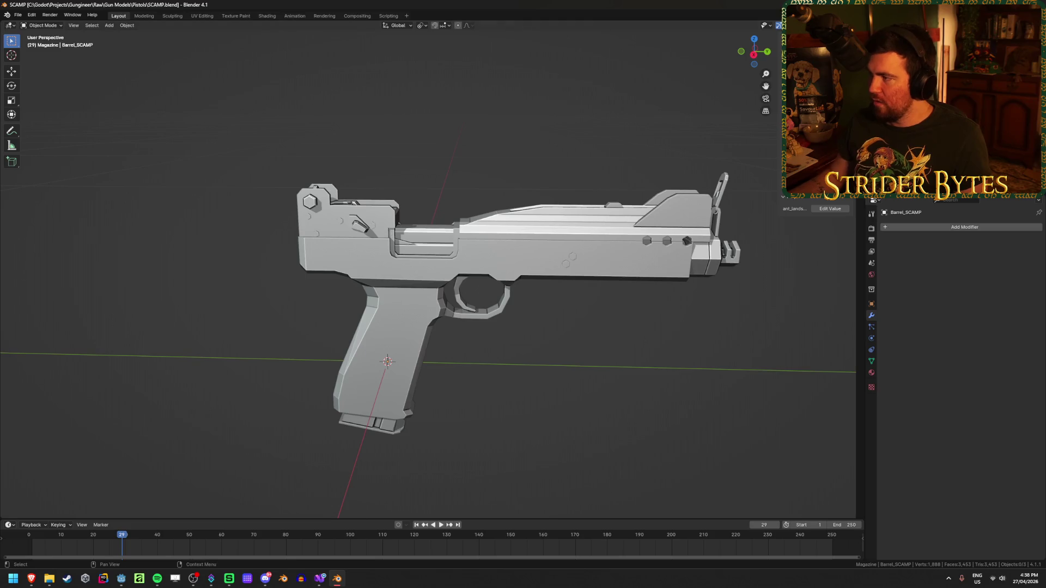
Save SCAMP.blend, select Barrel_SCAMP, and frame the pistol's rear face.
{"action": "left_click", "coordinate": [384, 348]}
{"action": "left_click", "coordinate": [544, 256]}
{"action": "key", "text": "ctrl+s"}
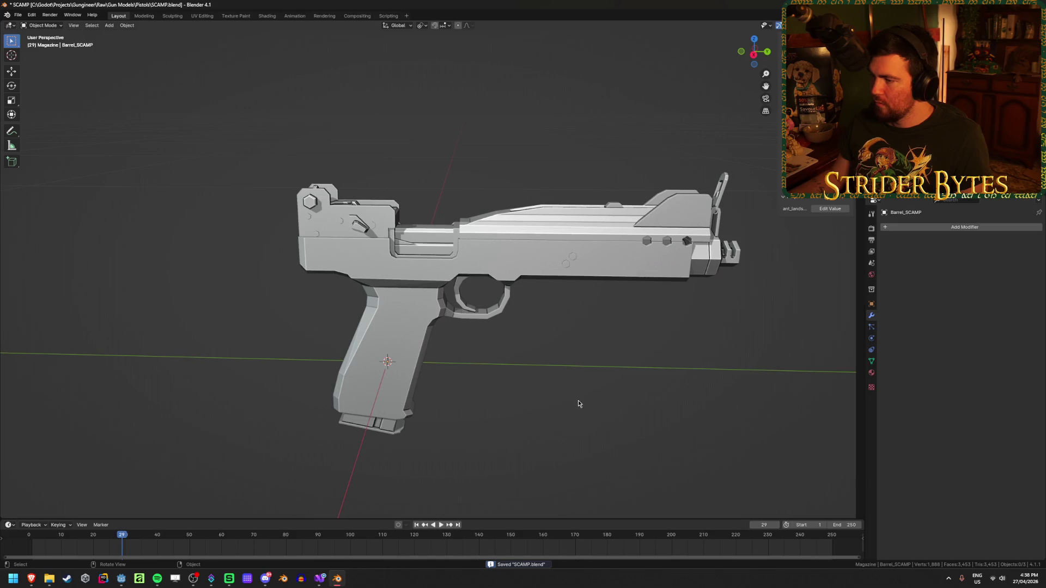
{"action": "left_click", "coordinate": [385, 436]}
{"action": "mouse_move", "coordinate": [385, 437]}
{"action": "middle_mouse_down"}
{"action": "mouse_move", "coordinate": [483, 385]}
{"action": "mouse_move", "coordinate": [371, 312]}
{"action": "middle_mouse_up"}
{"action": "left_click", "coordinate": [362, 234]}
{"action": "mouse_move", "coordinate": [366, 272]}
{"action": "middle_mouse_down"}
{"action": "mouse_move", "coordinate": [408, 280]}
{"action": "mouse_move", "coordinate": [446, 322]}
{"action": "mouse_move", "coordinate": [390, 321]}
{"action": "mouse_move", "coordinate": [416, 325]}
{"action": "middle_mouse_up"}
{"action": "scroll", "coordinate": [450, 325], "scroll_direction": "up", "scroll_amount": 4}
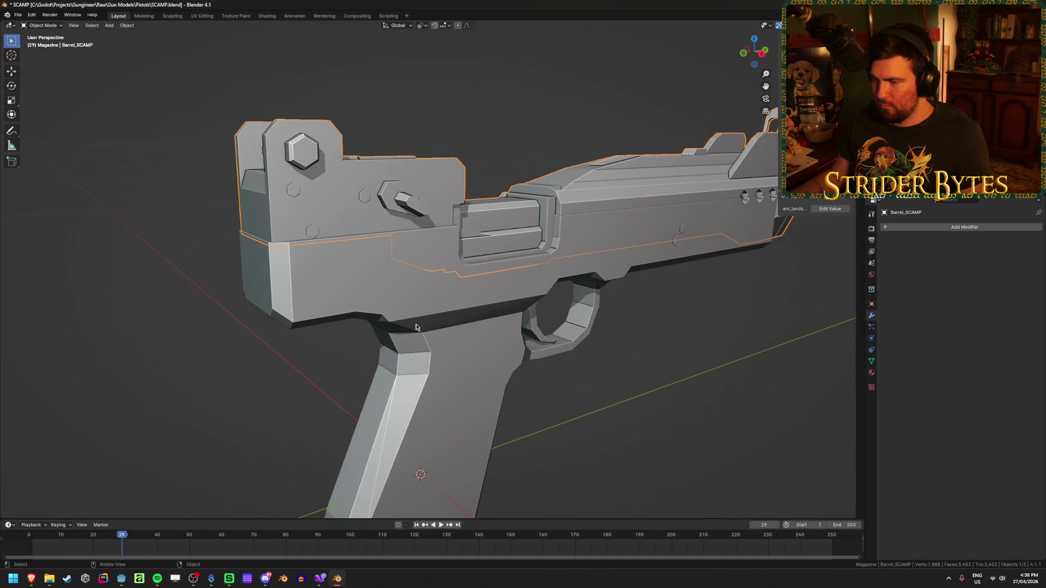
{"action": "middle_click_drag", "start_coordinate": [343, 350], "coordinate": [448, 348]}
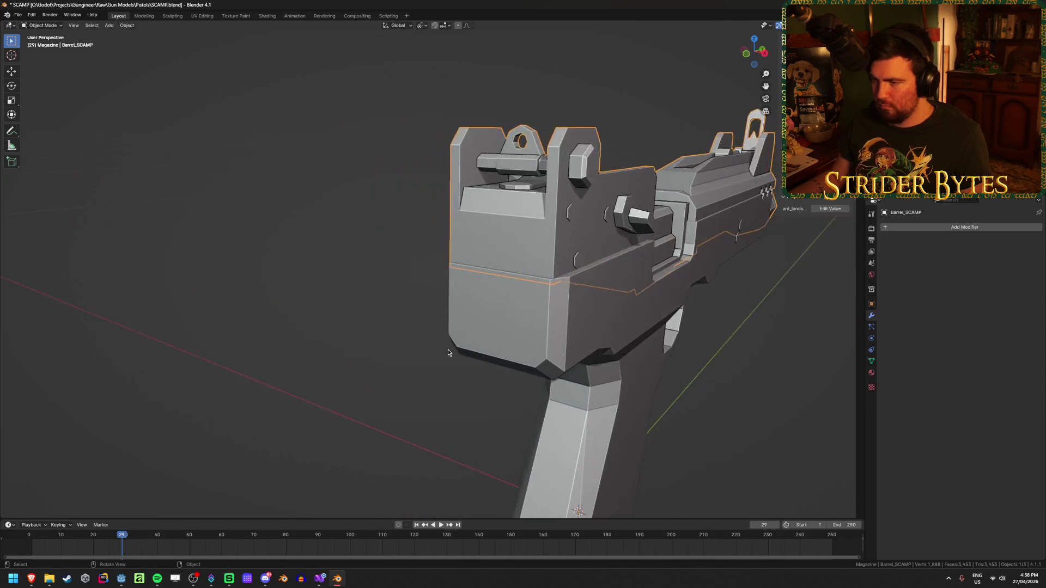
Snap the 3D cursor midway between two rear-face vertices of the barrel mesh.
{"action": "key", "text": "Tab"}
{"action": "key", "text": "shift+z"}
{"action": "key", "text": "1"}
{"action": "left_click", "coordinate": [553, 287]}
{"action": "left_click", "coordinate": [448, 264], "text": "shift"}
{"action": "key", "text": "shift+s"}
{"action": "left_click", "coordinate": [442, 313]}
{"action": "key", "text": "Tab"}
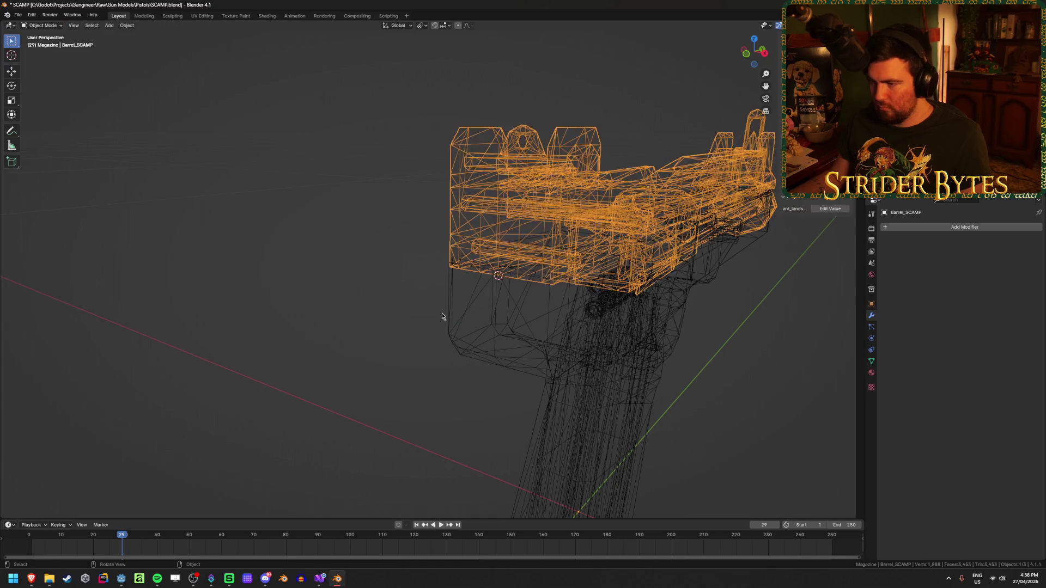
Set Barrel_SCAMP's origin to the 3D cursor and return to solid shading.
{"action": "right_click", "coordinate": [442, 316]}
{"action": "mouse_move", "coordinate": [433, 348]}
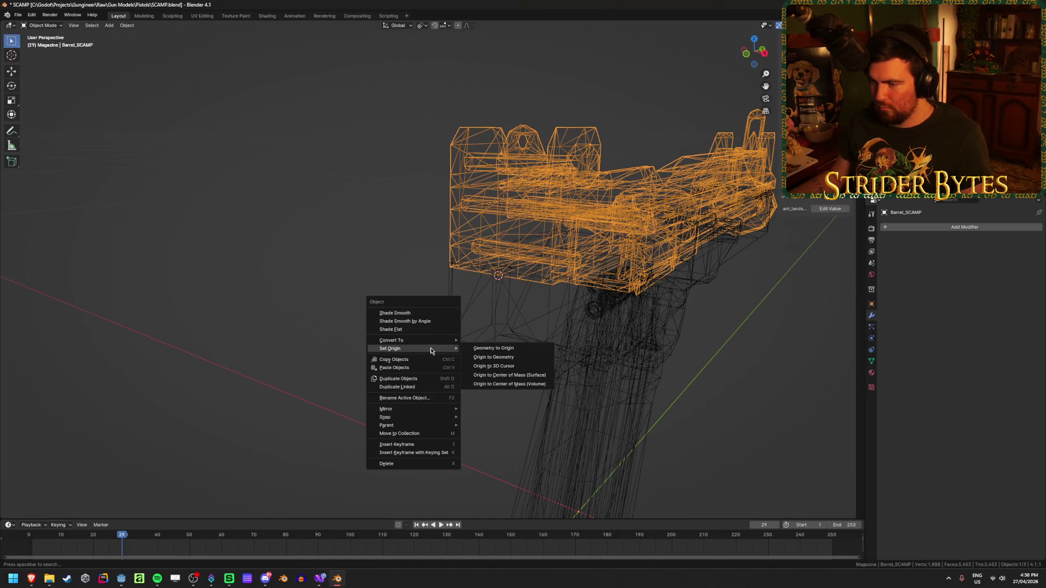
{"action": "left_click", "coordinate": [514, 367]}
{"action": "key", "text": "shift+z"}
{"action": "left_click", "coordinate": [366, 392]}
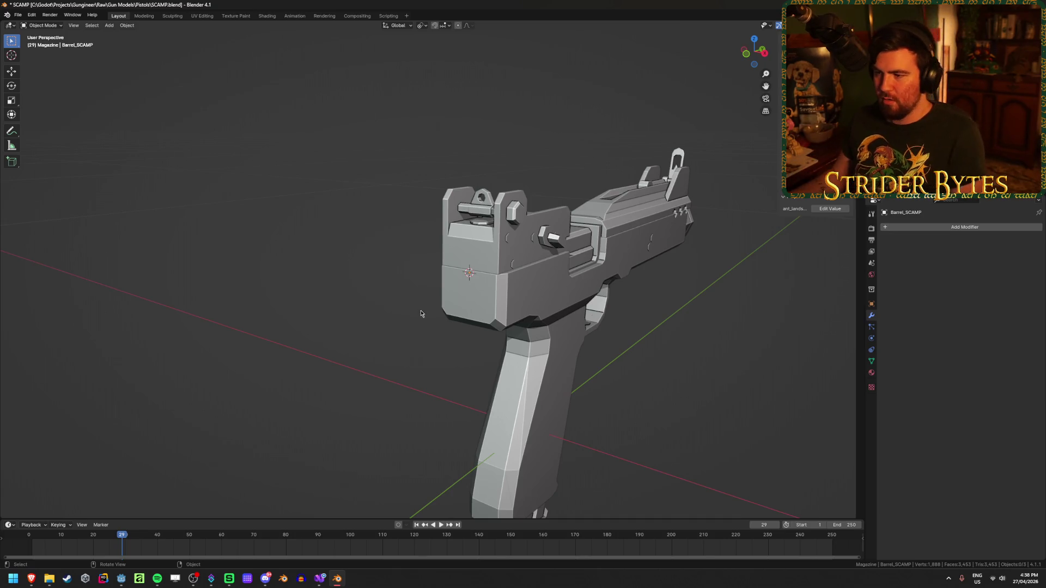
{"action": "middle_click_drag", "start_coordinate": [451, 374], "coordinate": [416, 364]}
Add a plain axes empty at the 3D cursor, shrink it, and apply its scale.
{"action": "key", "text": "shift+a"}
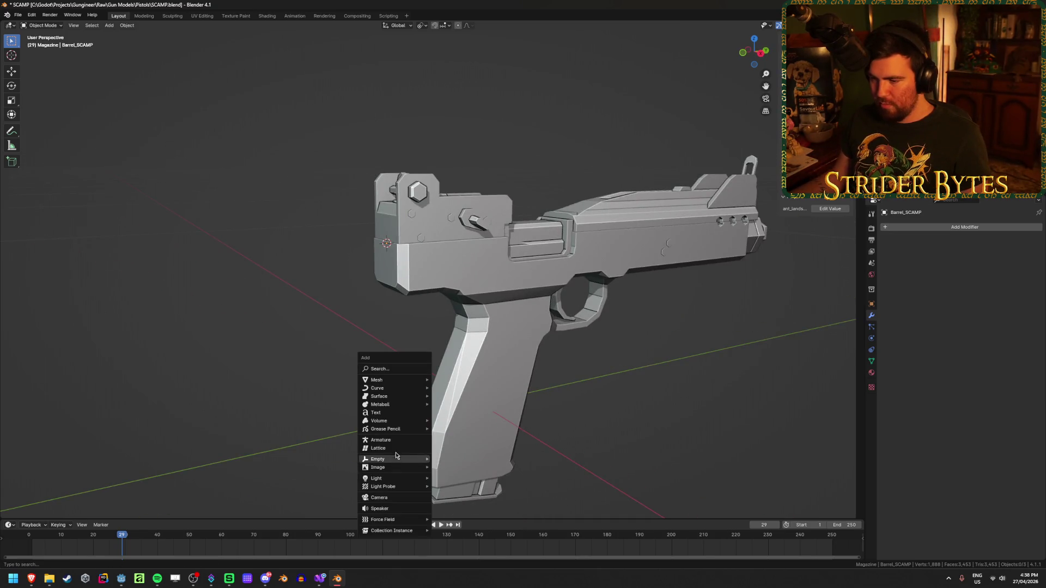
{"action": "mouse_move", "coordinate": [381, 459]}
{"action": "left_click", "coordinate": [455, 458]}
{"action": "scroll", "coordinate": [339, 405], "scroll_direction": "down", "scroll_amount": 3}
{"action": "middle_click_drag", "start_coordinate": [339, 405], "coordinate": [423, 415]}
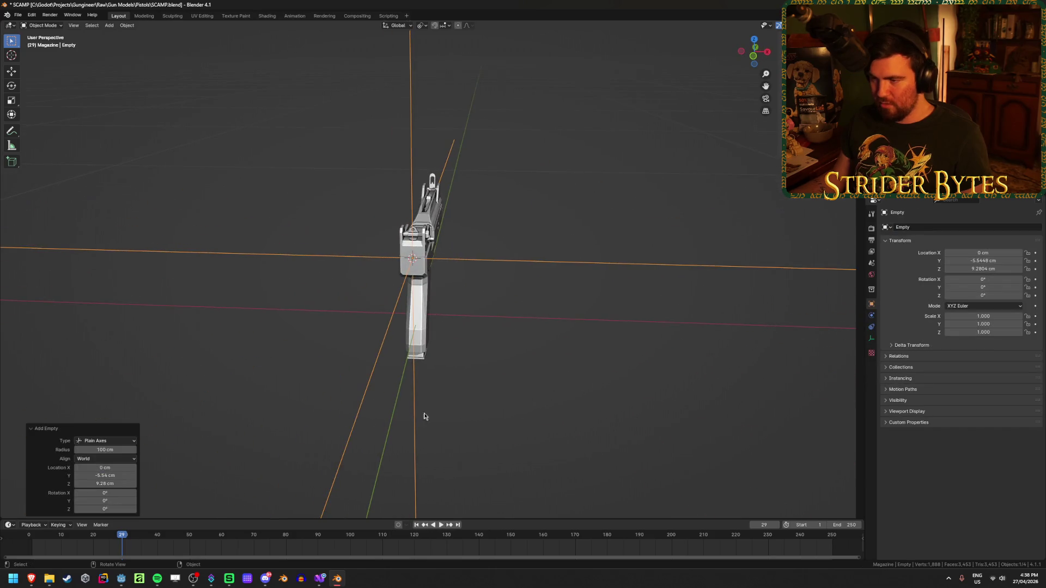
{"action": "key", "text": "s"}
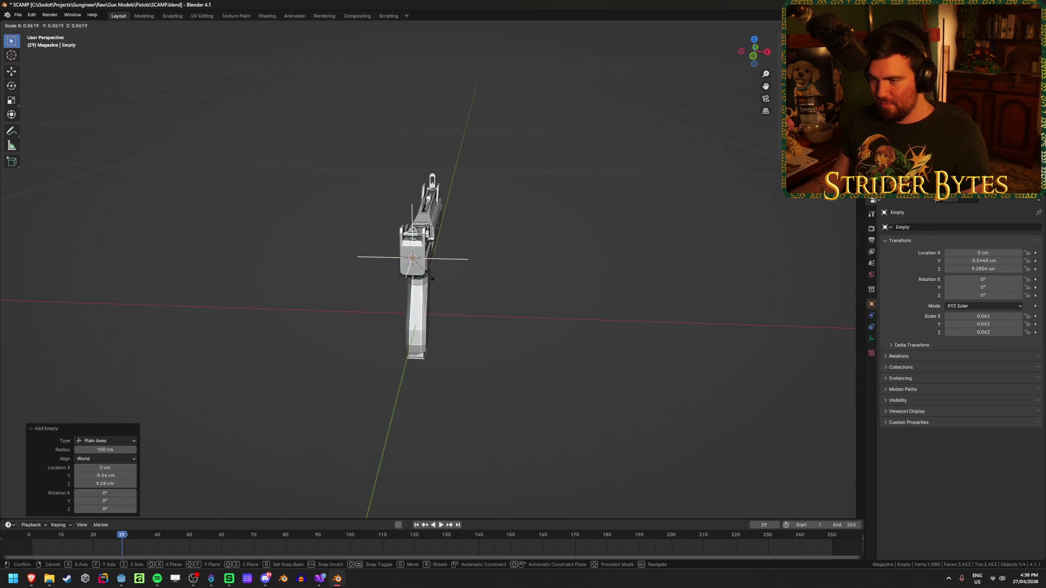
{"action": "left_click", "coordinate": [546, 317]}
{"action": "key", "text": "ctrl+a"}
{"action": "left_click", "coordinate": [535, 336]}
{"action": "scroll", "coordinate": [512, 369], "scroll_direction": "up", "scroll_amount": 5}
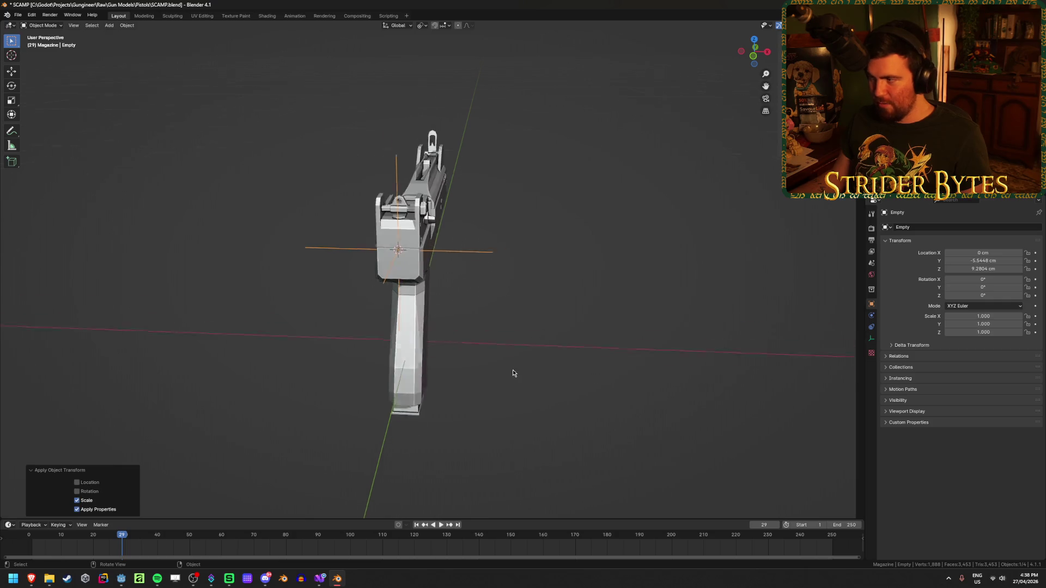
{"action": "middle_click_drag", "start_coordinate": [534, 334], "coordinate": [480, 331]}
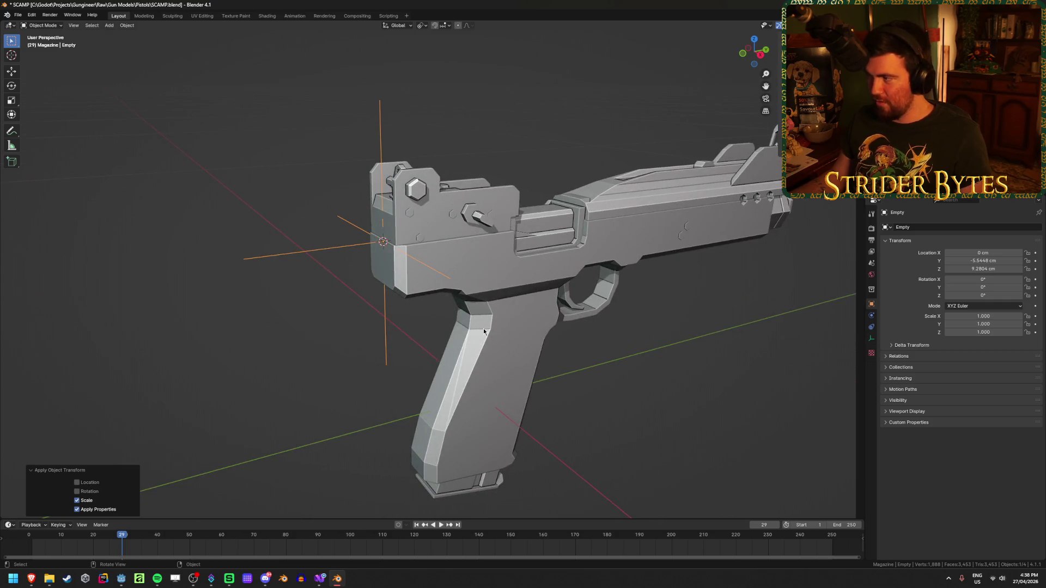
Rename the empty BarrelAttach and save SCAMP.blend.
{"action": "key", "text": "F2"}
{"action": "type", "text": "BarrelAttach"}
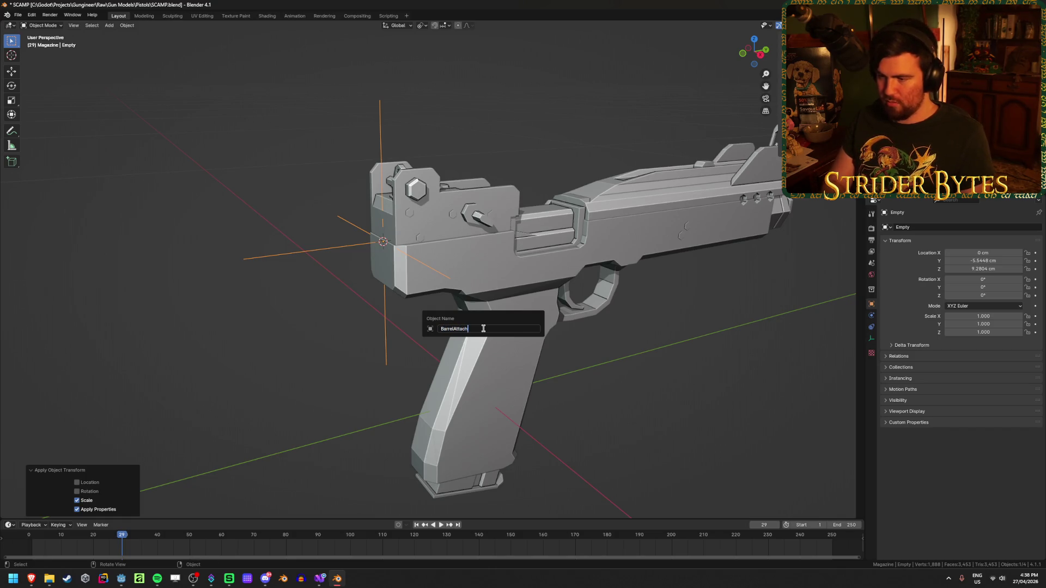
{"action": "key", "text": "Return"}
{"action": "key", "text": "ctrl+s"}
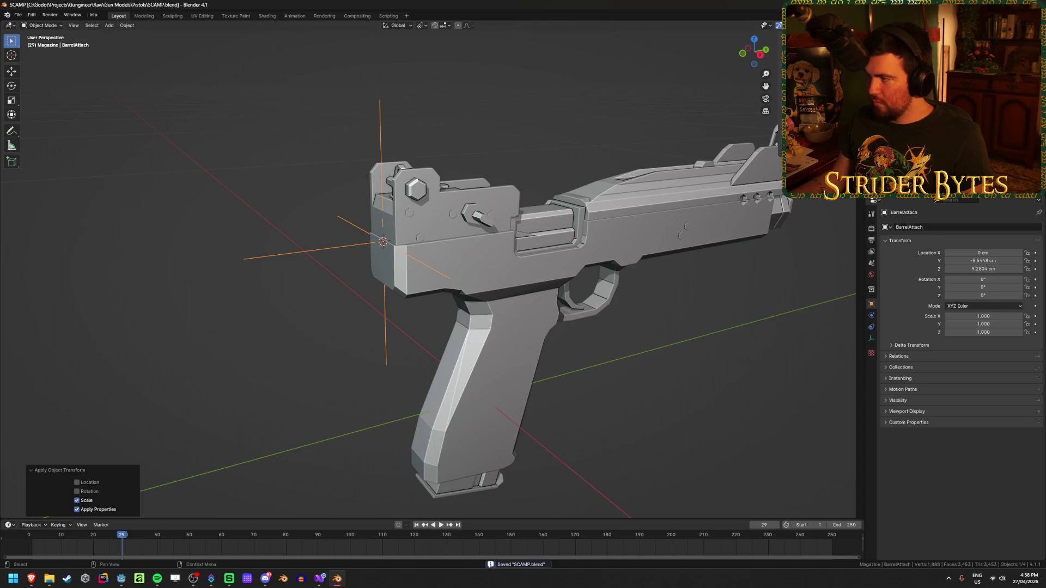
{"action": "left_click", "coordinate": [654, 373]}
{"action": "key", "text": "ctrl+s"}
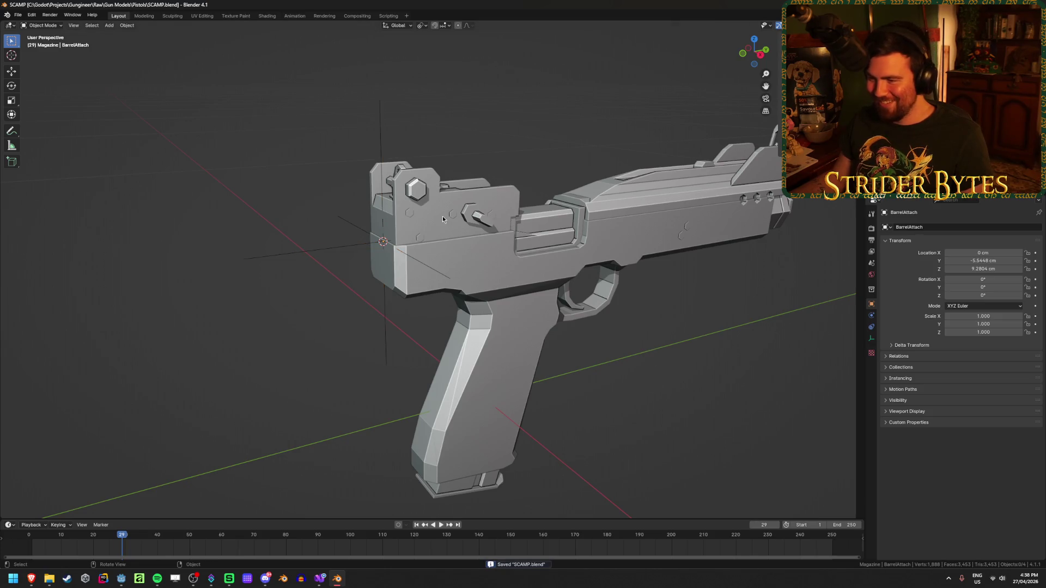
Select the Barrel_SCAMP part, then the Receiver_SCAMP part.
{"action": "mouse_move", "coordinate": [698, 400]}
{"action": "middle_mouse_down"}
{"action": "mouse_move", "coordinate": [677, 401]}
{"action": "mouse_move", "coordinate": [644, 334]}
{"action": "middle_mouse_up"}
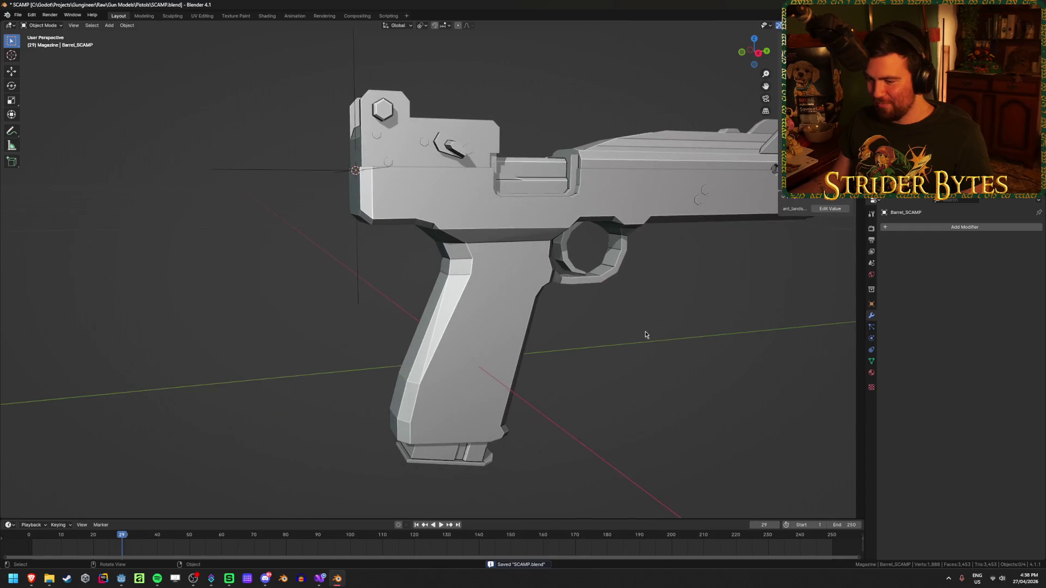
{"action": "left_click", "coordinate": [447, 156]}
{"action": "mouse_move", "coordinate": [471, 237]}
{"action": "middle_mouse_down"}
{"action": "mouse_move", "coordinate": [537, 350]}
{"action": "mouse_move", "coordinate": [527, 385]}
{"action": "mouse_move", "coordinate": [384, 274]}
{"action": "middle_mouse_up"}
{"action": "left_click", "coordinate": [378, 267]}
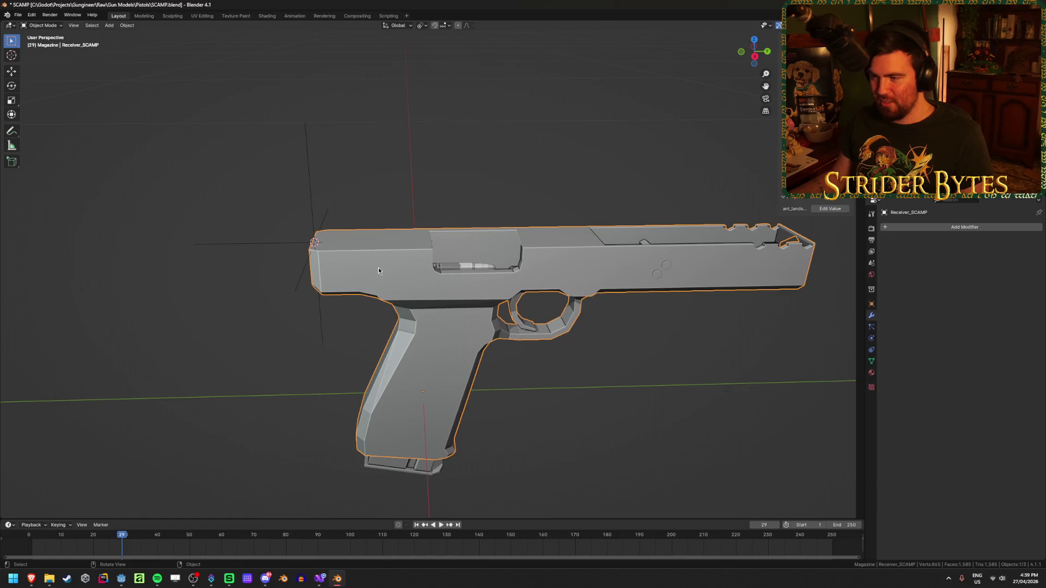
Isolate Magazine_SCAMP and inspect its top in Edit Mode.
{"action": "scroll", "coordinate": [413, 259], "scroll_direction": "up", "scroll_amount": 3}
{"action": "left_click", "coordinate": [412, 263]}
{"action": "scroll", "coordinate": [413, 263], "scroll_direction": "down", "scroll_amount": 2}
{"action": "key", "text": "slash"}
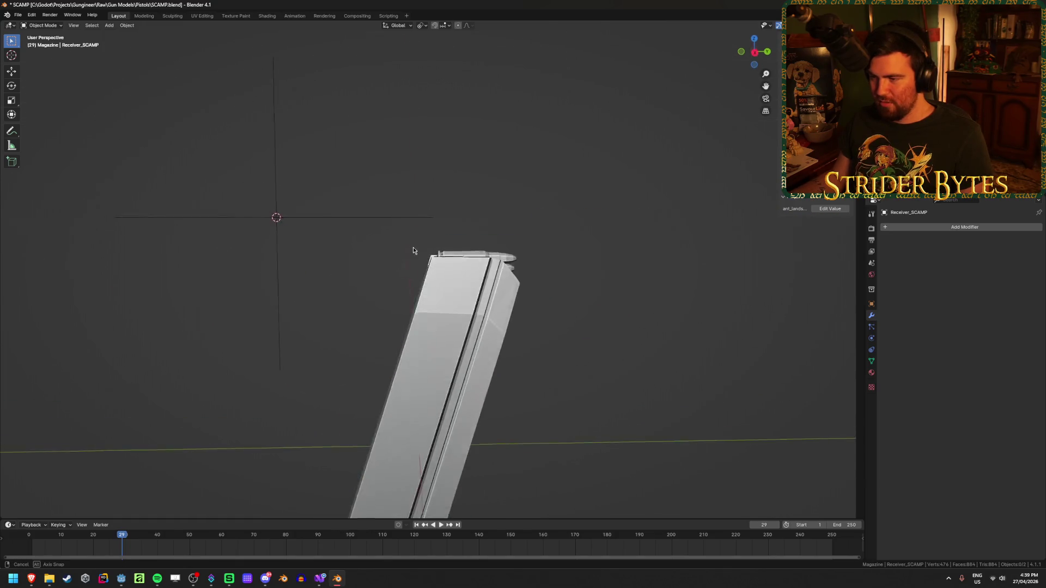
{"action": "key", "text": "Tab"}
{"action": "scroll", "coordinate": [449, 334], "scroll_direction": "up", "scroll_amount": 3}
{"action": "middle_click_drag", "start_coordinate": [448, 335], "coordinate": [464, 428]}
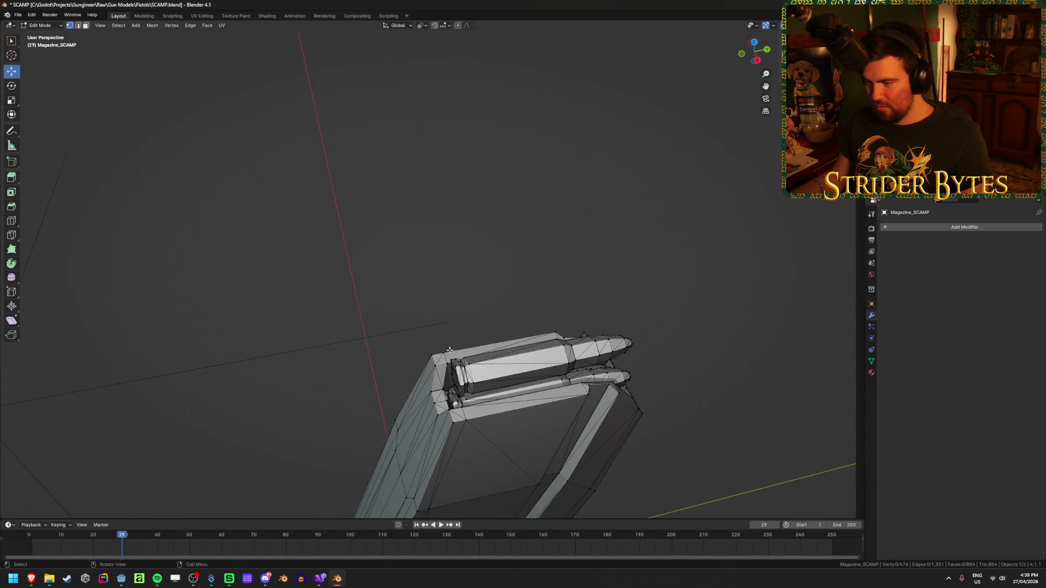
Set Magazine_SCAMP's origin to the 3D cursor.
{"action": "key", "text": "ctrl+Tab"}
{"action": "left_click", "coordinate": [455, 466]}
{"action": "mouse_move", "coordinate": [456, 467]}
{"action": "middle_mouse_down"}
{"action": "mouse_move", "coordinate": [516, 367]}
{"action": "mouse_move", "coordinate": [517, 378]}
{"action": "middle_mouse_up"}
{"action": "right_click", "coordinate": [517, 378]}
{"action": "mouse_move", "coordinate": [512, 364]}
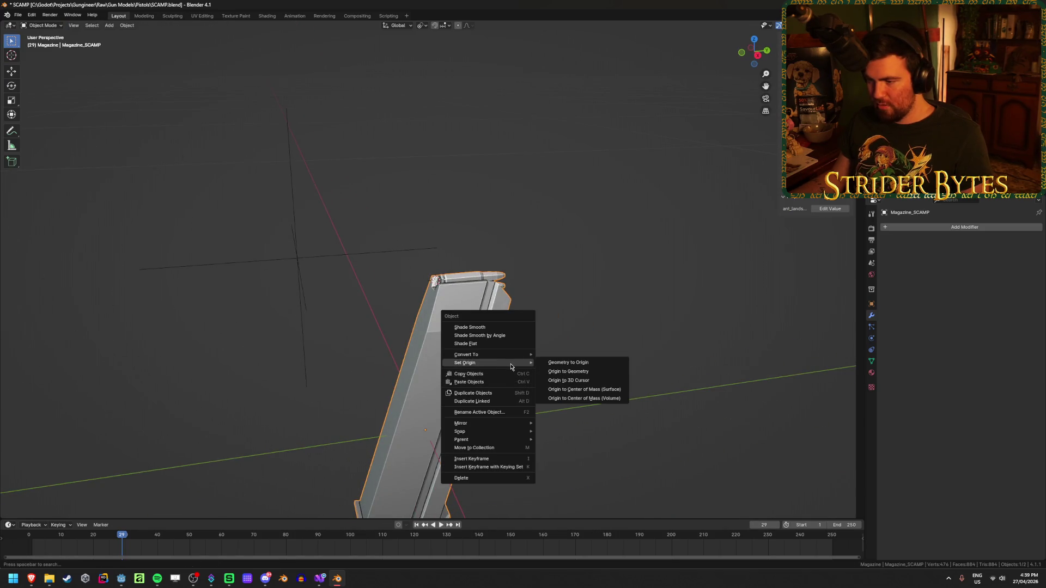
{"action": "left_click", "coordinate": [588, 383]}
{"action": "scroll", "coordinate": [607, 397], "scroll_direction": "down", "scroll_amount": 4}
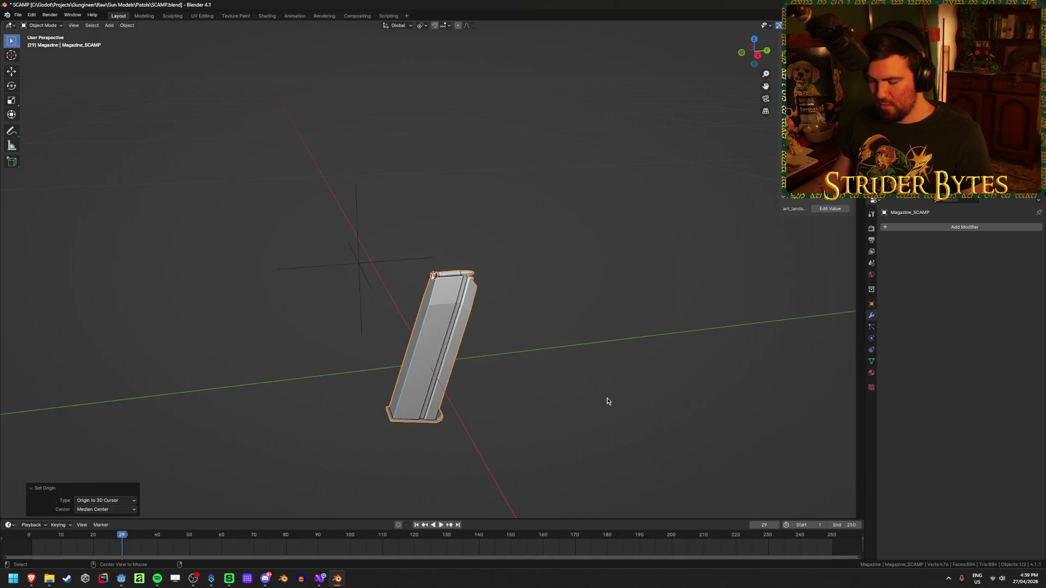
Unhide the gun and add a small plain axes empty with its scale applied.
{"action": "key", "text": "alt+h"}
{"action": "key", "text": "shift+a"}
{"action": "mouse_move", "coordinate": [584, 382]}
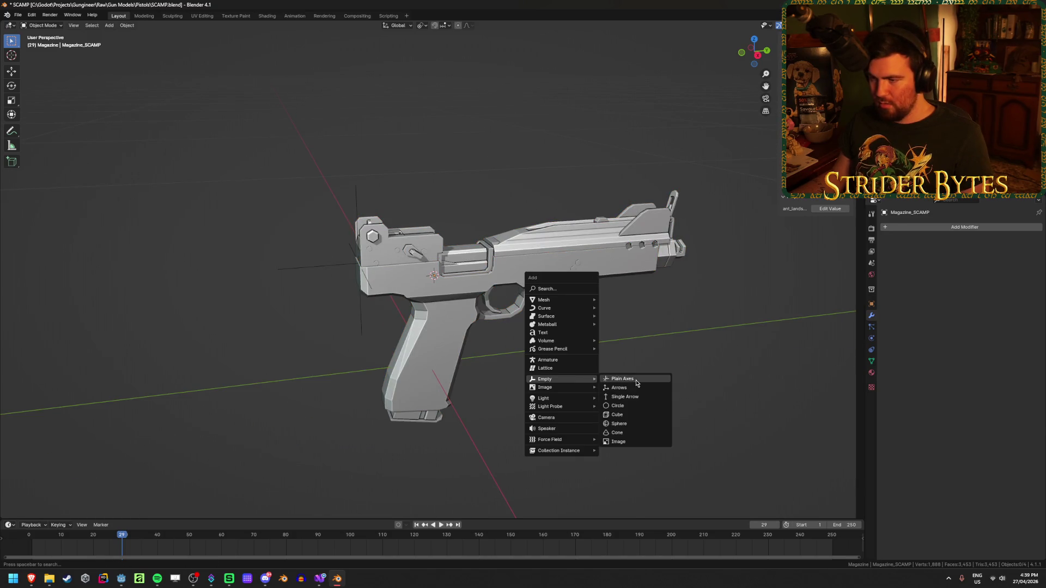
{"action": "left_click", "coordinate": [636, 380]}
{"action": "mouse_move", "coordinate": [623, 383]}
{"action": "middle_mouse_down"}
{"action": "mouse_move", "coordinate": [415, 368]}
{"action": "mouse_move", "coordinate": [759, 327]}
{"action": "middle_mouse_up"}
{"action": "key", "text": "s"}
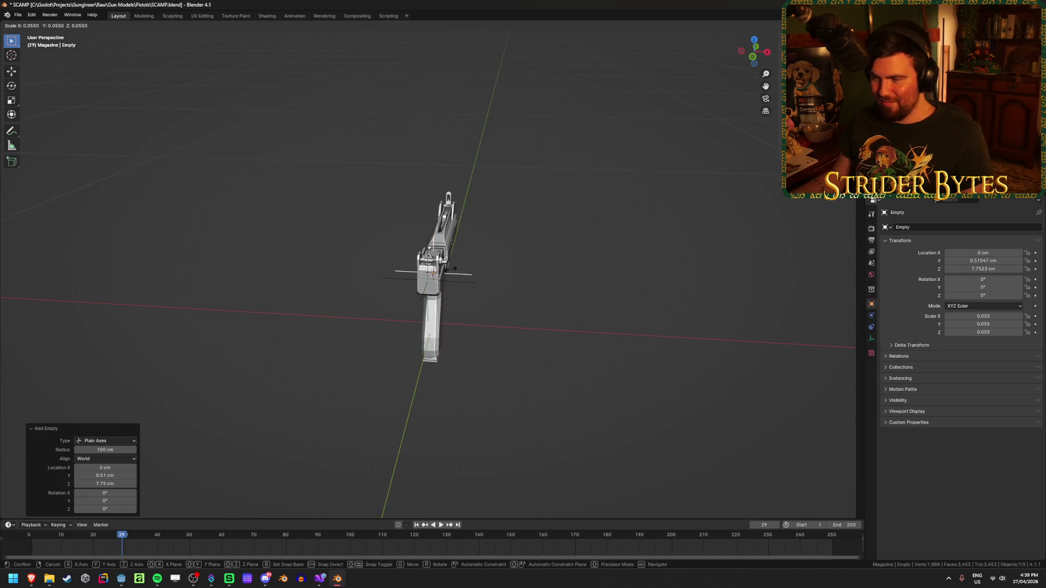
{"action": "left_click", "coordinate": [455, 268]}
{"action": "key", "text": "ctrl+a"}
{"action": "left_click", "coordinate": [498, 274]}
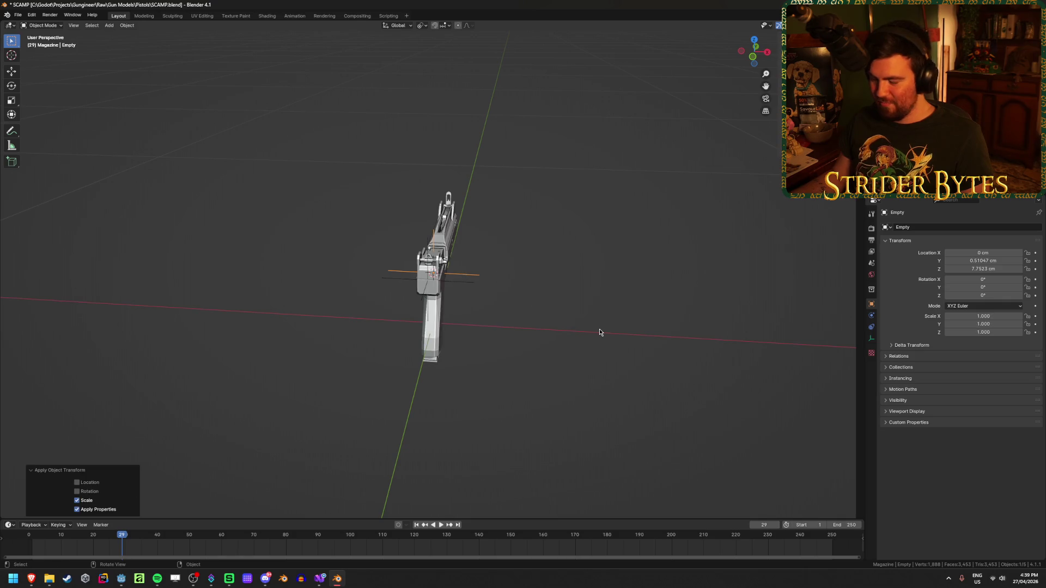
In side wireframe view, tilt the new empty 15° and fine-tune its rotation.
{"action": "key", "text": "KP_3"}
{"action": "scroll", "coordinate": [599, 328], "scroll_direction": "up", "scroll_amount": 3}
{"action": "key", "text": "shift+z"}
{"action": "scroll", "coordinate": [599, 332], "scroll_direction": "up", "scroll_amount": 2}
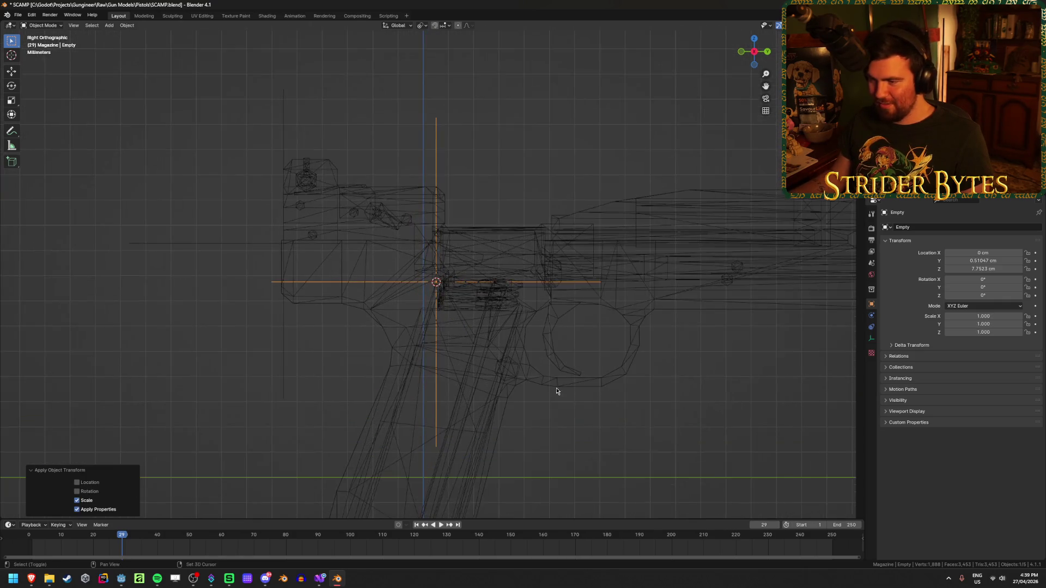
{"action": "middle_click_drag", "start_coordinate": [556, 390], "coordinate": [593, 268], "text": "shift"}
{"action": "left_click", "coordinate": [491, 358]}
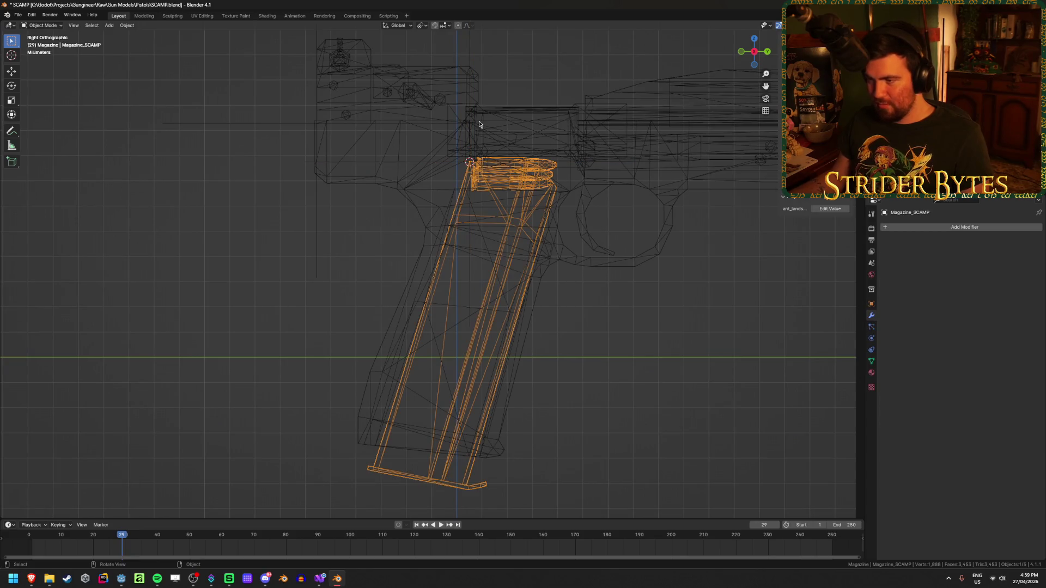
{"action": "left_click", "coordinate": [414, 163]}
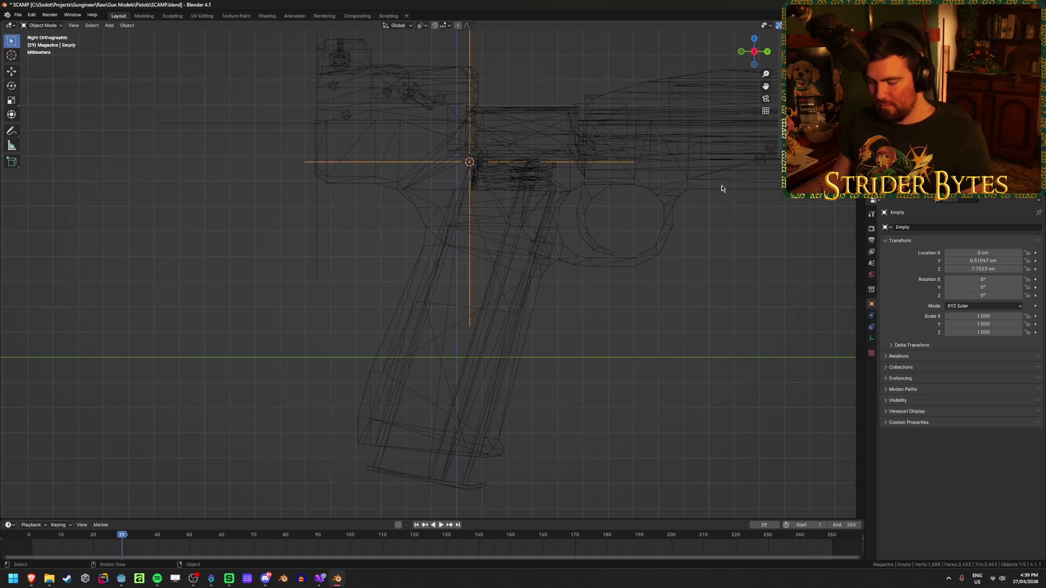
{"action": "key", "text": "r"}
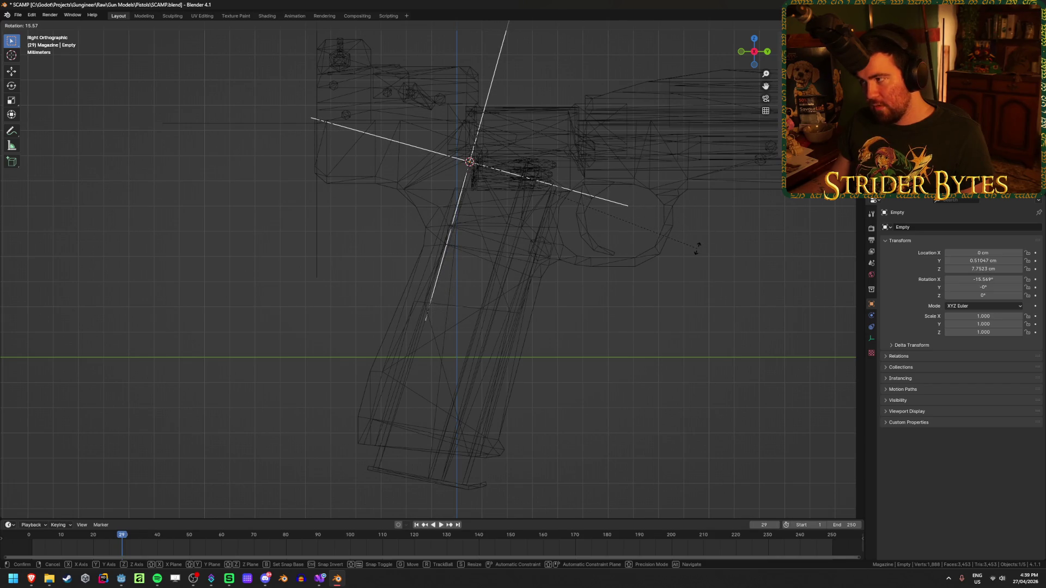
{"action": "type", "text": "15"}
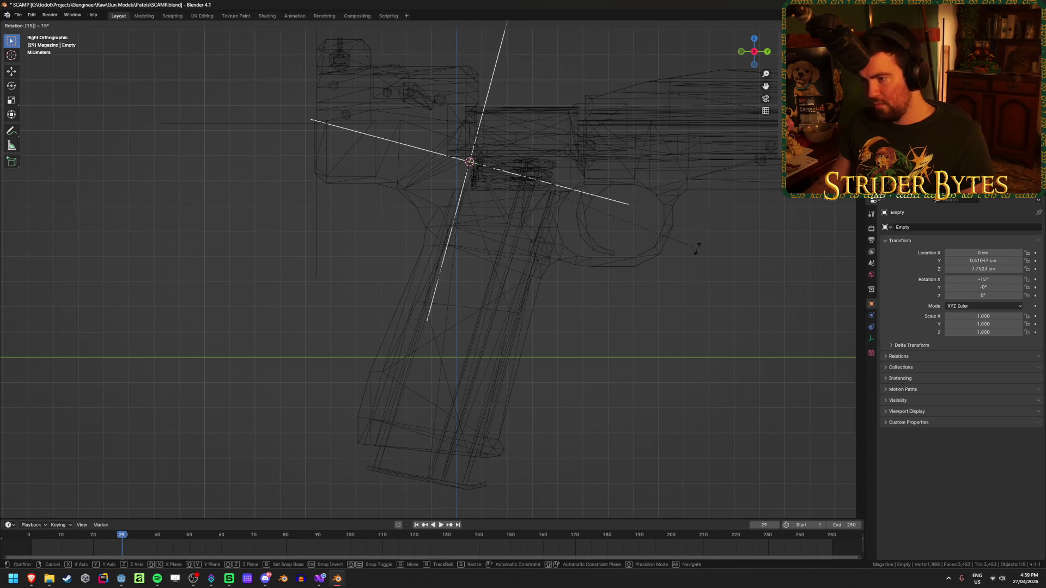
{"action": "key", "text": "Return"}
{"action": "key", "text": "shift+z"}
{"action": "key", "text": "shift+z"}
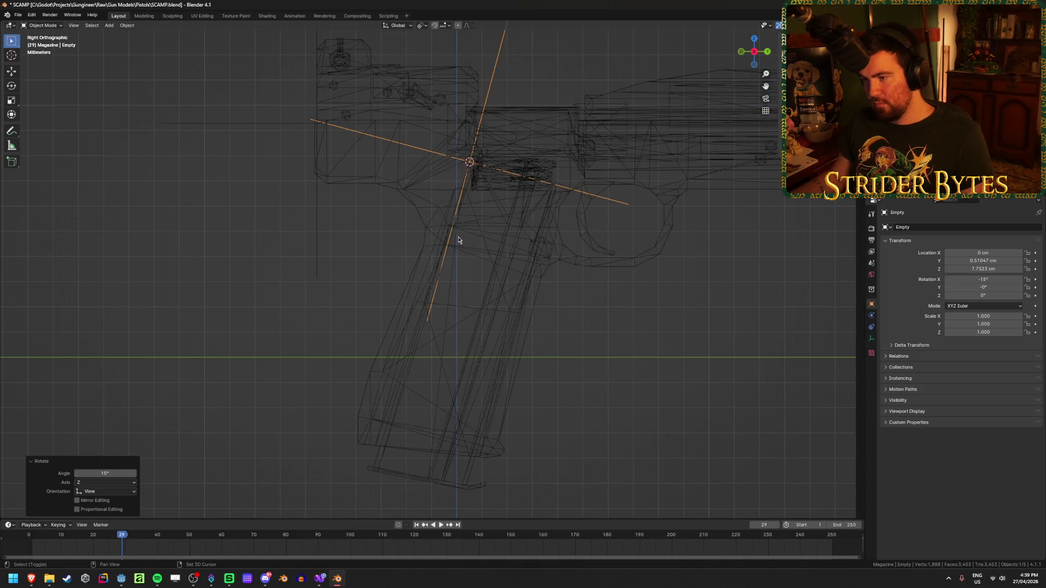
{"action": "key", "text": "r"}
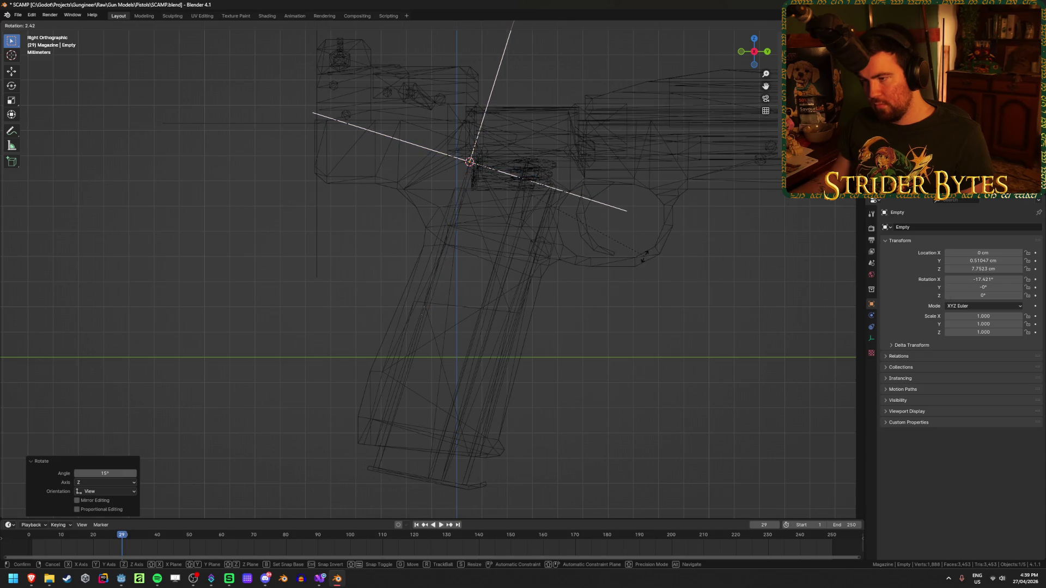
{"action": "left_click", "coordinate": [644, 257]}
Undo a stray selection and give the empty a small extra tilt.
{"action": "left_click", "coordinate": [563, 113]}
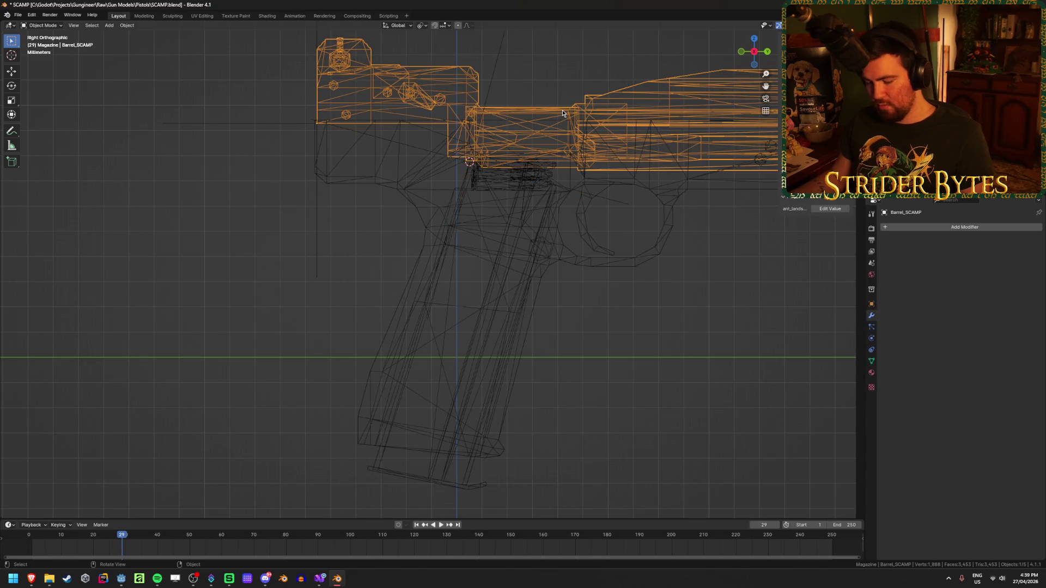
{"action": "key", "text": "ctrl+z"}
{"action": "key", "text": "ctrl+z"}
{"action": "key", "text": "shift+z"}
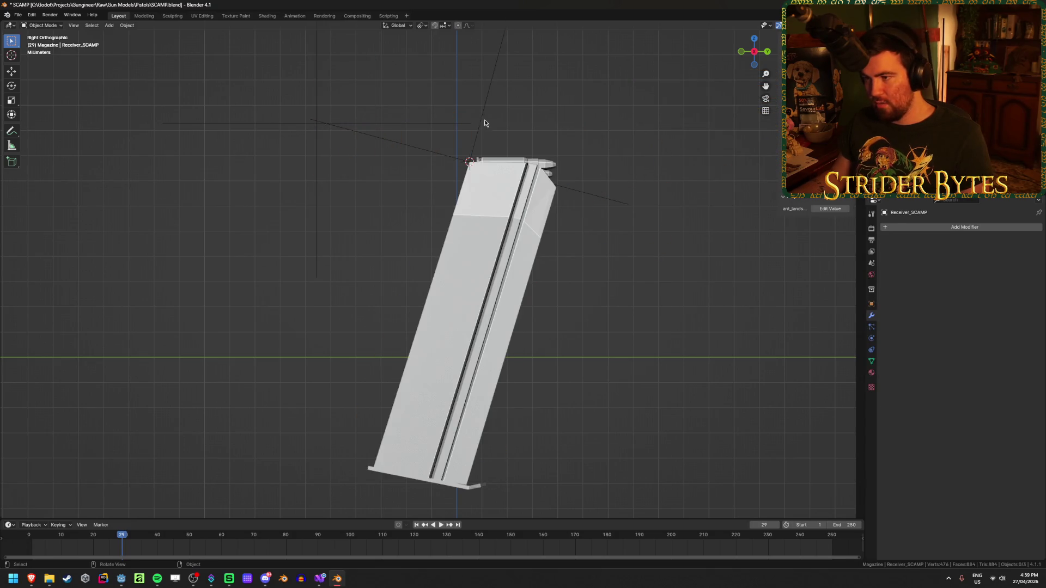
{"action": "key", "text": "shift+z"}
{"action": "key", "text": "r"}
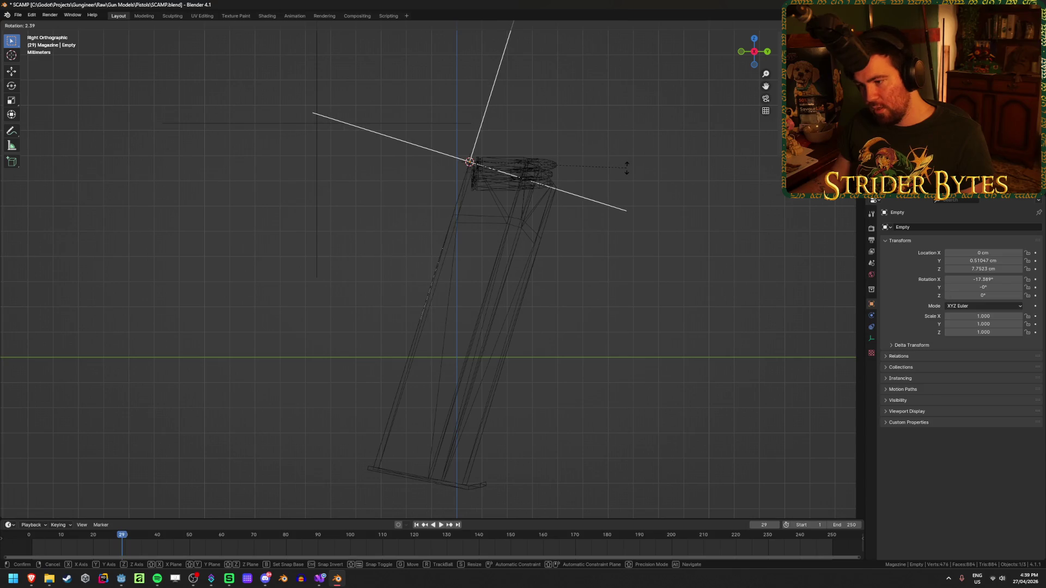
{"action": "left_click", "coordinate": [626, 168]}
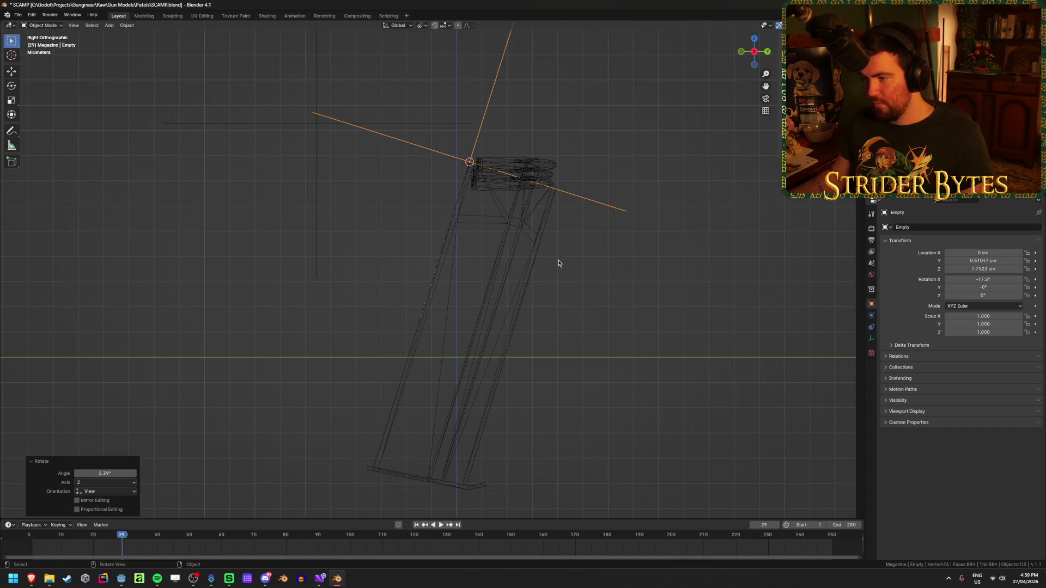
{"action": "key", "text": "shift+z"}
{"action": "middle_click_drag", "start_coordinate": [630, 240], "coordinate": [632, 237]}
Rotate the magazine 17.5° on X, apply its rotation, then tilt it back −17.5°.
{"action": "left_click", "coordinate": [516, 261]}
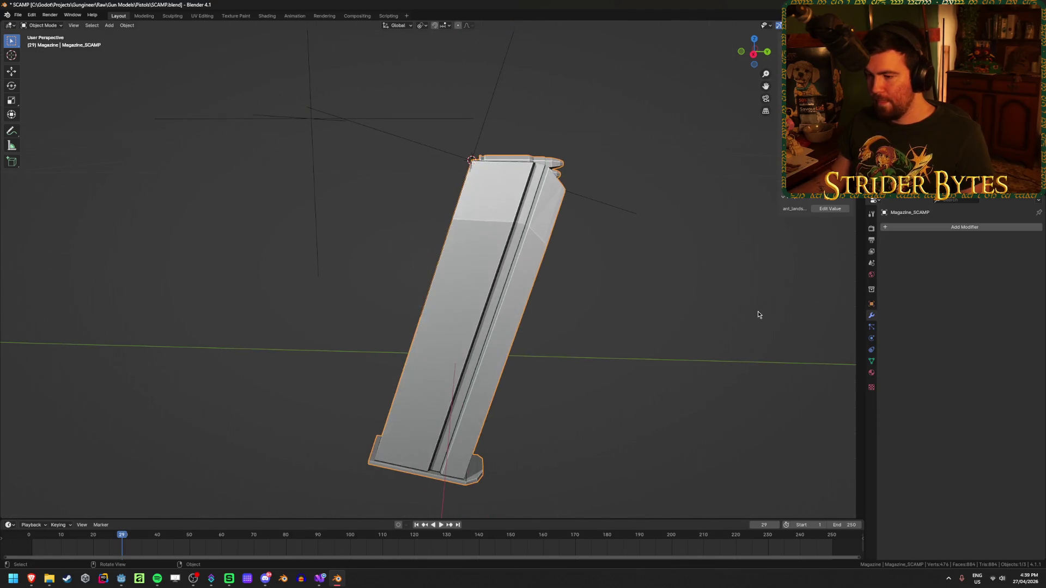
{"action": "type", "text": "rx"}
{"action": "type", "text": "17.5"}
{"action": "key", "text": "Return"}
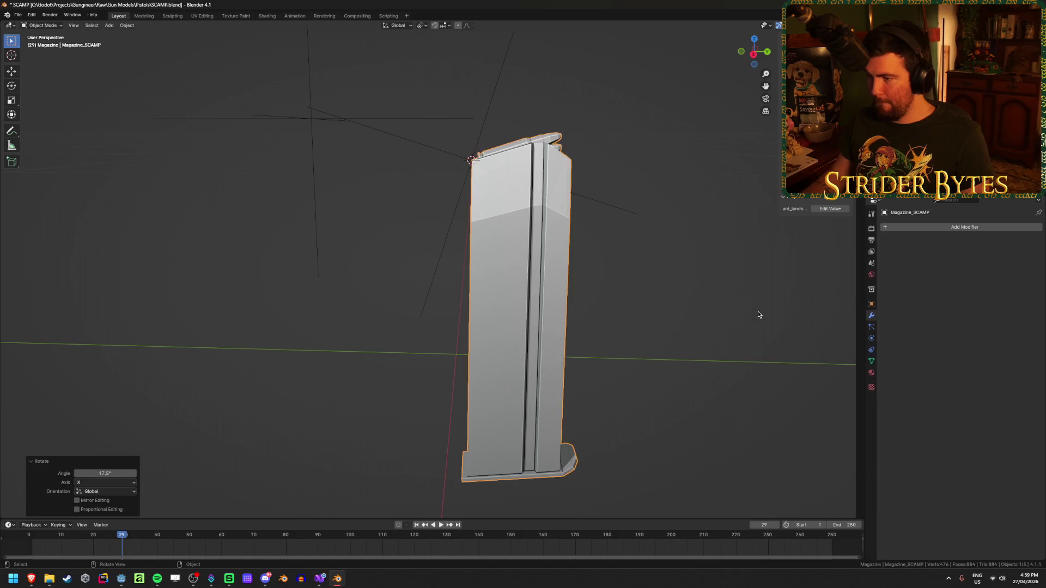
{"action": "key", "text": "shift+a"}
{"action": "key", "text": "Escape"}
{"action": "key", "text": "ctrl+a"}
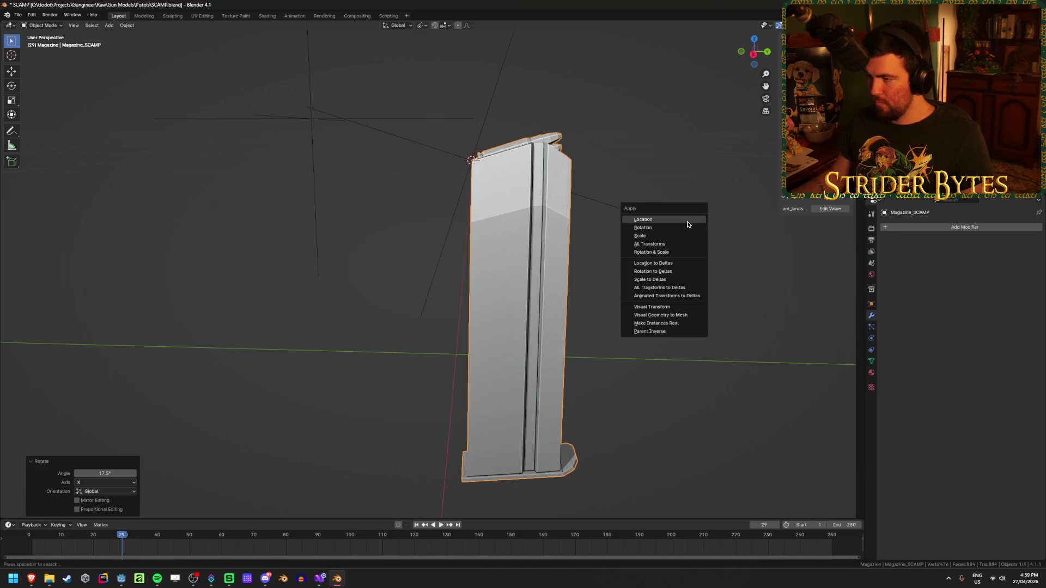
{"action": "left_click", "coordinate": [688, 228]}
{"action": "type", "text": "r"}
{"action": "type", "text": "x17.5"}
{"action": "key", "text": "minus"}
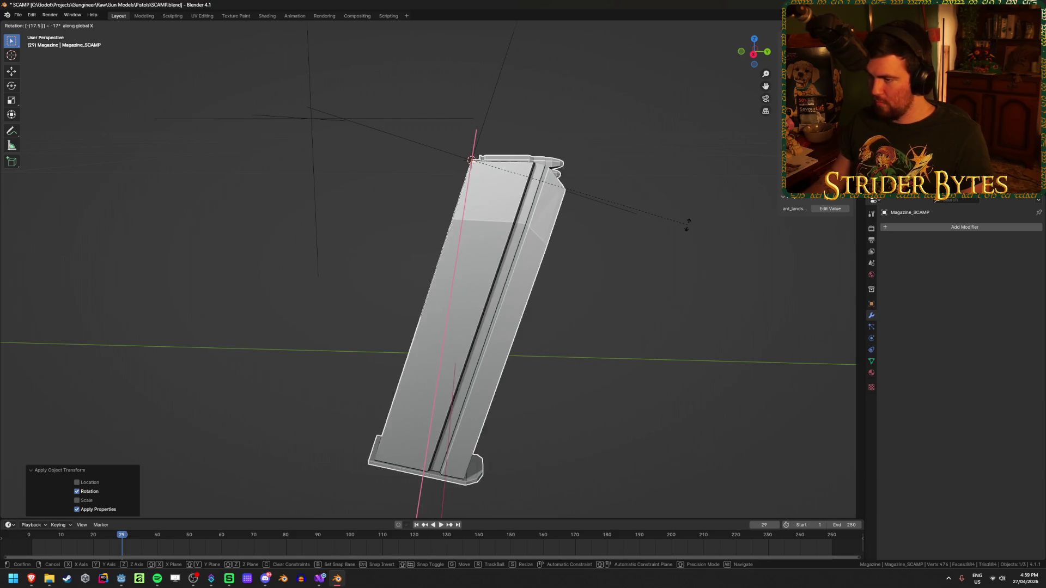
{"action": "key", "text": "Return"}
{"action": "key", "text": "KP_3"}
Reveal the hidden gun parts in solid shading and select the tilted empty, then BarrelAttach.
{"action": "key", "text": "shift+z"}
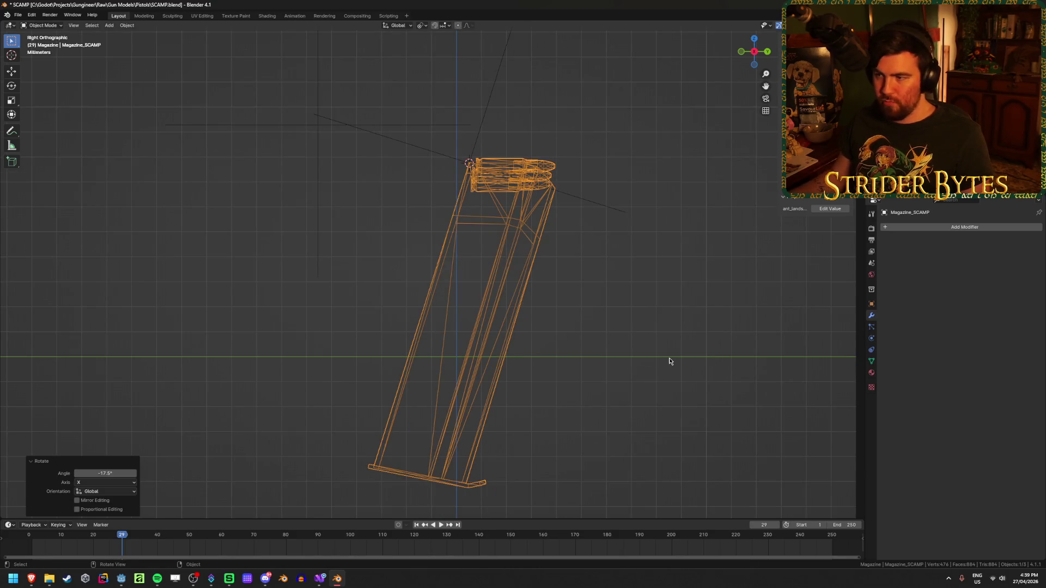
{"action": "key", "text": "alt+a"}
{"action": "key", "text": "alt+h"}
{"action": "left_click", "coordinate": [666, 359]}
{"action": "scroll", "coordinate": [658, 397], "scroll_direction": "down", "scroll_amount": 2}
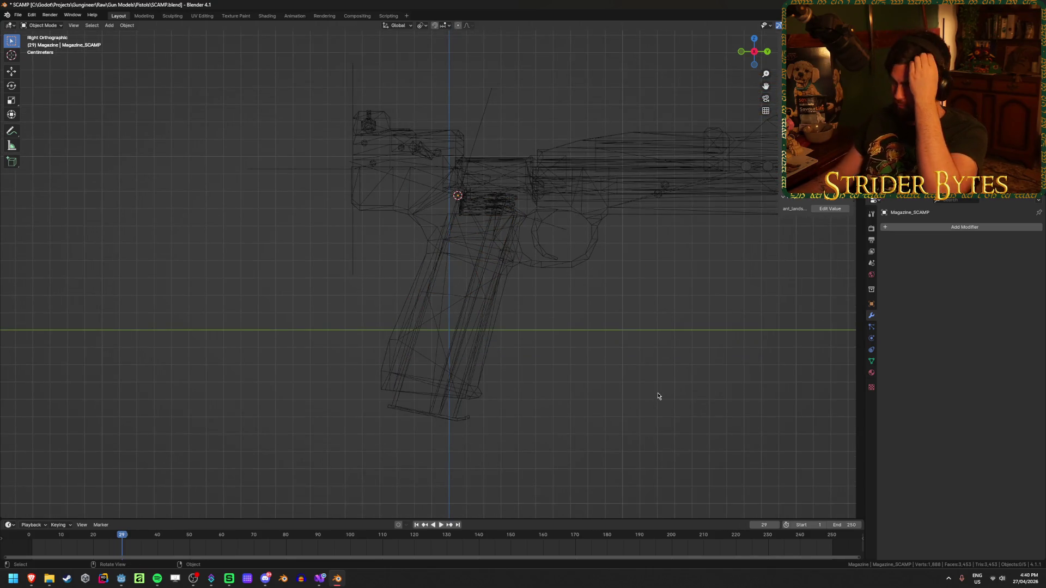
{"action": "left_click", "coordinate": [475, 129]}
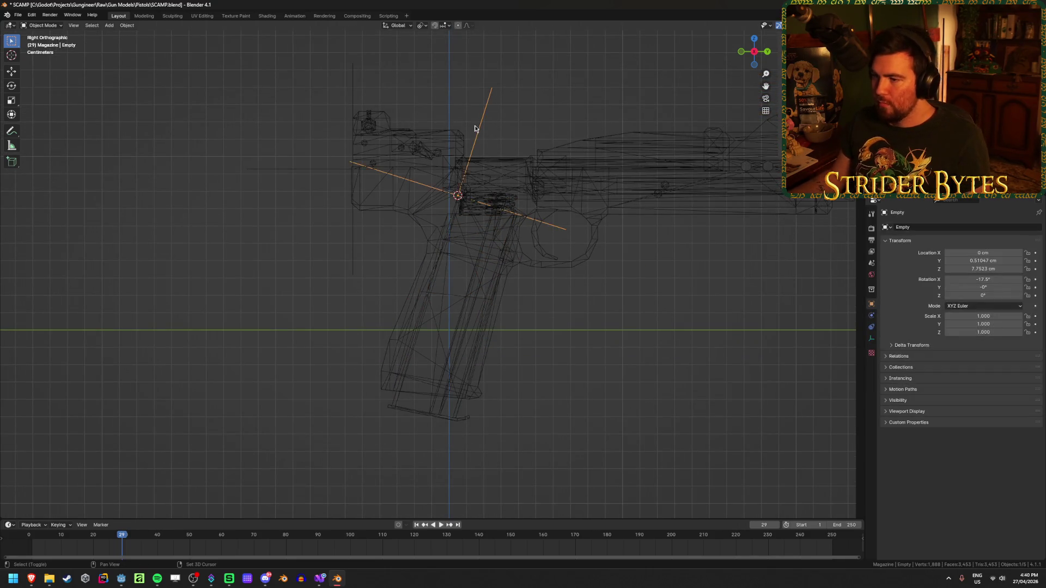
{"action": "key", "text": "shift+z"}
{"action": "left_click", "coordinate": [297, 171]}
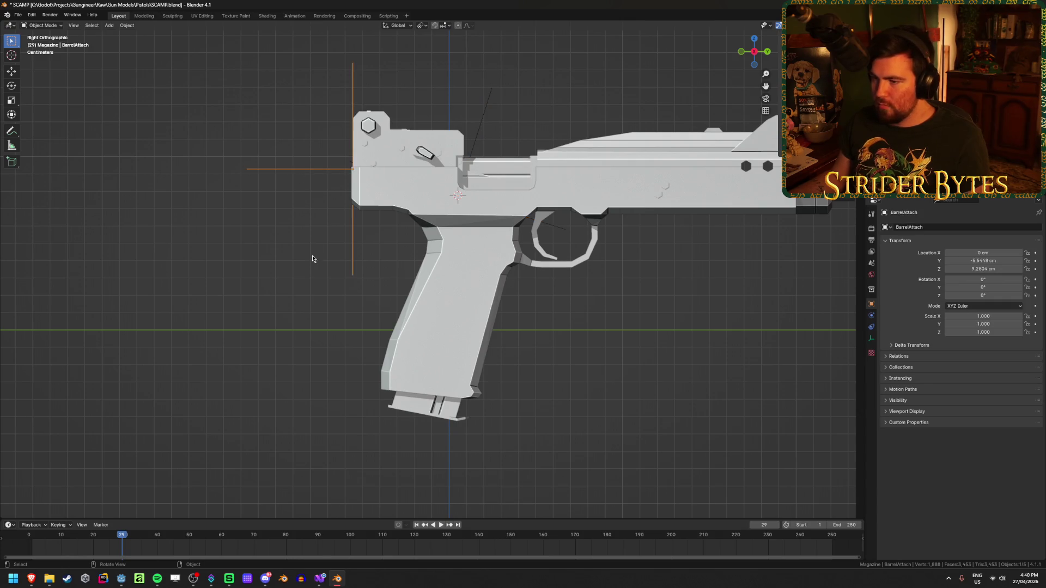
Enter edit mode on the receiver and frame the whole gun with nothing selected.
{"action": "mouse_move", "coordinate": [610, 309]}
{"action": "middle_mouse_down"}
{"action": "mouse_move", "coordinate": [443, 364]}
{"action": "mouse_move", "coordinate": [443, 338]}
{"action": "middle_mouse_up"}
{"action": "scroll", "coordinate": [445, 319], "scroll_direction": "up", "scroll_amount": 3}
{"action": "left_click", "coordinate": [446, 298]}
{"action": "key", "text": "Tab"}
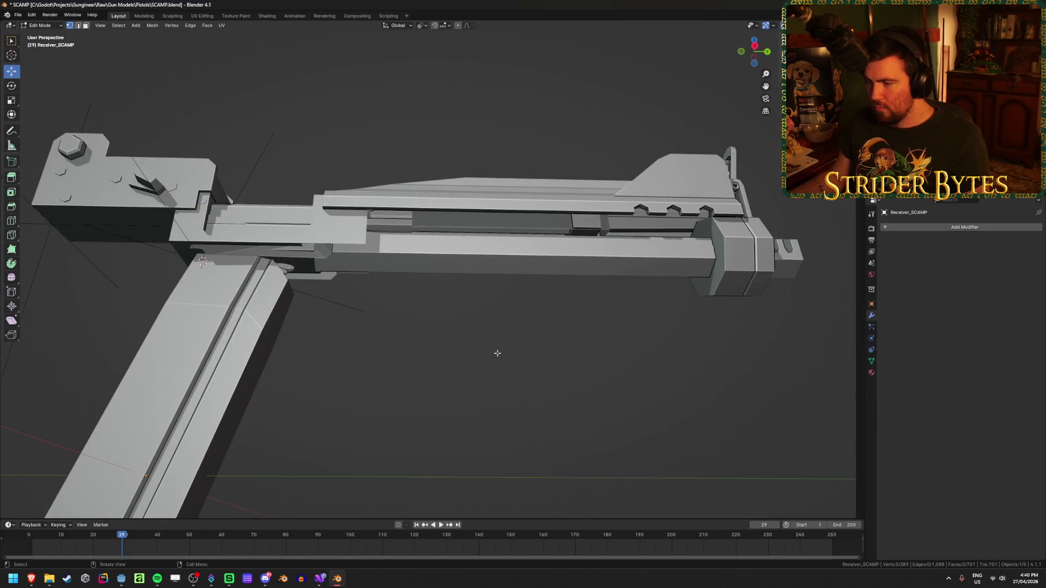
{"action": "key", "text": "a"}
{"action": "key", "text": "KP_Decimal"}
{"action": "key", "text": "alt+a"}
{"action": "mouse_move", "coordinate": [518, 359]}
{"action": "middle_mouse_down"}
{"action": "mouse_move", "coordinate": [510, 321]}
{"action": "mouse_move", "coordinate": [436, 294]}
{"action": "middle_mouse_up"}
Snap the 3D cursor to two receiver vertices in front of the trigger guard.
{"action": "left_click", "coordinate": [429, 284]}
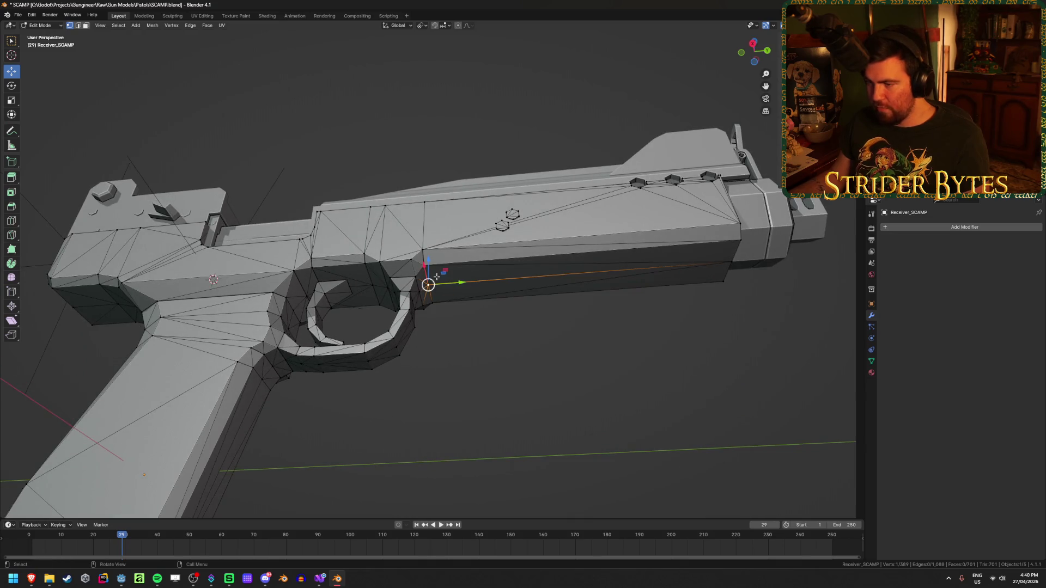
{"action": "scroll", "coordinate": [437, 276], "scroll_direction": "up", "scroll_amount": 3}
{"action": "middle_click_drag", "start_coordinate": [616, 289], "coordinate": [641, 296]}
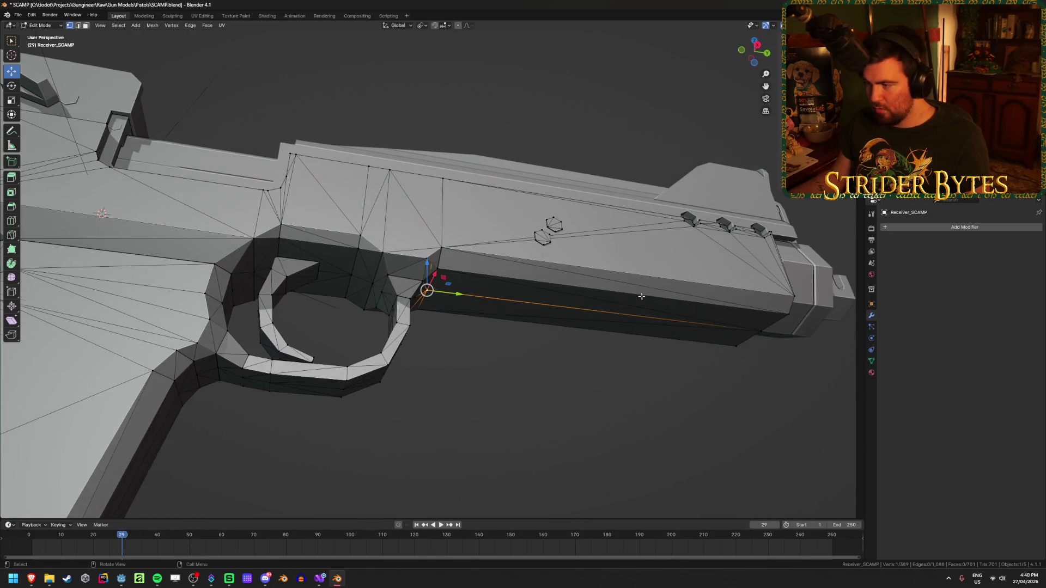
{"action": "left_click", "coordinate": [761, 330], "text": "shift"}
{"action": "key", "text": "shift+s"}
{"action": "key", "text": "Escape"}
{"action": "key", "text": "shift+s"}
{"action": "left_click", "coordinate": [753, 400]}
Add a Plain Axes empty at the cursor and move it along Y under the receiver.
{"action": "key", "text": "Tab"}
{"action": "scroll", "coordinate": [509, 329], "scroll_direction": "down", "scroll_amount": 8}
{"action": "middle_click_drag", "start_coordinate": [509, 329], "coordinate": [466, 350]}
{"action": "key", "text": "shift+a"}
{"action": "mouse_move", "coordinate": [467, 350]}
{"action": "left_click", "coordinate": [522, 347]}
{"action": "scroll", "coordinate": [689, 341], "scroll_direction": "down", "scroll_amount": 2}
{"action": "key", "text": "g"}
{"action": "key", "text": "y"}
{"action": "left_click", "coordinate": [509, 347]}
Scale the empty down in two passes and apply its scale.
{"action": "middle_click_drag", "start_coordinate": [510, 347], "coordinate": [710, 402]}
{"action": "scroll", "coordinate": [710, 402], "scroll_direction": "down", "scroll_amount": 3}
{"action": "key", "text": "s"}
{"action": "left_click", "coordinate": [479, 297]}
{"action": "middle_click_drag", "start_coordinate": [479, 297], "coordinate": [535, 306]}
{"action": "key", "text": "s"}
{"action": "left_click", "coordinate": [599, 283]}
{"action": "mouse_move", "coordinate": [599, 284]}
{"action": "middle_mouse_down"}
{"action": "mouse_move", "coordinate": [561, 299]}
{"action": "mouse_move", "coordinate": [581, 312]}
{"action": "mouse_move", "coordinate": [582, 287]}
{"action": "middle_mouse_up"}
{"action": "scroll", "coordinate": [567, 309], "scroll_direction": "up", "scroll_amount": 5}
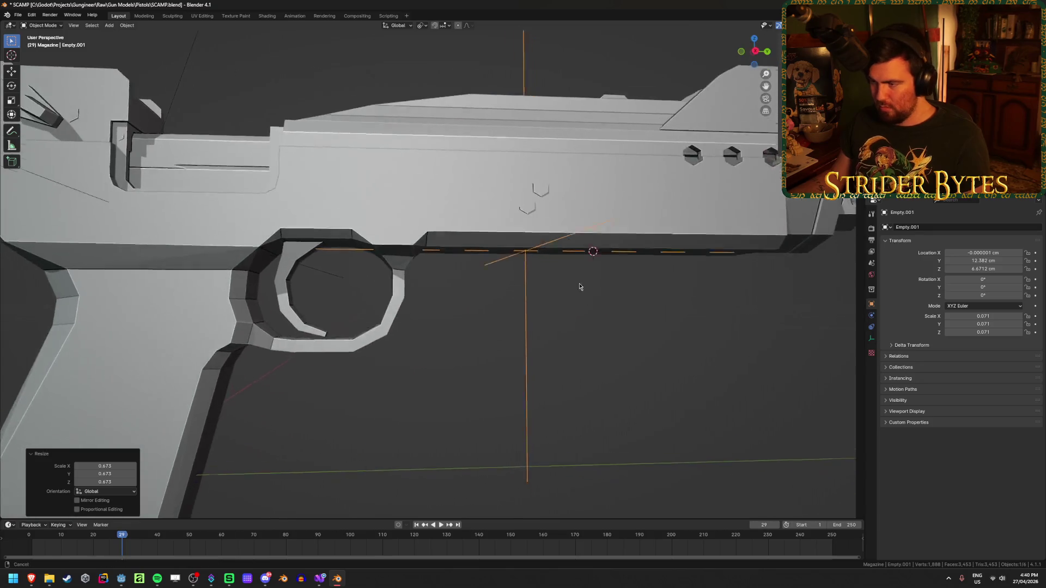
{"action": "scroll", "coordinate": [549, 251], "scroll_direction": "up", "scroll_amount": 3}
{"action": "key", "text": "ctrl+a"}
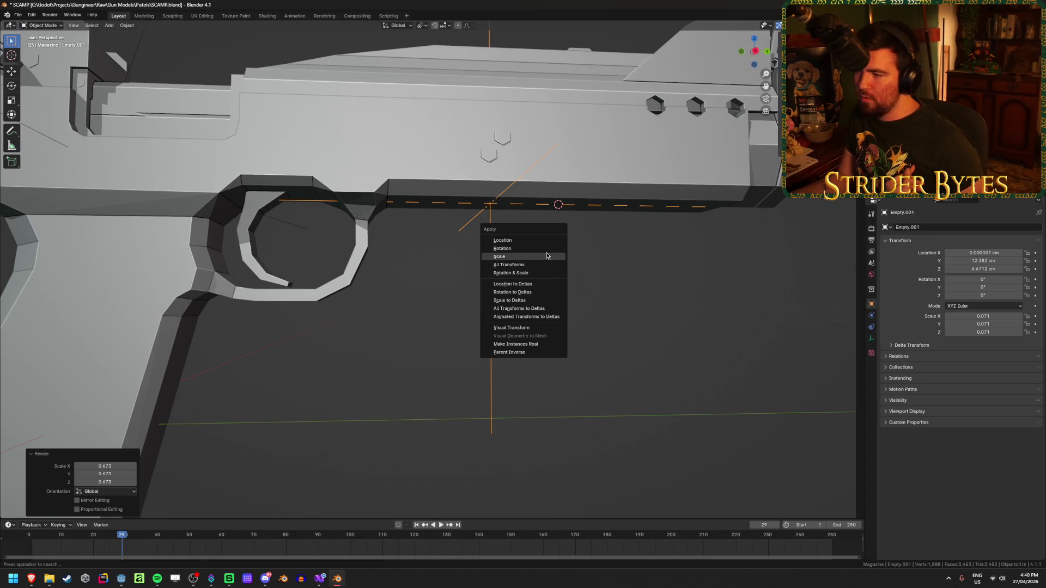
{"action": "left_click", "coordinate": [549, 257]}
Rename the empty ForegripAttach and save SCAMP.blend.
{"action": "key", "text": "F2"}
{"action": "type", "text": "Foregrip"}
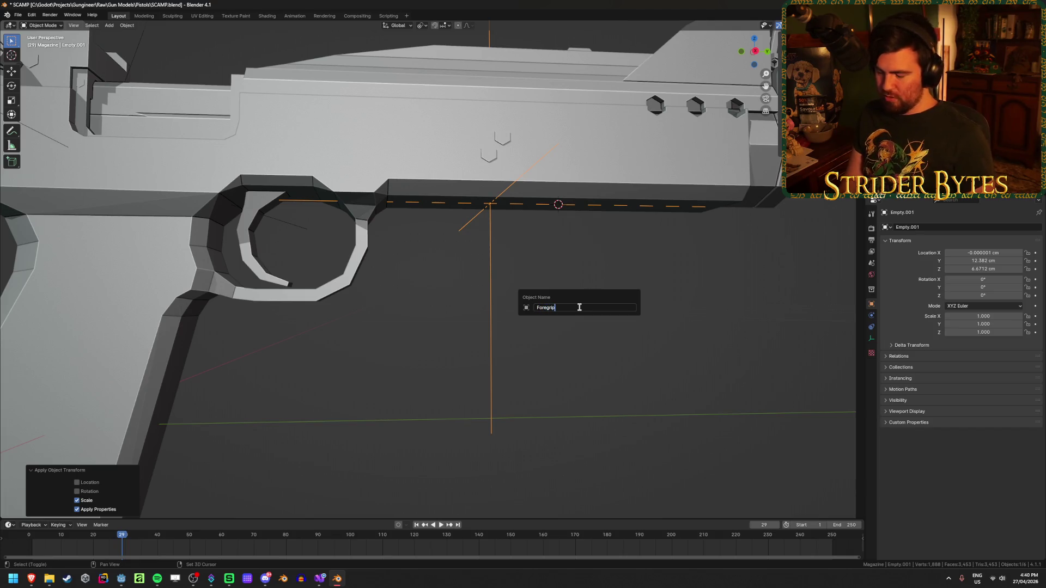
{"action": "type", "text": "h"}
{"action": "key", "text": "Return"}
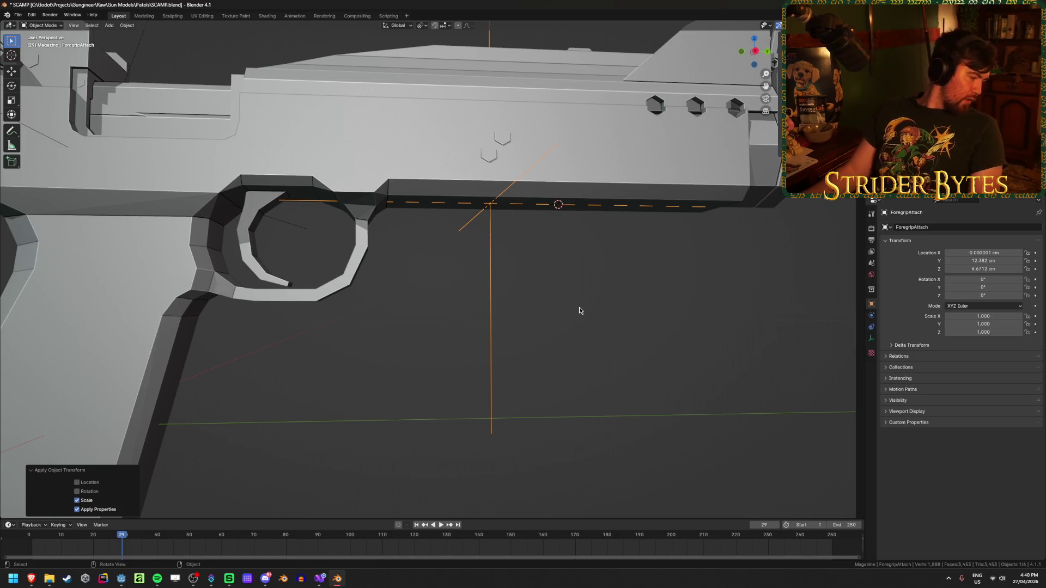
{"action": "key", "text": "ctrl+s"}
Select the Barrel_SCAMP mesh.
{"action": "scroll", "coordinate": [552, 321], "scroll_direction": "down", "scroll_amount": 5}
{"action": "mouse_move", "coordinate": [552, 321]}
{"action": "middle_mouse_down"}
{"action": "mouse_move", "coordinate": [341, 198]}
{"action": "mouse_move", "coordinate": [554, 222]}
{"action": "middle_mouse_up"}
{"action": "scroll", "coordinate": [553, 222], "scroll_direction": "up", "scroll_amount": 3}
{"action": "left_click", "coordinate": [553, 222]}
{"action": "scroll", "coordinate": [444, 144], "scroll_direction": "up", "scroll_amount": 4}
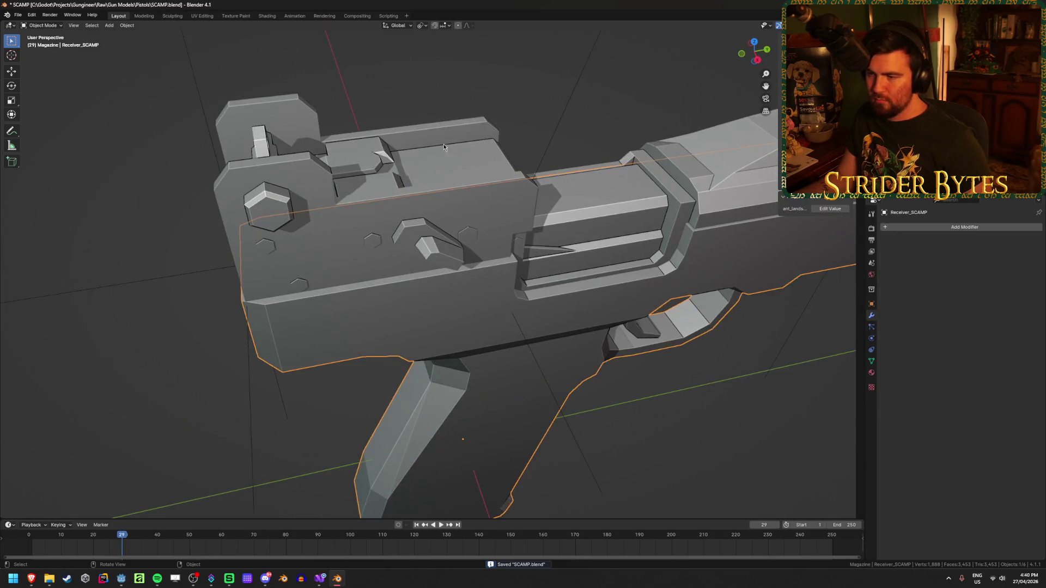
Snap the 3D cursor to the rear sight vertex on the barrel.
{"action": "key", "text": "Tab"}
{"action": "mouse_move", "coordinate": [434, 144]}
{"action": "middle_mouse_down"}
{"action": "mouse_move", "coordinate": [343, 138]}
{"action": "mouse_move", "coordinate": [397, 234]}
{"action": "mouse_move", "coordinate": [449, 240]}
{"action": "middle_mouse_up"}
{"action": "key", "text": "Tab"}
{"action": "middle_click_drag", "start_coordinate": [290, 209], "coordinate": [327, 208]}
{"action": "key", "text": "Tab"}
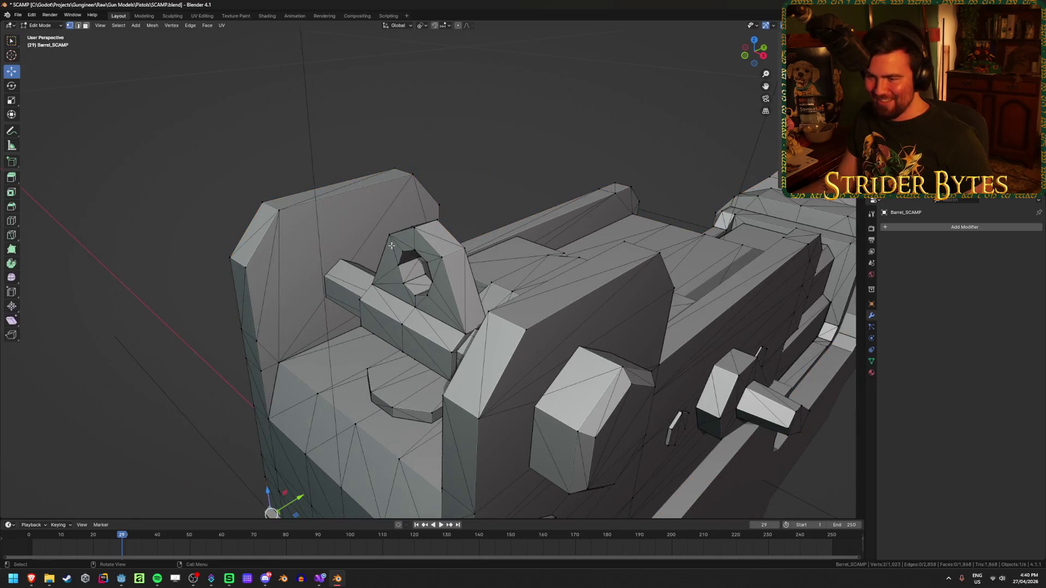
{"action": "key", "text": "ctrl+Tab"}
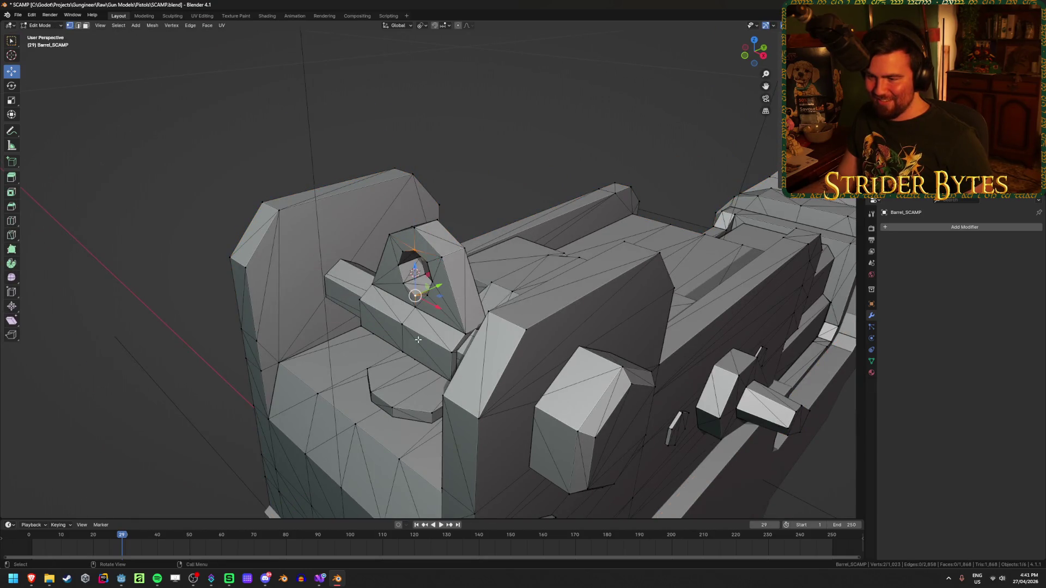
{"action": "key", "text": "Tab"}
Add a Plain Axes empty at the rear sight and scale it down.
{"action": "key", "text": "shift+a"}
{"action": "mouse_move", "coordinate": [419, 342]}
{"action": "key", "text": "Escape"}
{"action": "key", "text": "alt+a"}
{"action": "key", "text": "shift+a"}
{"action": "mouse_move", "coordinate": [381, 240]}
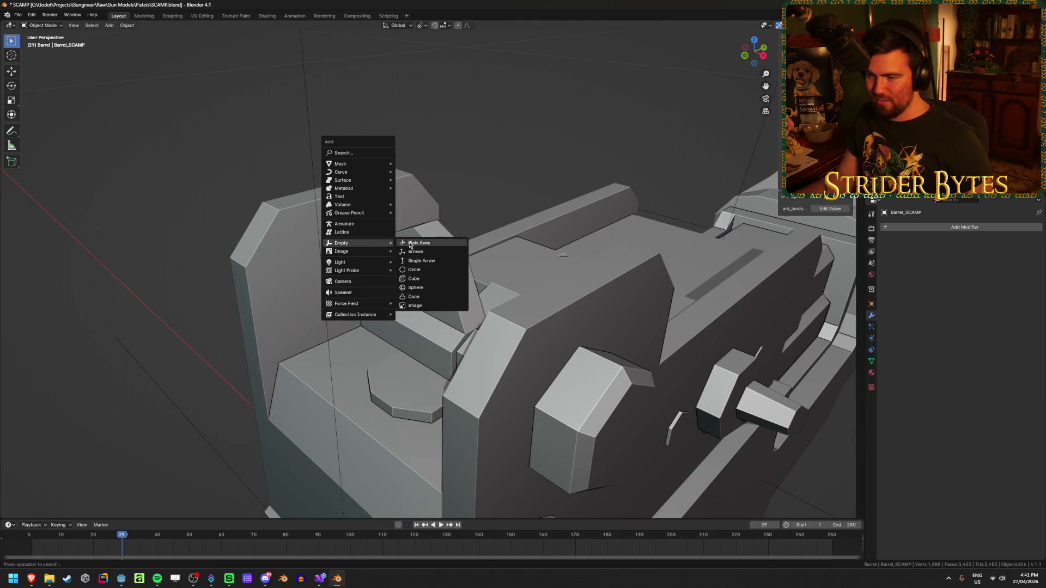
{"action": "left_click", "coordinate": [425, 241]}
{"action": "scroll", "coordinate": [416, 267], "scroll_direction": "down", "scroll_amount": 5}
{"action": "scroll", "coordinate": [708, 370], "scroll_direction": "down", "scroll_amount": 3}
{"action": "middle_click_drag", "start_coordinate": [628, 375], "coordinate": [656, 378]}
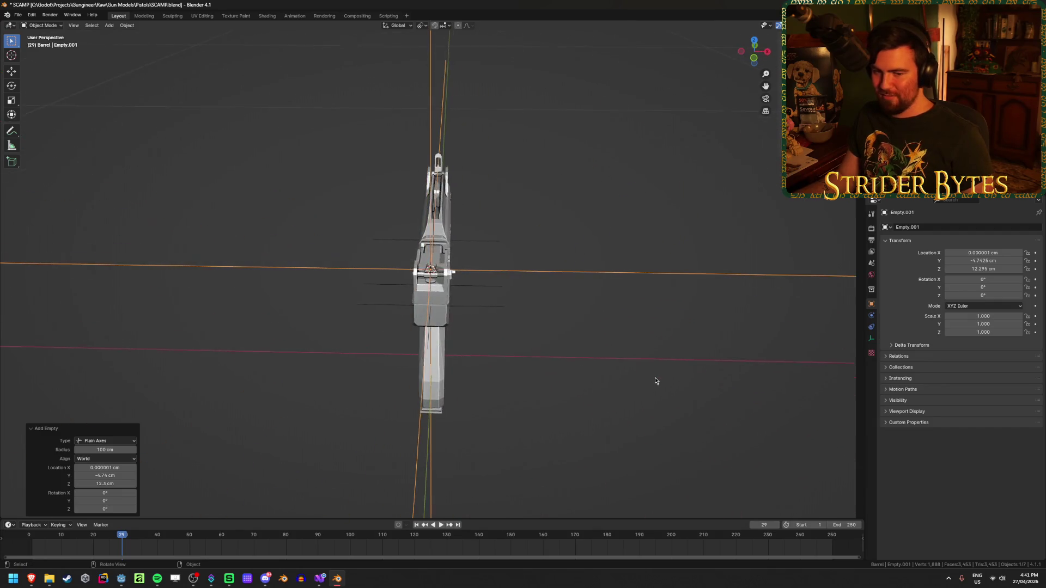
{"action": "key", "text": "s"}
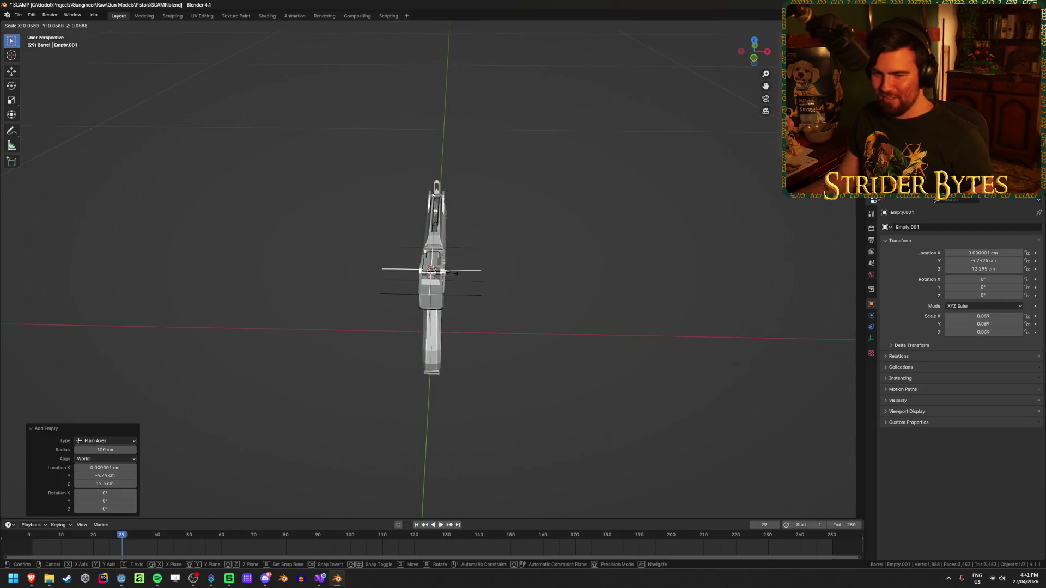
{"action": "left_click", "coordinate": [553, 296]}
Apply the new empty's scale and rename it AimPoint.
{"action": "scroll", "coordinate": [563, 296], "scroll_direction": "up", "scroll_amount": 4}
{"action": "middle_click_drag", "start_coordinate": [563, 297], "coordinate": [539, 296]}
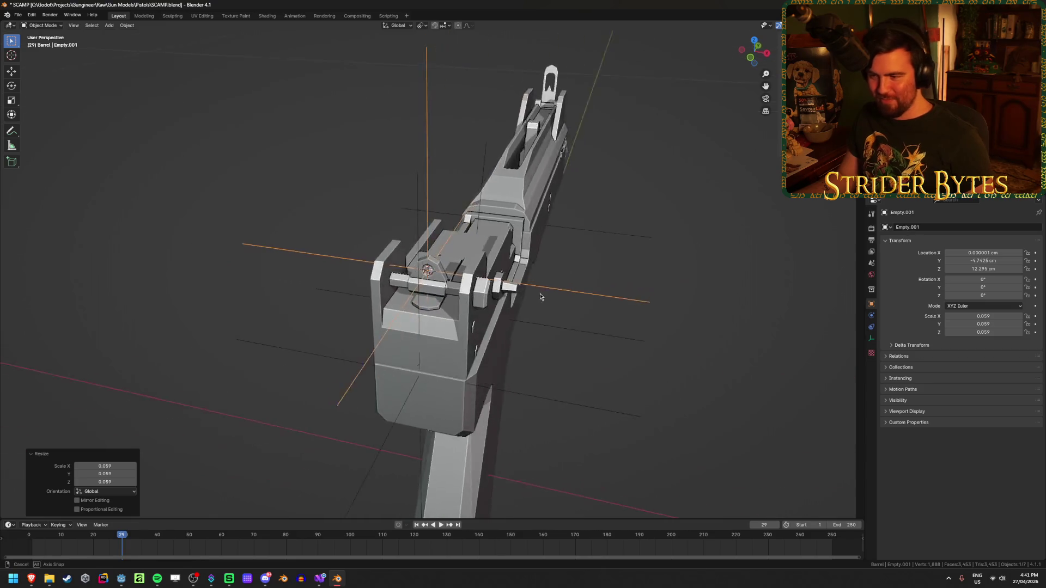
{"action": "scroll", "coordinate": [538, 297], "scroll_direction": "up", "scroll_amount": 2}
{"action": "key", "text": "ctrl+a"}
{"action": "left_click", "coordinate": [539, 297]}
{"action": "scroll", "coordinate": [539, 297], "scroll_direction": "up", "scroll_amount": 3}
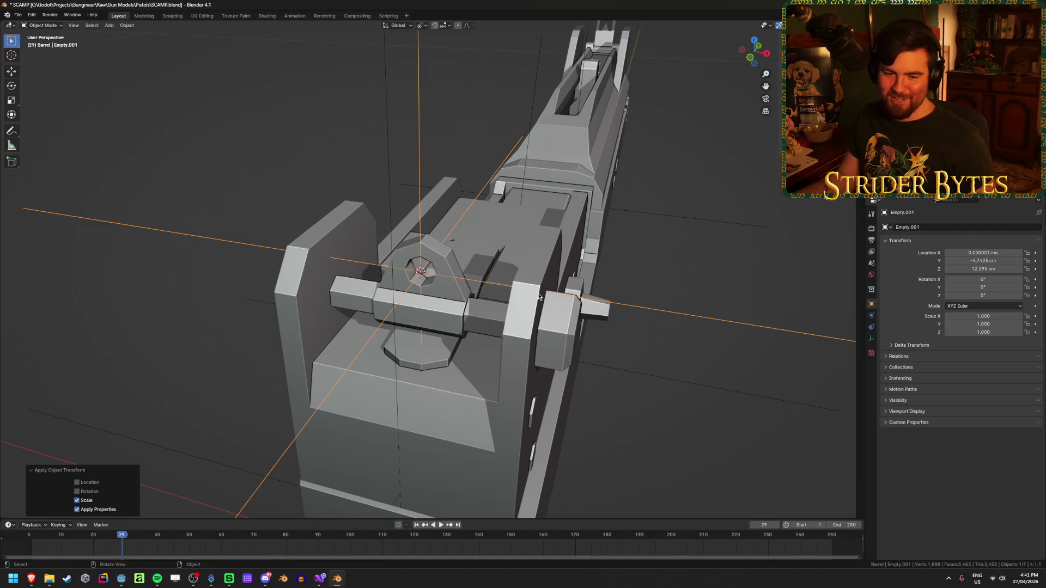
{"action": "key", "text": "F2"}
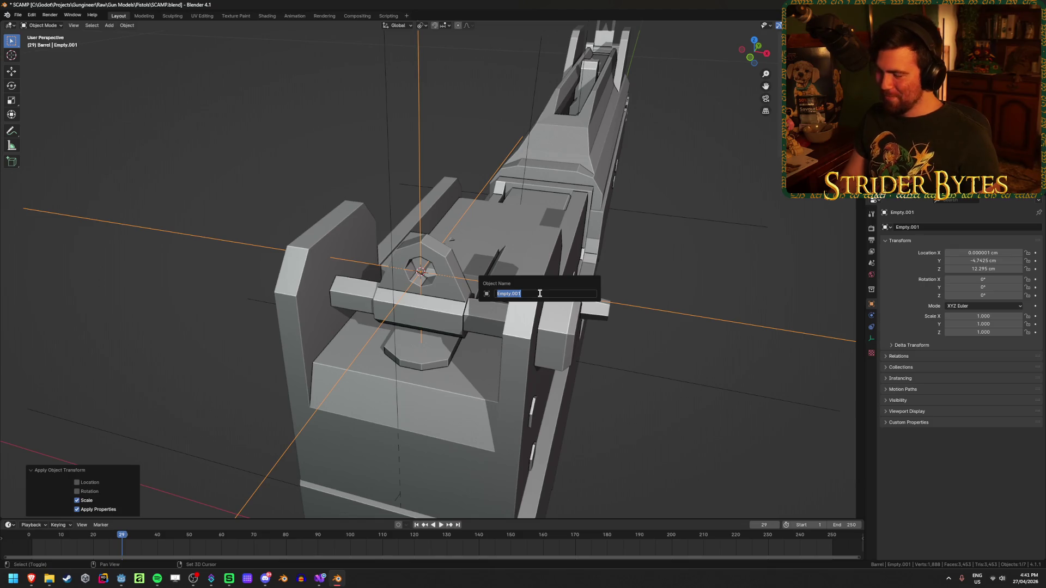
{"action": "type", "text": "nt"}
{"action": "key", "text": "Return"}
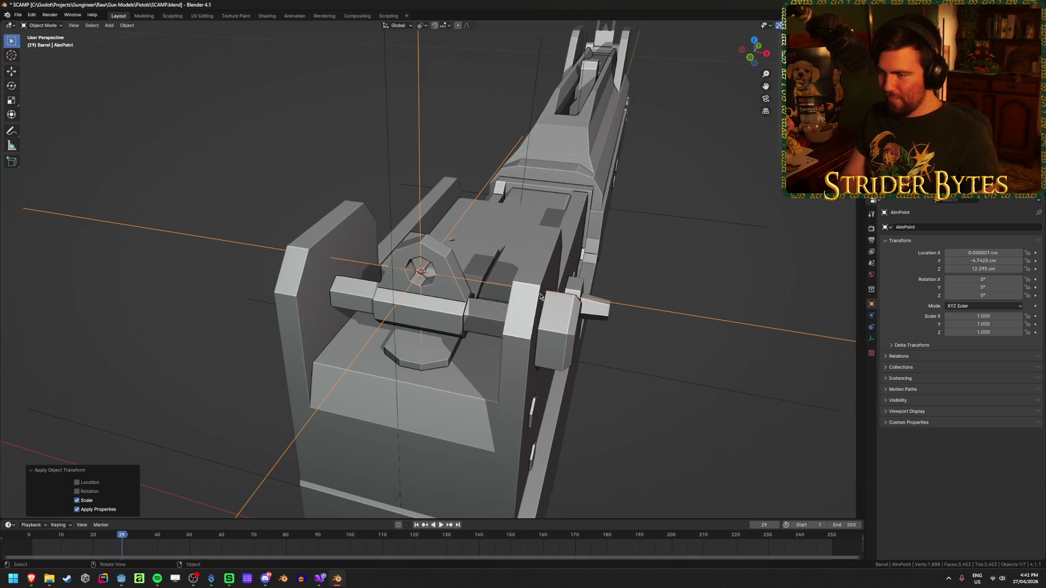
Rename the tilted magazine empty MagazineAttach and save SCAMP.blend.
{"action": "scroll", "coordinate": [684, 223], "scroll_direction": "down", "scroll_amount": 5}
{"action": "middle_click_drag", "start_coordinate": [684, 224], "coordinate": [560, 216]}
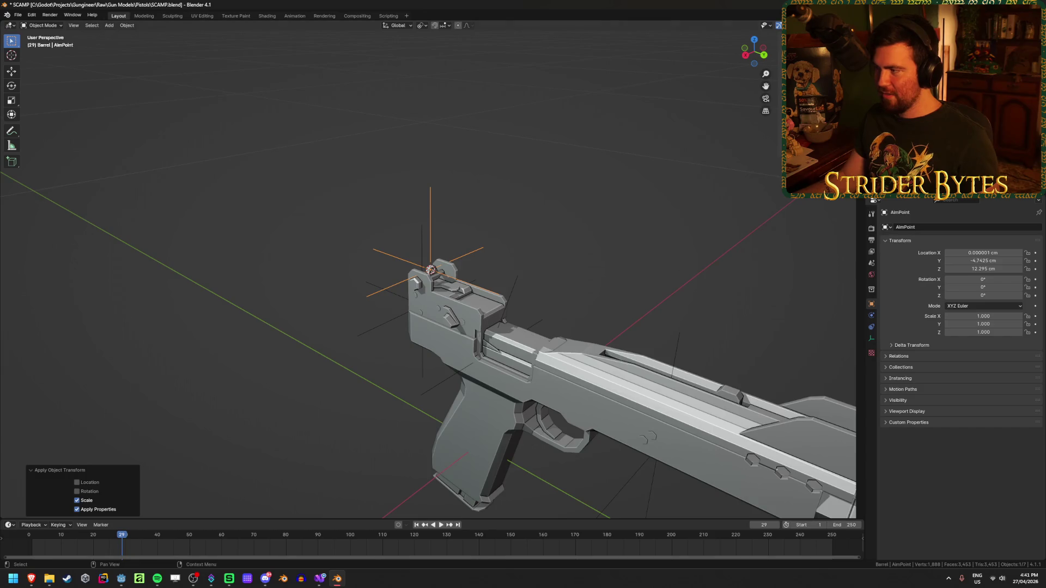
{"action": "left_click", "coordinate": [506, 316]}
{"action": "middle_click_drag", "start_coordinate": [507, 315], "coordinate": [514, 356]}
{"action": "type", "text": "MagazineAttach"}
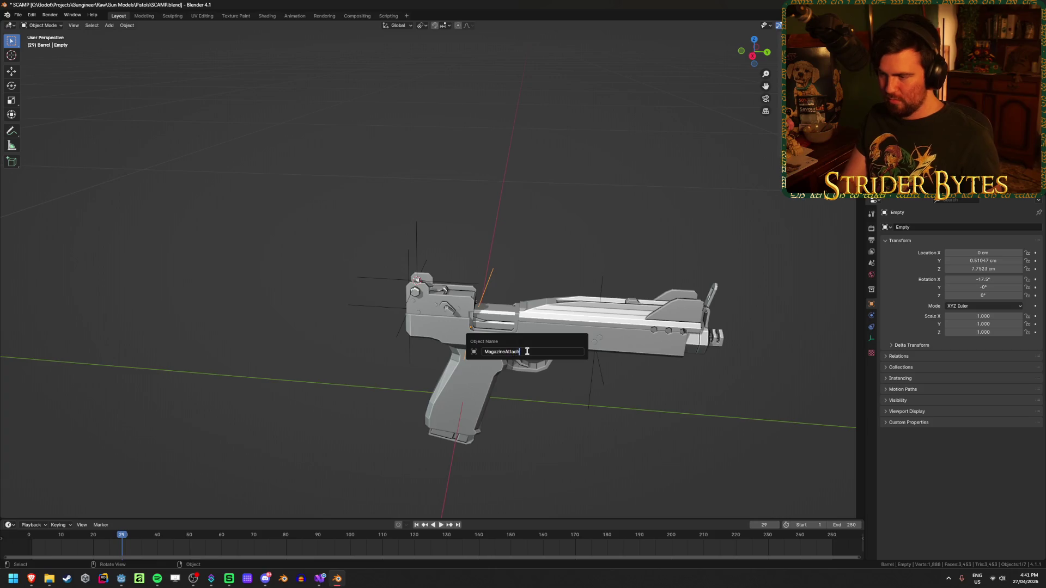
{"action": "key", "text": "Return"}
{"action": "left_click", "coordinate": [596, 348]}
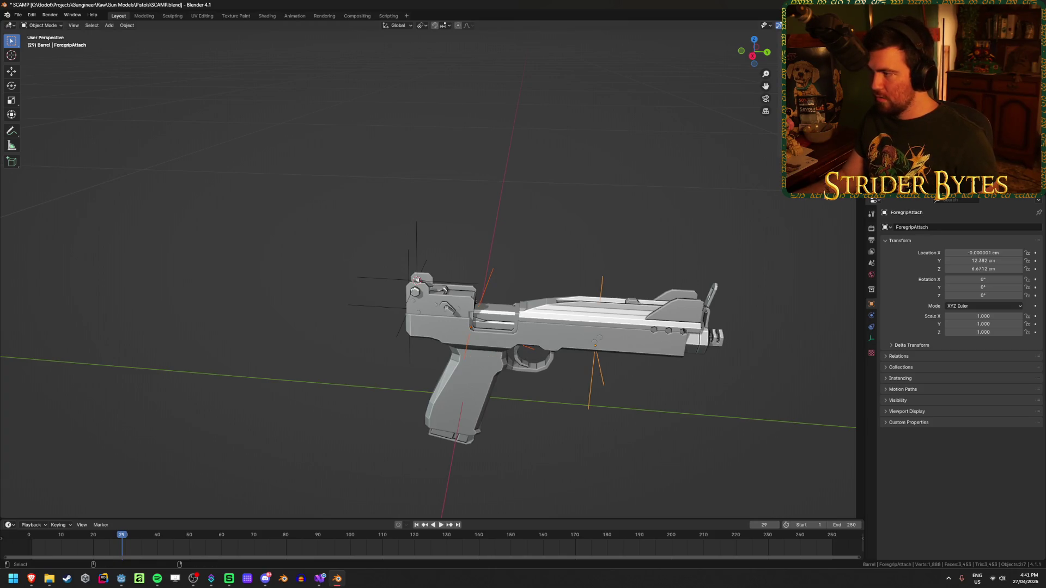
{"action": "key", "text": "ctrl+s"}
Select the barrel mesh and enter edit mode at its front end.
{"action": "left_click", "coordinate": [327, 233]}
{"action": "mouse_move", "coordinate": [327, 234]}
{"action": "middle_mouse_down"}
{"action": "mouse_move", "coordinate": [555, 327]}
{"action": "mouse_move", "coordinate": [559, 360]}
{"action": "mouse_move", "coordinate": [555, 310]}
{"action": "middle_mouse_up"}
{"action": "scroll", "coordinate": [554, 309], "scroll_direction": "up", "scroll_amount": 5}
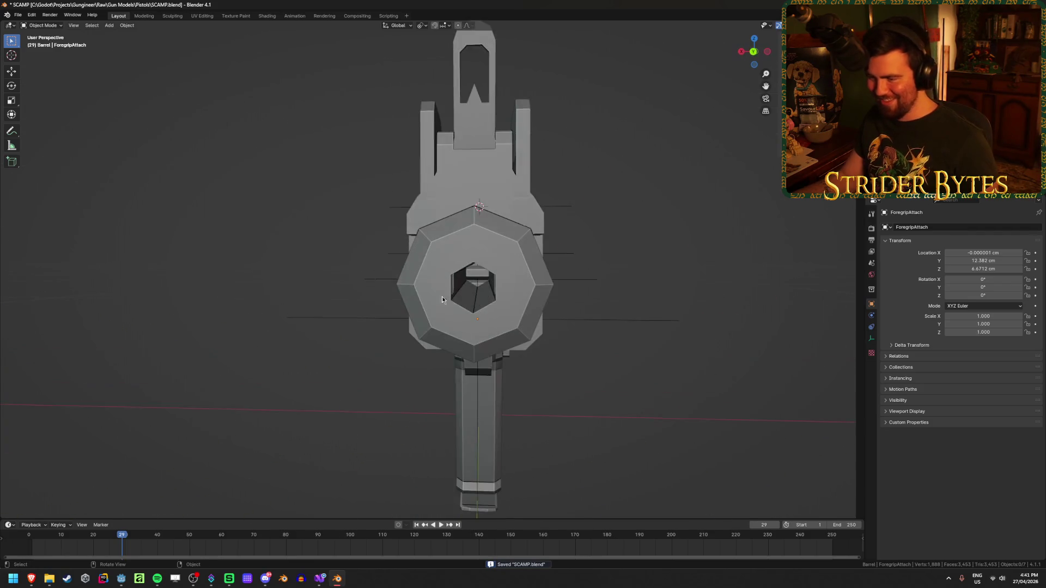
{"action": "left_click", "coordinate": [442, 296]}
{"action": "key", "text": "Tab"}
{"action": "mouse_move", "coordinate": [442, 297]}
{"action": "middle_mouse_down"}
{"action": "mouse_move", "coordinate": [473, 248]}
{"action": "mouse_move", "coordinate": [567, 311]}
{"action": "mouse_move", "coordinate": [523, 310]}
{"action": "mouse_move", "coordinate": [542, 312]}
{"action": "middle_mouse_up"}
Add a Plain Axes empty at a muzzle vertex and scale it down.
{"action": "left_click", "coordinate": [720, 234]}
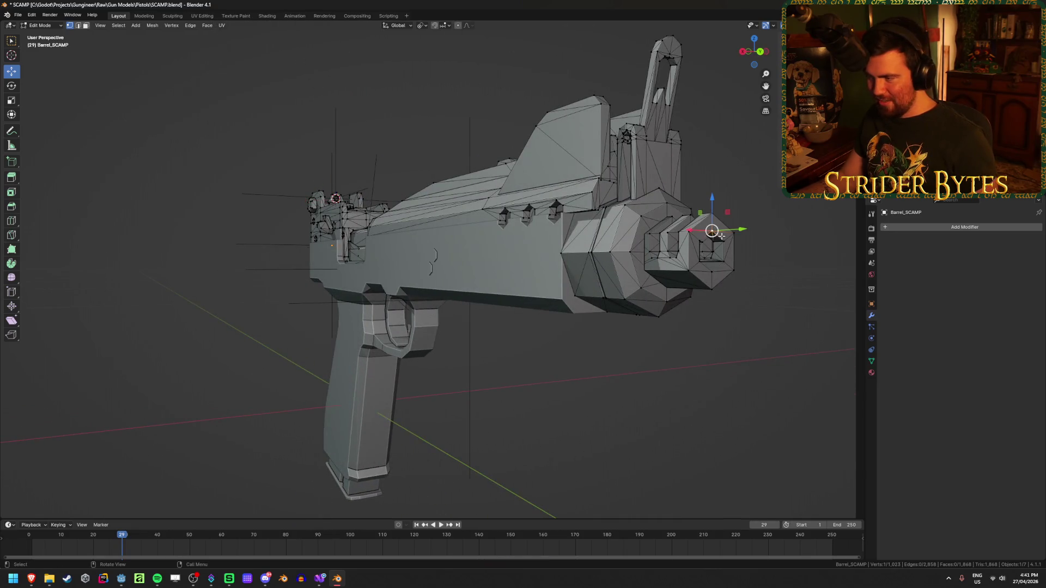
{"action": "key", "text": "Tab"}
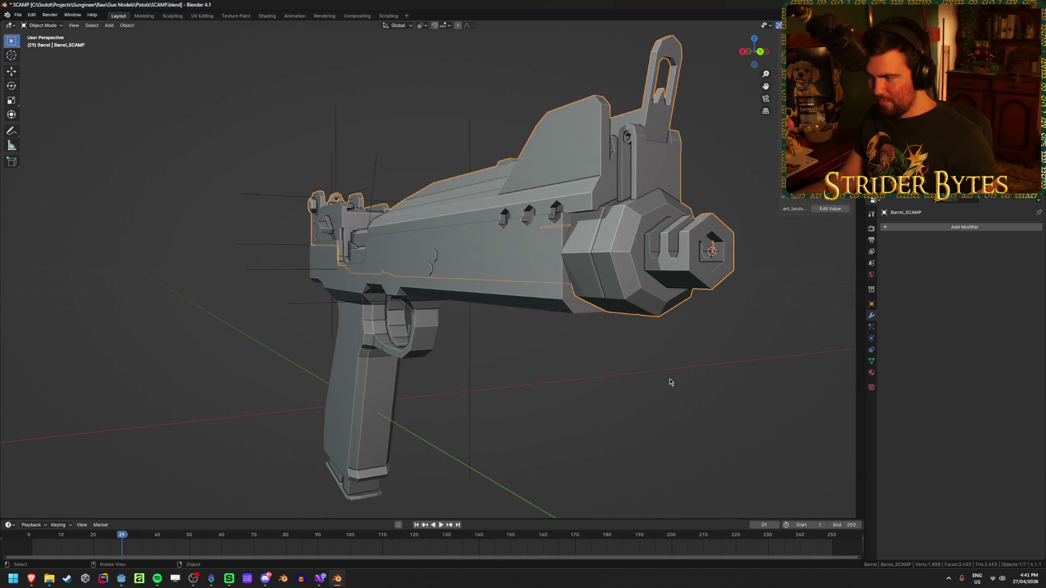
{"action": "scroll", "coordinate": [670, 382], "scroll_direction": "down", "scroll_amount": 3}
{"action": "left_click", "coordinate": [596, 300]}
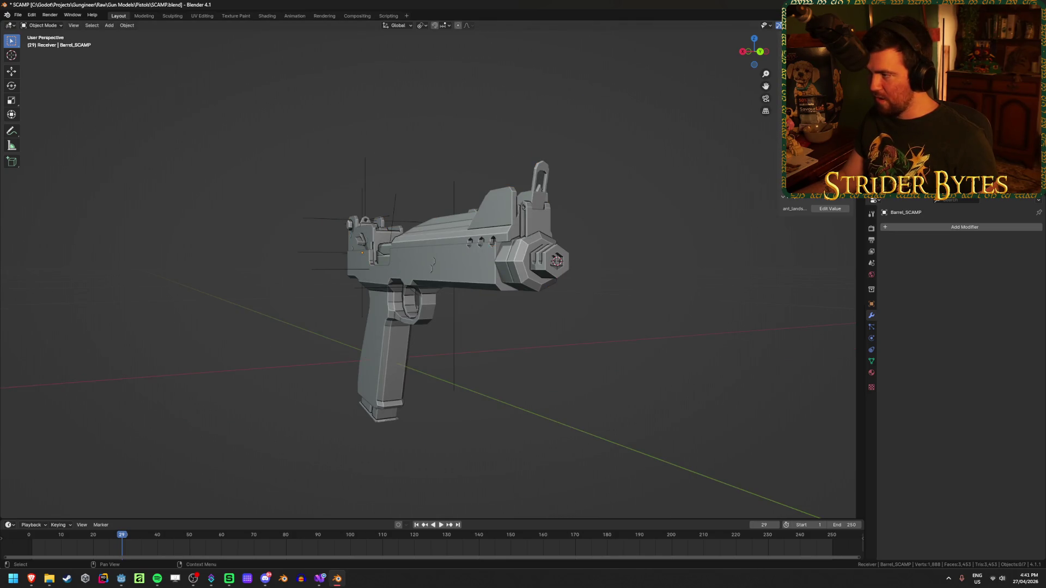
{"action": "key", "text": "shift+a"}
{"action": "mouse_move", "coordinate": [589, 376]}
{"action": "left_click", "coordinate": [630, 377]}
{"action": "mouse_move", "coordinate": [630, 378]}
{"action": "middle_mouse_down"}
{"action": "mouse_move", "coordinate": [534, 343]}
{"action": "mouse_move", "coordinate": [170, 378]}
{"action": "middle_mouse_up"}
{"action": "key", "text": "s"}
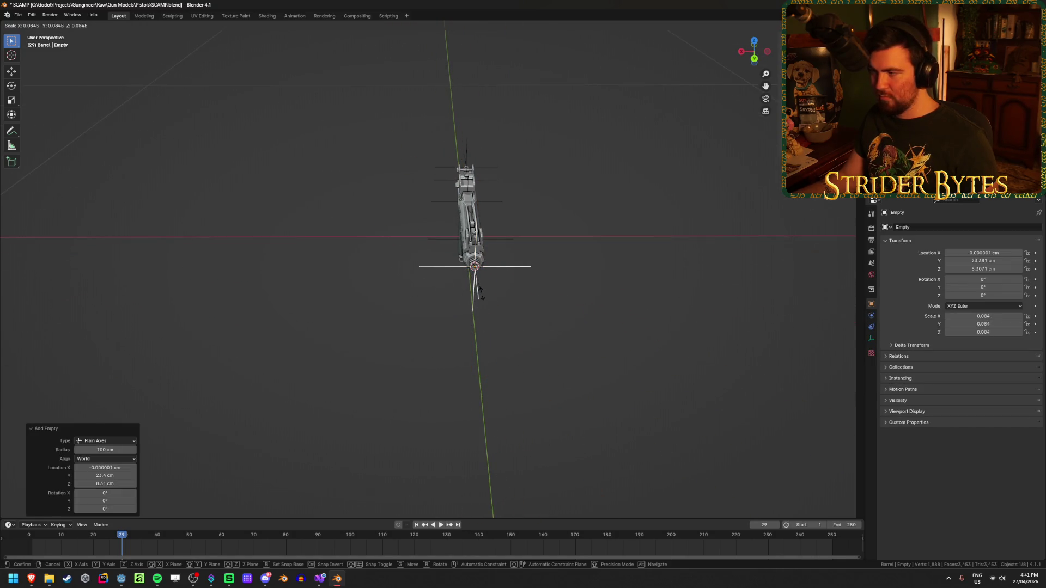
{"action": "key", "text": "Escape"}
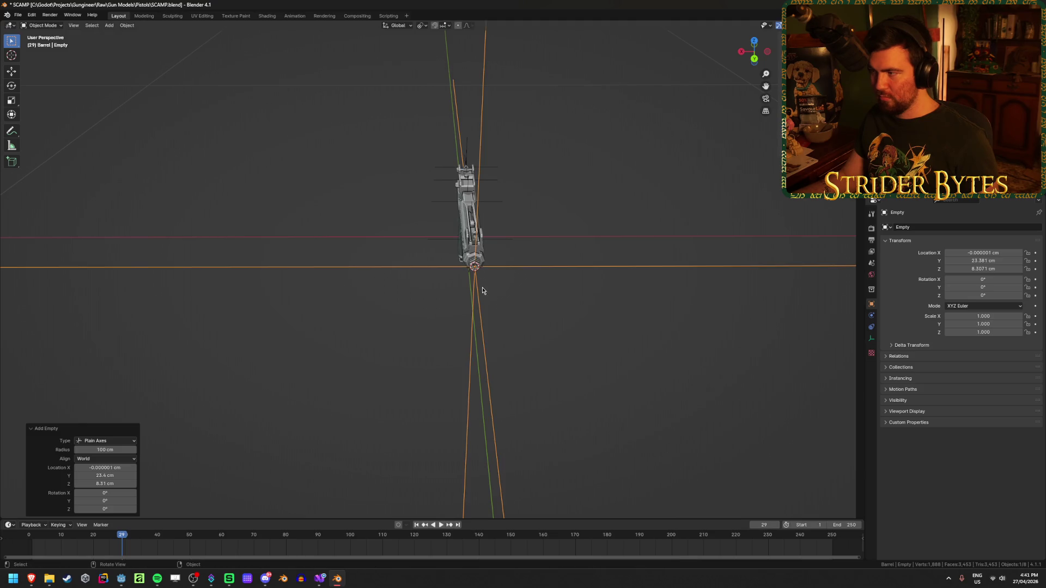
{"action": "key", "text": "s"}
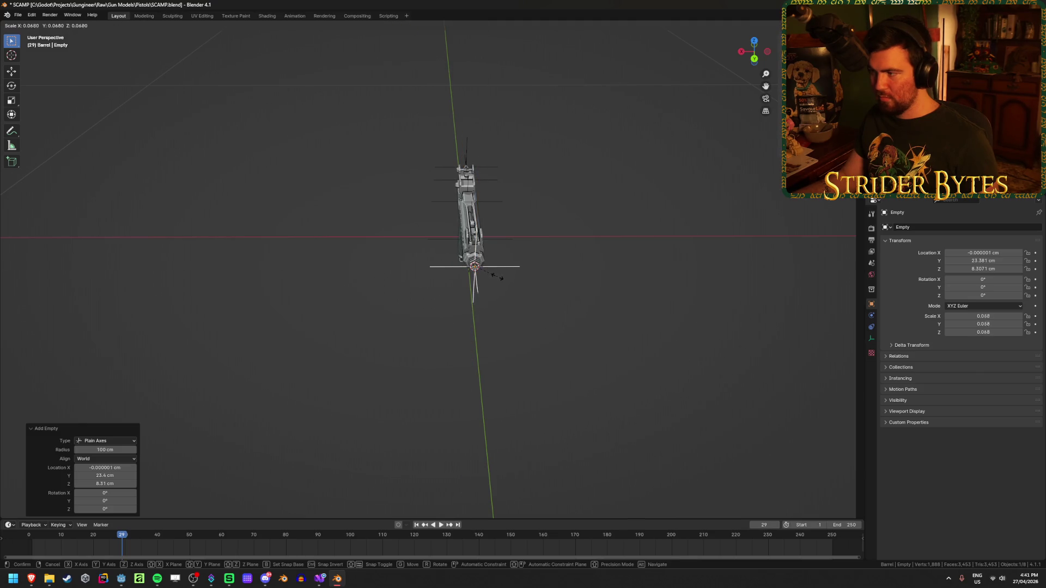
{"action": "left_click", "coordinate": [492, 278]}
Apply the muzzle empty's scale to 1 and rename it MuzzleAttach.
{"action": "middle_click_drag", "start_coordinate": [572, 322], "coordinate": [599, 371]}
{"action": "key", "text": "ctrl+a"}
{"action": "left_click", "coordinate": [609, 360]}
{"action": "key", "text": "F2"}
{"action": "type", "text": "uzzleAttach"}
{"action": "key", "text": "Return"}
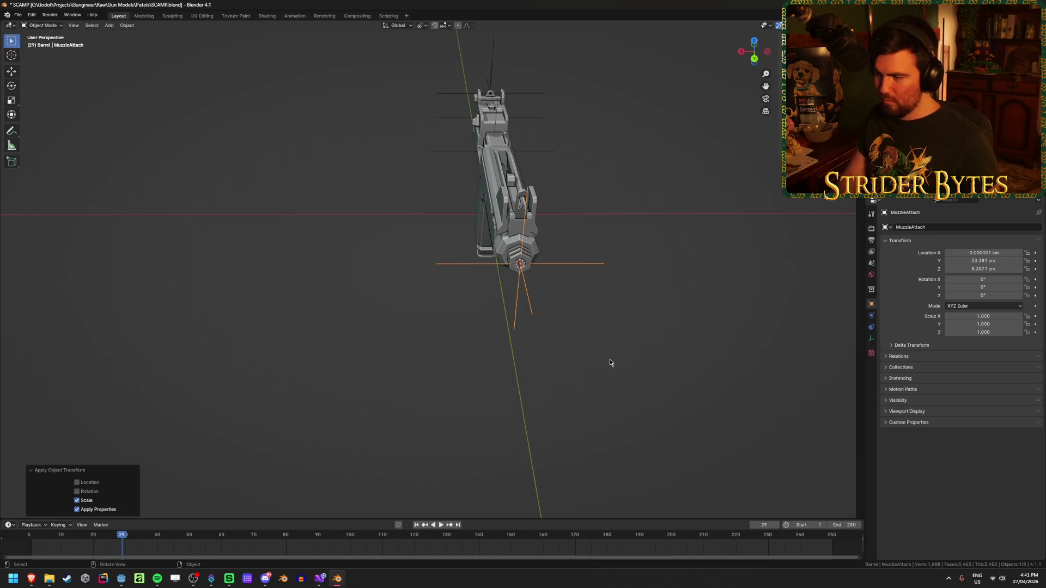
{"action": "mouse_move", "coordinate": [352, 348]}
{"action": "middle_mouse_down"}
{"action": "mouse_move", "coordinate": [416, 349]}
{"action": "mouse_move", "coordinate": [415, 384]}
{"action": "mouse_move", "coordinate": [416, 366]}
{"action": "mouse_move", "coordinate": [205, 303]}
{"action": "mouse_move", "coordinate": [201, 318]}
{"action": "middle_mouse_up"}
{"action": "left_click", "coordinate": [415, 387]}
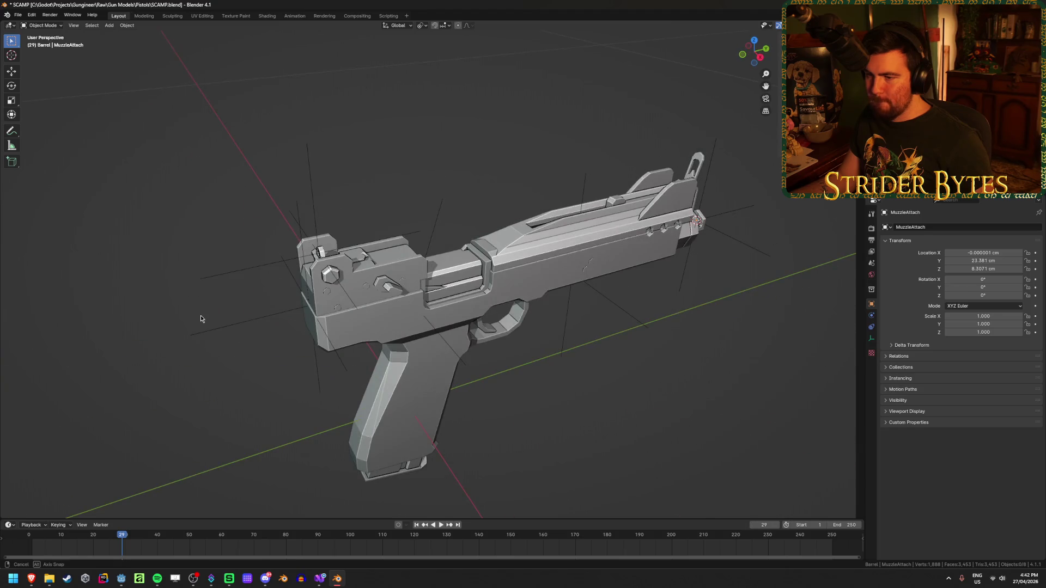
Select the Barrel_SCAMP part and enter Edit Mode on it.
{"action": "scroll", "coordinate": [200, 318], "scroll_direction": "up", "scroll_amount": 4}
{"action": "middle_click_drag", "start_coordinate": [327, 327], "coordinate": [425, 338]}
{"action": "scroll", "coordinate": [432, 342], "scroll_direction": "up", "scroll_amount": 3}
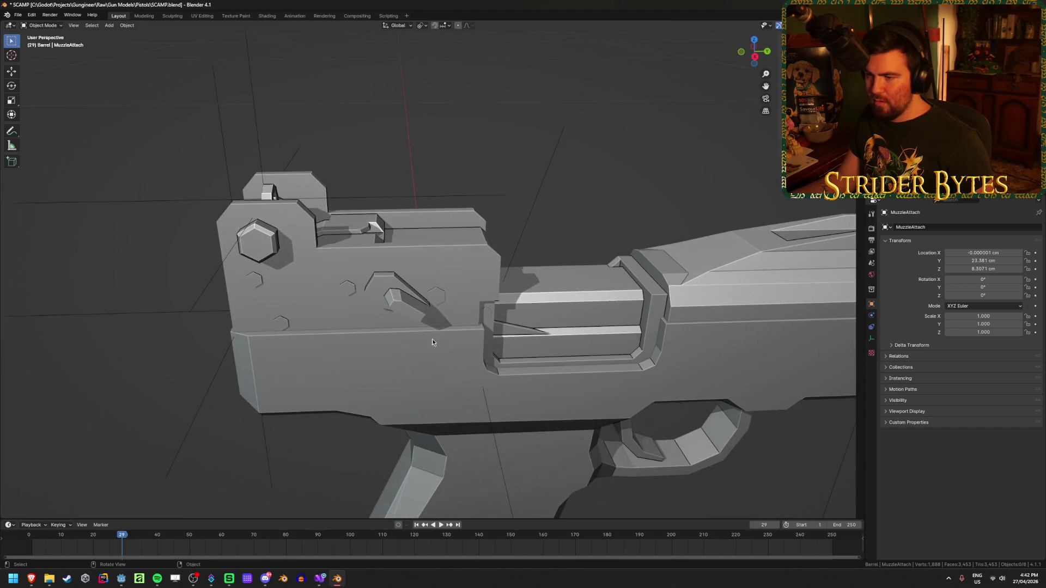
{"action": "left_click", "coordinate": [434, 253]}
{"action": "key", "text": "Tab"}
{"action": "middle_click_drag", "start_coordinate": [434, 253], "coordinate": [432, 270]}
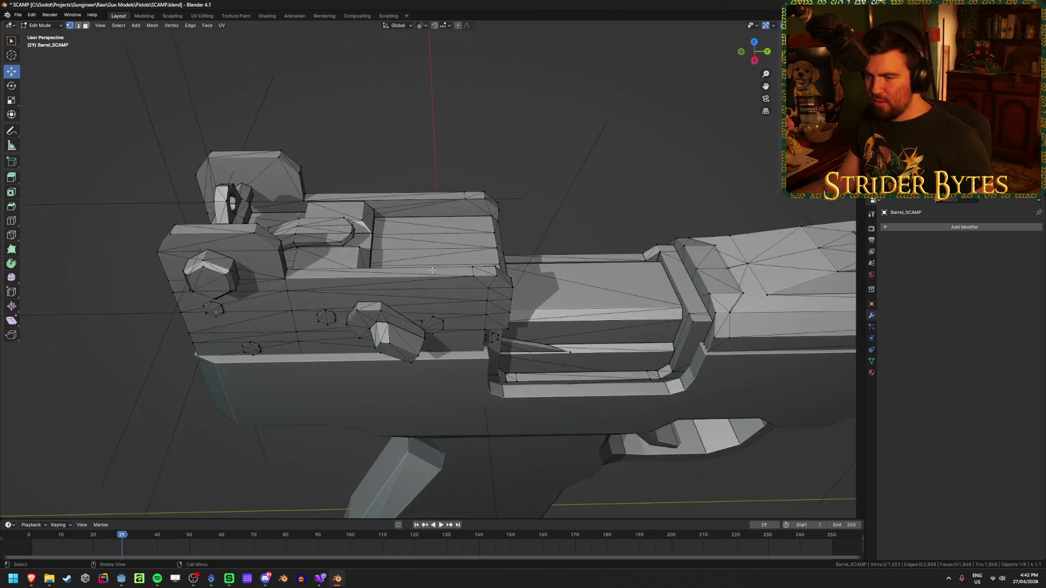
{"action": "scroll", "coordinate": [432, 270], "scroll_direction": "up", "scroll_amount": 1}
Select the single top-left corner vertex of the barrel's rear block.
{"action": "left_click", "coordinate": [470, 178]}
{"action": "scroll", "coordinate": [469, 182], "scroll_direction": "up", "scroll_amount": 3}
{"action": "scroll", "coordinate": [468, 182], "scroll_direction": "down", "scroll_amount": 3}
{"action": "mouse_move", "coordinate": [469, 182]}
{"action": "middle_mouse_down"}
{"action": "mouse_move", "coordinate": [408, 266]}
{"action": "mouse_move", "coordinate": [463, 217]}
{"action": "middle_mouse_up"}
{"action": "left_click", "coordinate": [510, 161], "text": "shift"}
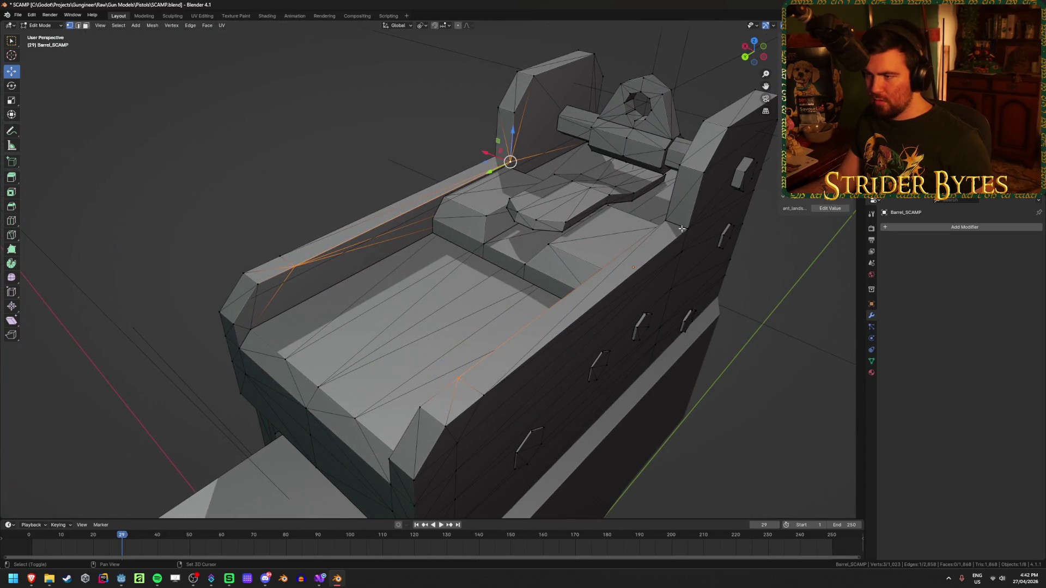
{"action": "left_click", "coordinate": [666, 221], "text": "shift"}
{"action": "mouse_move", "coordinate": [666, 221]}
{"action": "middle_mouse_down"}
{"action": "mouse_move", "coordinate": [624, 263]}
{"action": "mouse_move", "coordinate": [449, 270]}
{"action": "mouse_move", "coordinate": [365, 291]}
{"action": "middle_mouse_up"}
{"action": "scroll", "coordinate": [364, 291], "scroll_direction": "down", "scroll_amount": 8}
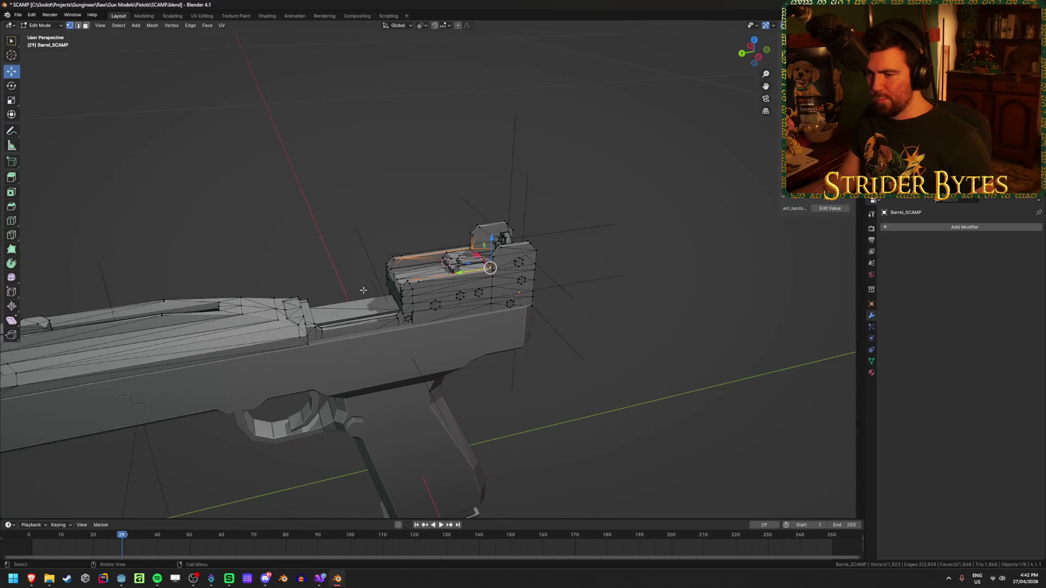
{"action": "scroll", "coordinate": [363, 290], "scroll_direction": "up", "scroll_amount": 4}
{"action": "mouse_move", "coordinate": [363, 290]}
{"action": "middle_mouse_down"}
{"action": "mouse_move", "coordinate": [401, 287]}
{"action": "mouse_move", "coordinate": [345, 261]}
{"action": "mouse_move", "coordinate": [341, 280]}
{"action": "middle_mouse_up"}
{"action": "scroll", "coordinate": [340, 286], "scroll_direction": "down", "scroll_amount": 4}
{"action": "scroll", "coordinate": [339, 286], "scroll_direction": "up", "scroll_amount": 5}
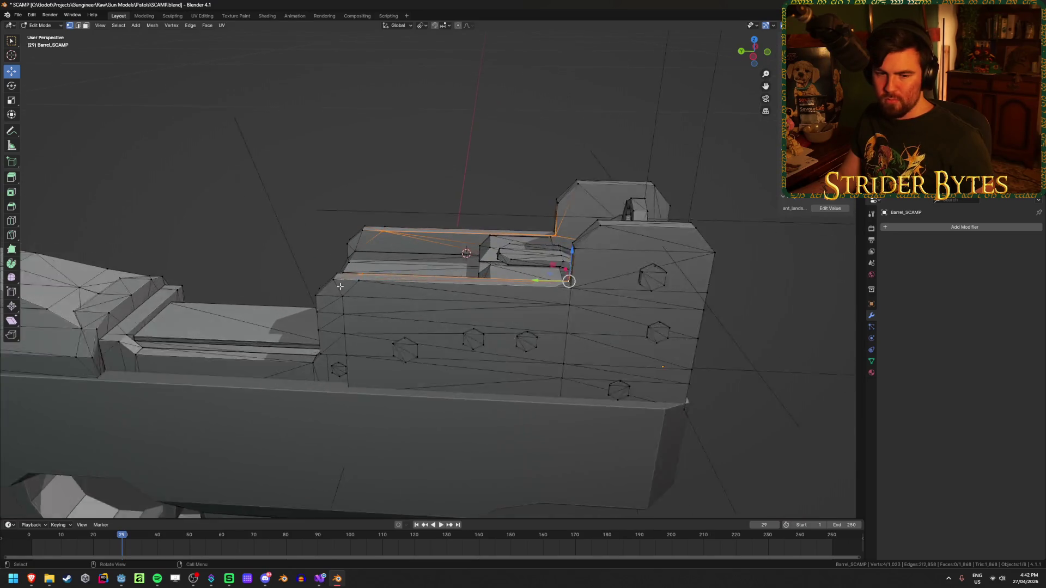
{"action": "mouse_move", "coordinate": [340, 286]}
{"action": "middle_mouse_down"}
{"action": "mouse_move", "coordinate": [373, 296]}
{"action": "mouse_move", "coordinate": [432, 260]}
{"action": "mouse_move", "coordinate": [450, 358]}
{"action": "mouse_move", "coordinate": [525, 350]}
{"action": "mouse_move", "coordinate": [476, 355]}
{"action": "middle_mouse_up"}
{"action": "left_click", "coordinate": [328, 319]}
{"action": "key", "text": "alt+z"}
{"action": "scroll", "coordinate": [431, 260], "scroll_direction": "up", "scroll_amount": 3}
{"action": "key", "text": "alt+z"}
Snap the 3D cursor to that vertex and add a plain axes empty there.
{"action": "key", "text": "shift+s"}
{"action": "left_click", "coordinate": [480, 391]}
{"action": "key", "text": "Tab"}
{"action": "scroll", "coordinate": [490, 370], "scroll_direction": "down", "scroll_amount": 5}
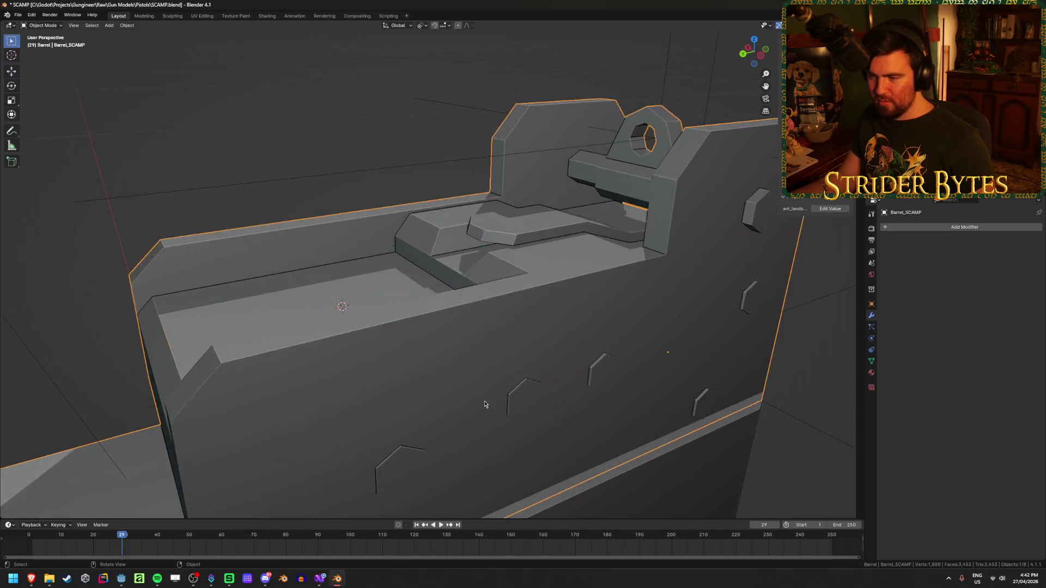
{"action": "key", "text": "shift+a"}
{"action": "left_click", "coordinate": [538, 338]}
{"action": "mouse_move", "coordinate": [538, 339]}
{"action": "middle_mouse_down"}
{"action": "mouse_move", "coordinate": [321, 390]}
{"action": "mouse_move", "coordinate": [408, 392]}
{"action": "middle_mouse_up"}
Shrink the empty to 0.065 and apply its scale so it reads 1.
{"action": "key", "text": "s"}
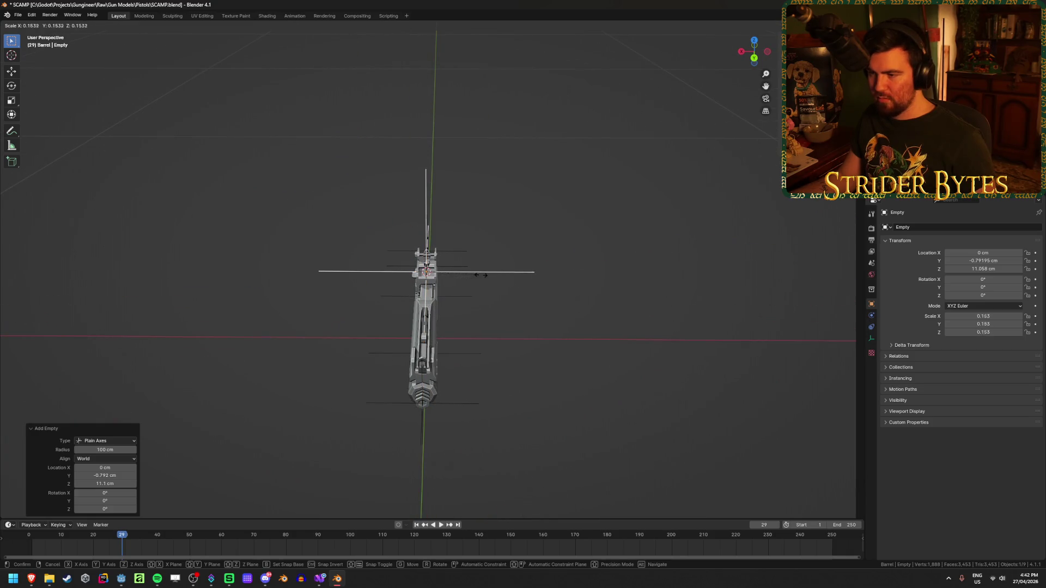
{"action": "left_click", "coordinate": [452, 279]}
{"action": "scroll", "coordinate": [500, 369], "scroll_direction": "up", "scroll_amount": 8}
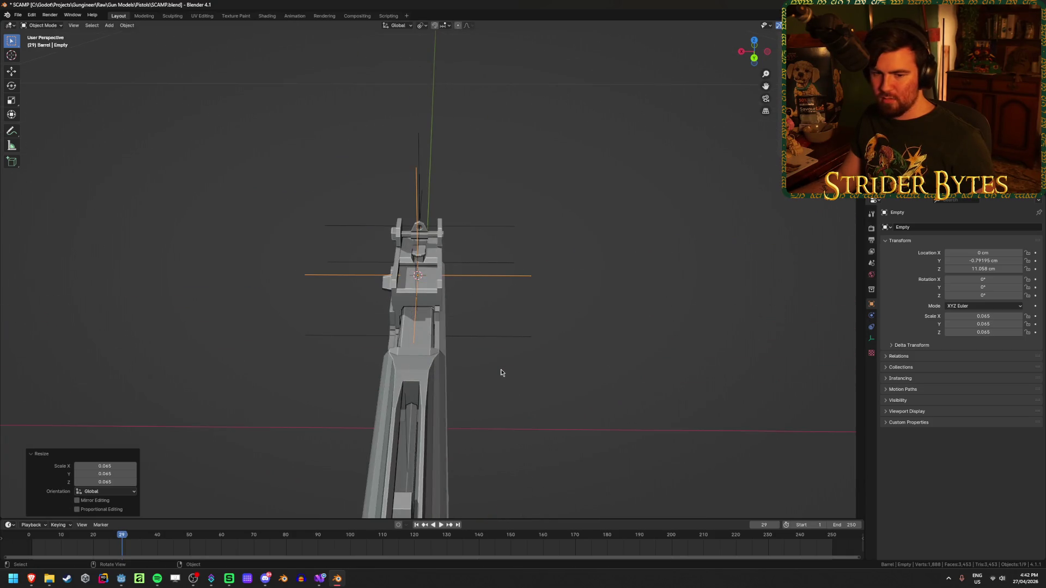
{"action": "mouse_move", "coordinate": [501, 372]}
{"action": "middle_mouse_down"}
{"action": "mouse_move", "coordinate": [516, 343]}
{"action": "mouse_move", "coordinate": [504, 345]}
{"action": "mouse_move", "coordinate": [567, 334]}
{"action": "middle_mouse_up"}
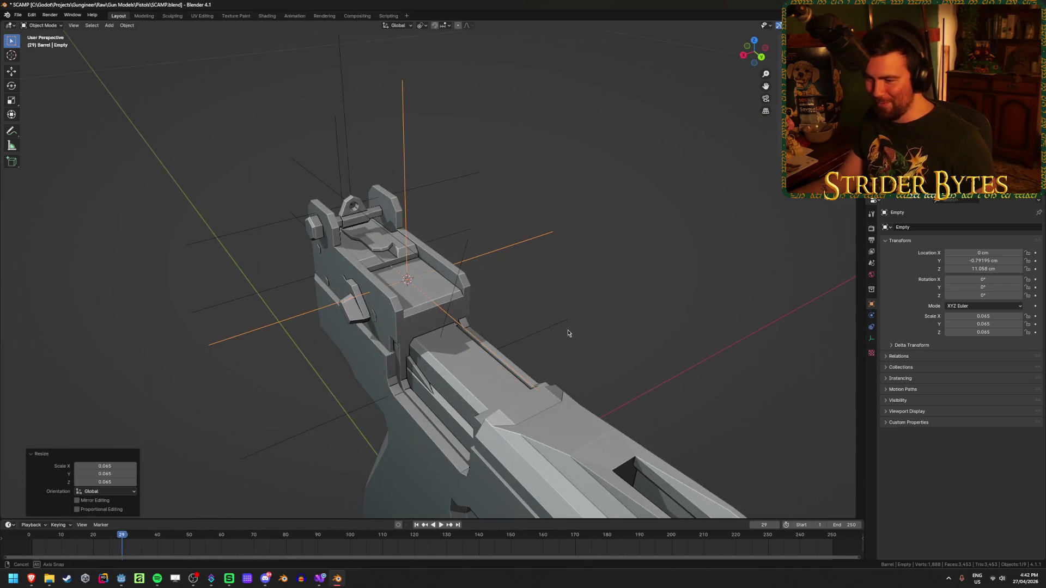
{"action": "key", "text": "ctrl+a"}
{"action": "left_click", "coordinate": [568, 333]}
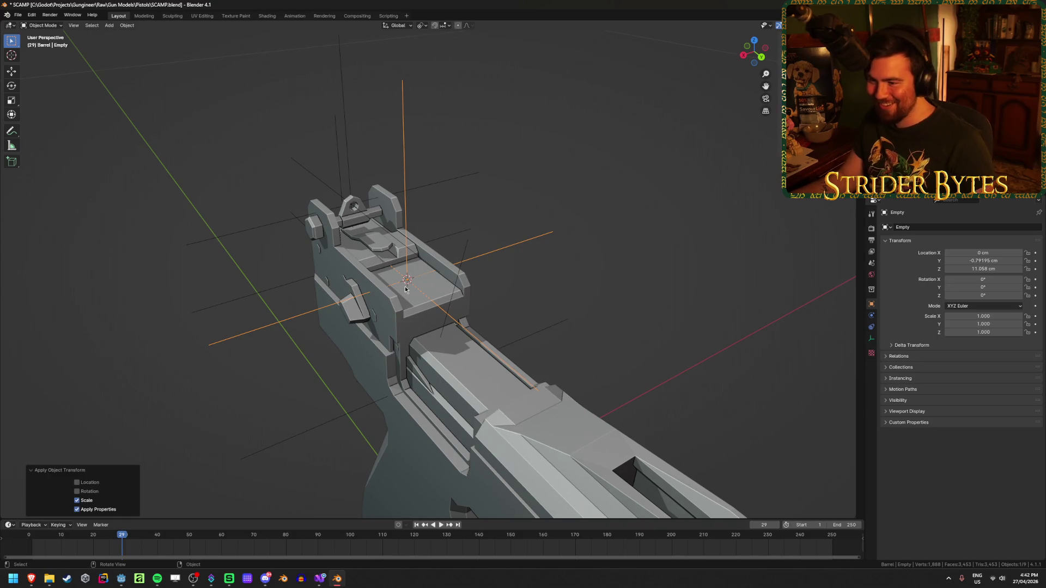
Name the empty SightAttach, then deselect it.
{"action": "key", "text": "F2"}
{"action": "type", "text": "SightAttach"}
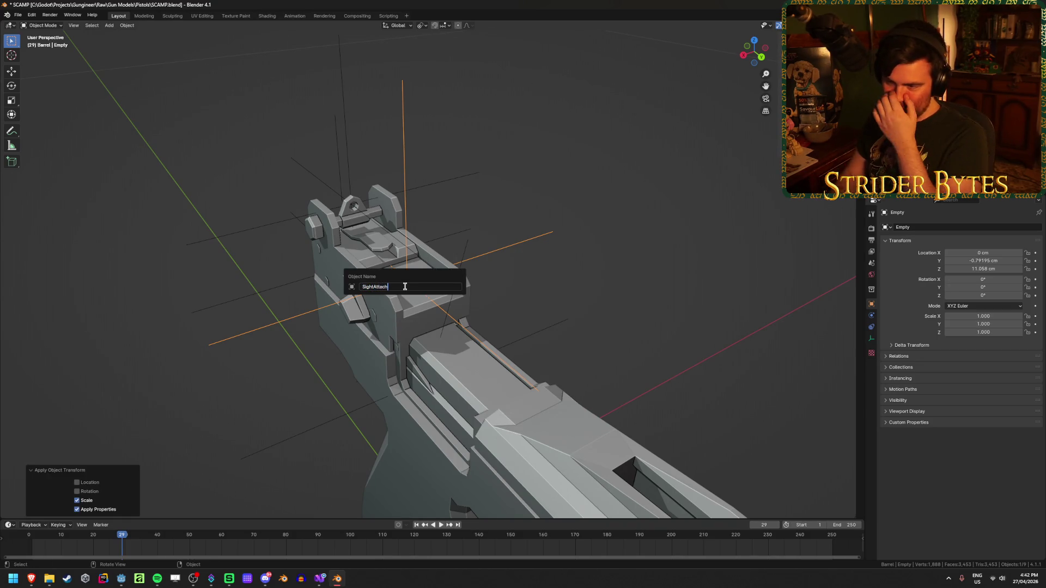
{"action": "key", "text": "Return"}
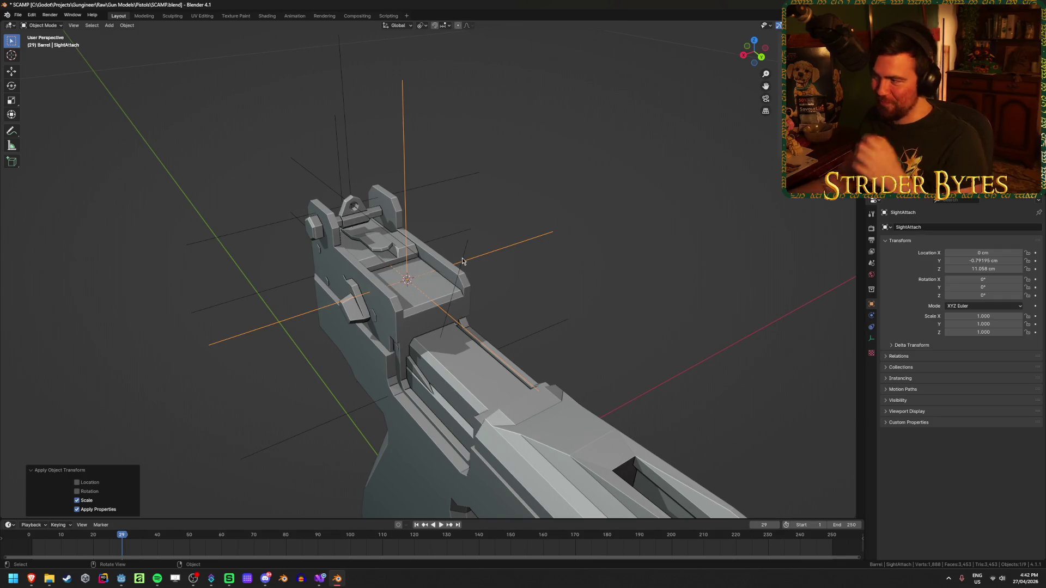
{"action": "mouse_move", "coordinate": [642, 180]}
{"action": "middle_mouse_down"}
{"action": "mouse_move", "coordinate": [680, 183]}
{"action": "mouse_move", "coordinate": [599, 185]}
{"action": "mouse_move", "coordinate": [513, 227]}
{"action": "mouse_move", "coordinate": [516, 214]}
{"action": "mouse_move", "coordinate": [537, 210]}
{"action": "mouse_move", "coordinate": [553, 236]}
{"action": "mouse_move", "coordinate": [560, 208]}
{"action": "middle_mouse_up"}
{"action": "left_click", "coordinate": [577, 188]}
{"action": "scroll", "coordinate": [563, 173], "scroll_direction": "down", "scroll_amount": 1}
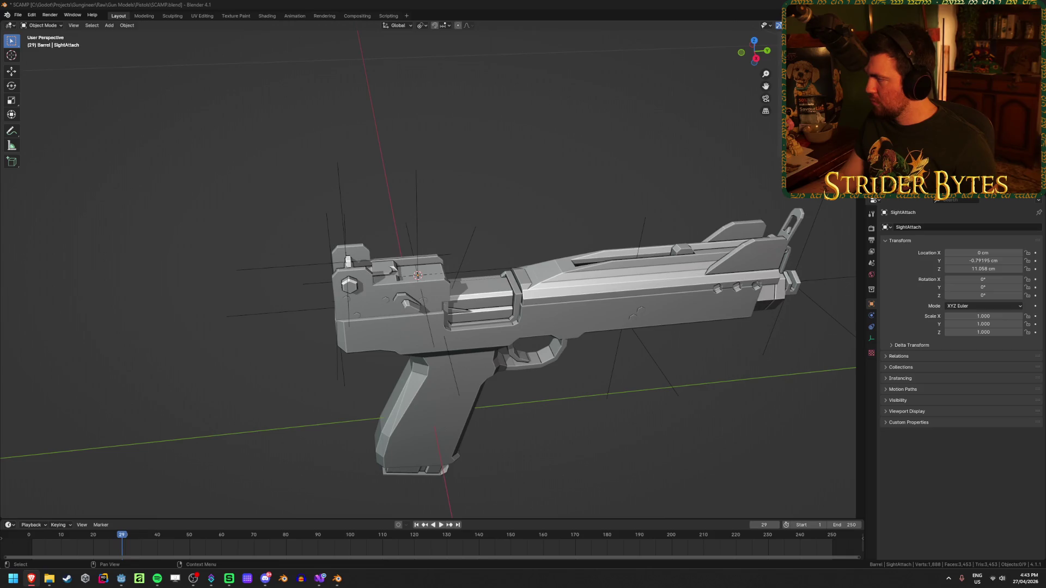
{"action": "key", "text": "alt+Tab"}
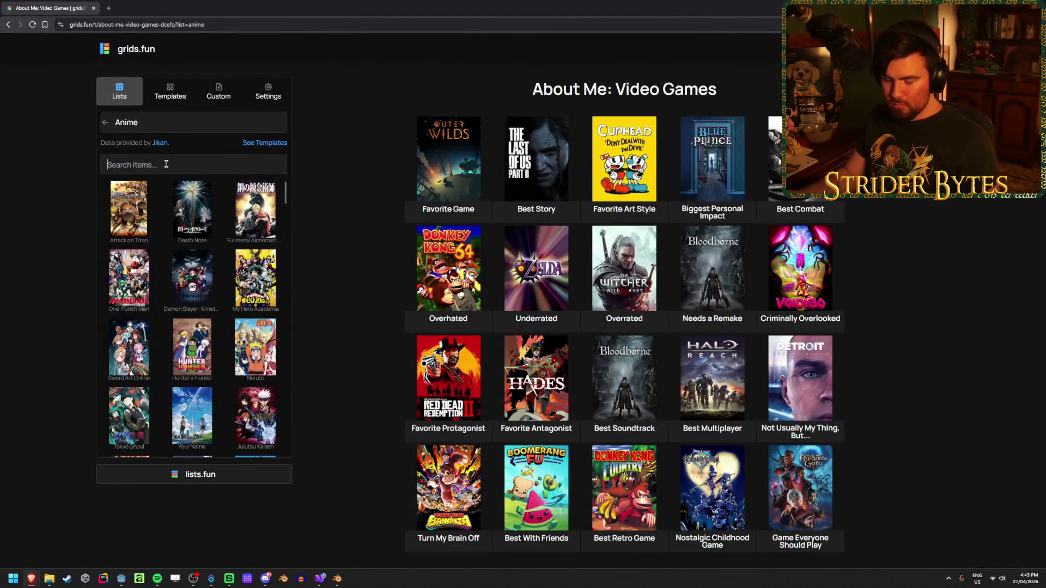
Switch the grids.fun item list to Games and search it for 'casse'.
{"action": "left_click", "coordinate": [105, 122]}
{"action": "left_click", "coordinate": [145, 218]}
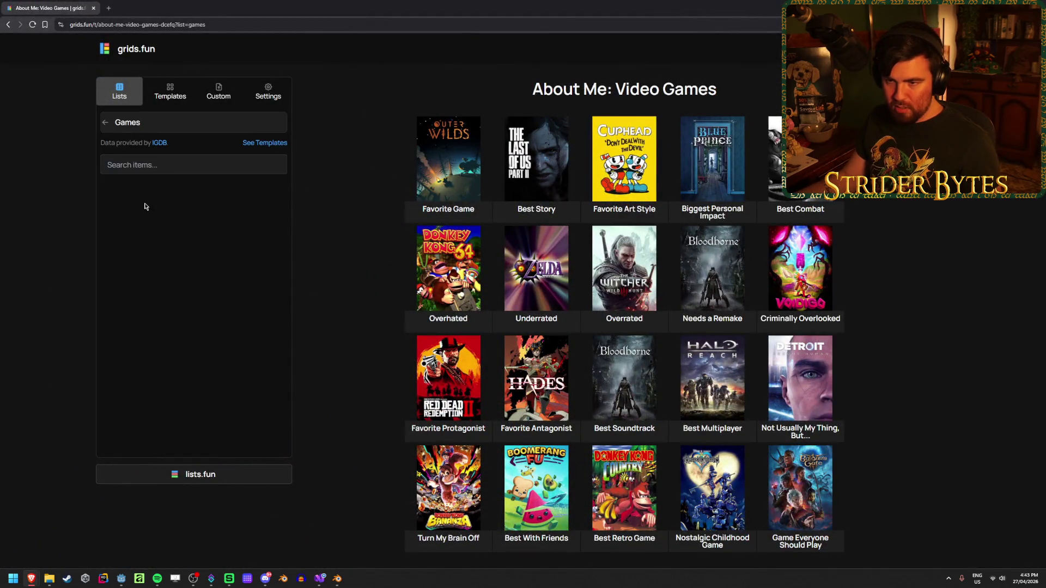
{"action": "type", "text": "caset"}
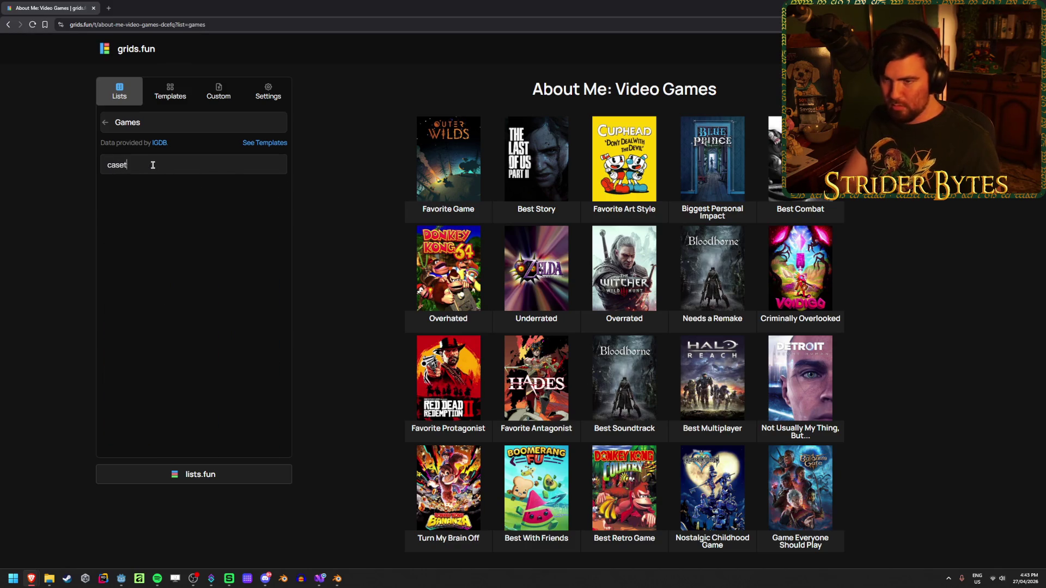
{"action": "key", "text": "BackSpace"}
{"action": "key", "text": "BackSpace"}
{"action": "type", "text": "se"}
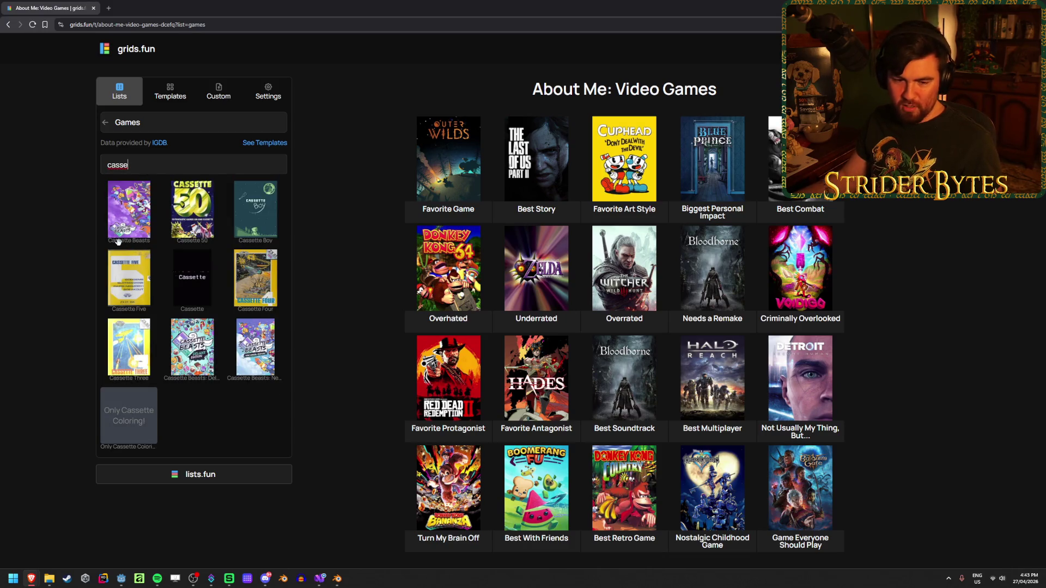
{"action": "key", "text": "alt+Tab"}
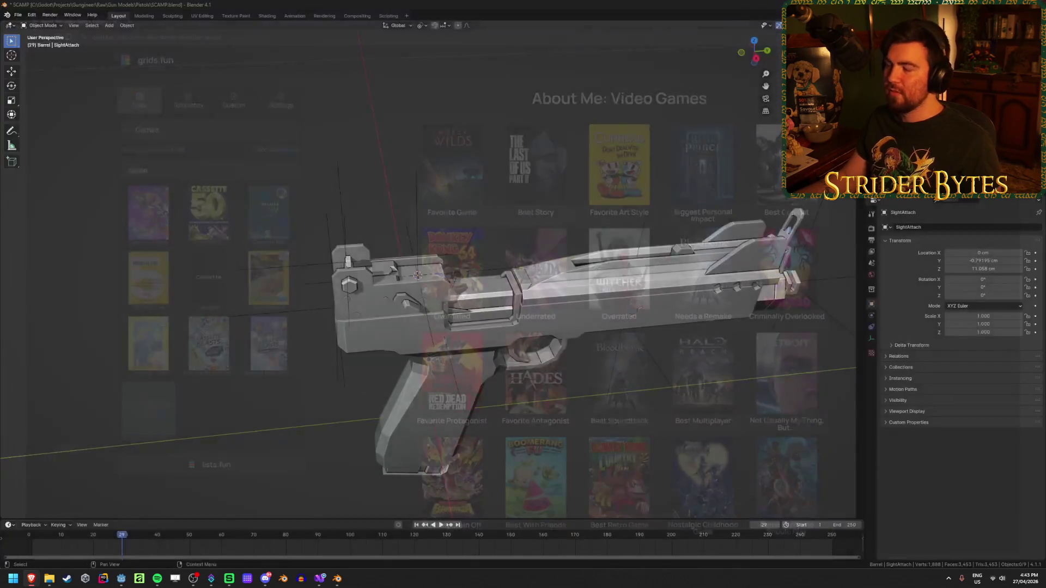
Save SCAMP.blend, then check MuzzleAttach, ForegripAttach, SightAttach, AimPoint, BarrelAttach and MagazineAttach.
{"action": "key", "text": "ctrl+s"}
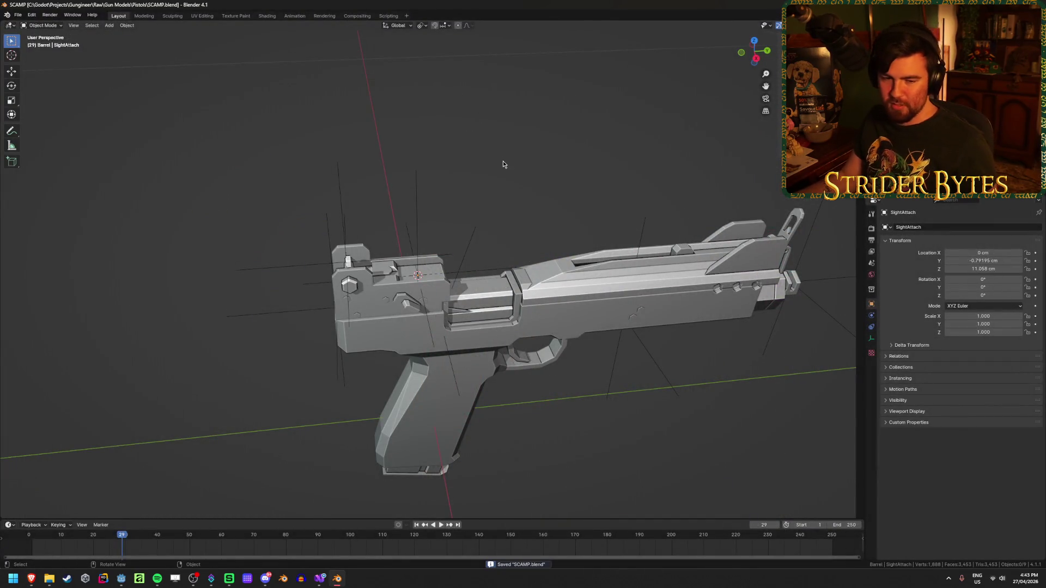
{"action": "mouse_move", "coordinate": [572, 194]}
{"action": "middle_mouse_down"}
{"action": "mouse_move", "coordinate": [560, 181]}
{"action": "mouse_move", "coordinate": [512, 179]}
{"action": "middle_mouse_up"}
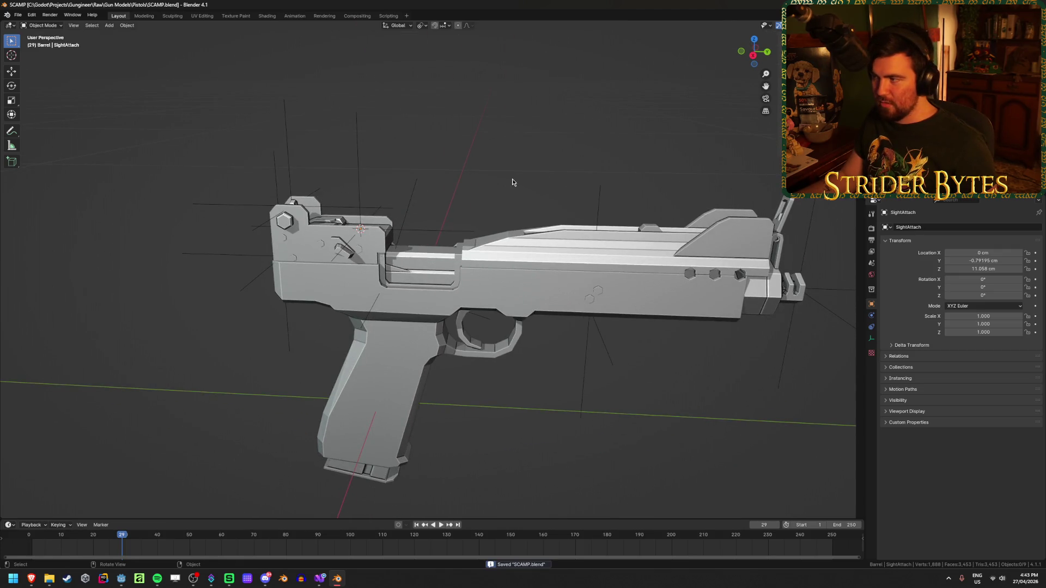
{"action": "left_click", "coordinate": [805, 238]}
{"action": "middle_click_drag", "start_coordinate": [496, 153], "coordinate": [498, 181]}
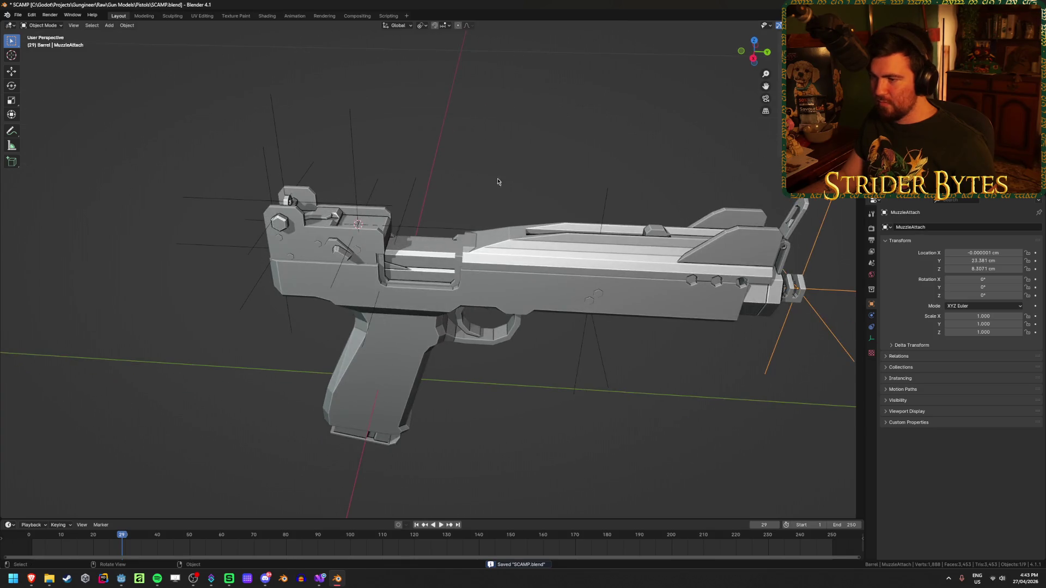
{"action": "left_click", "coordinate": [590, 300]}
{"action": "left_click", "coordinate": [365, 162]}
{"action": "left_click", "coordinate": [280, 157]}
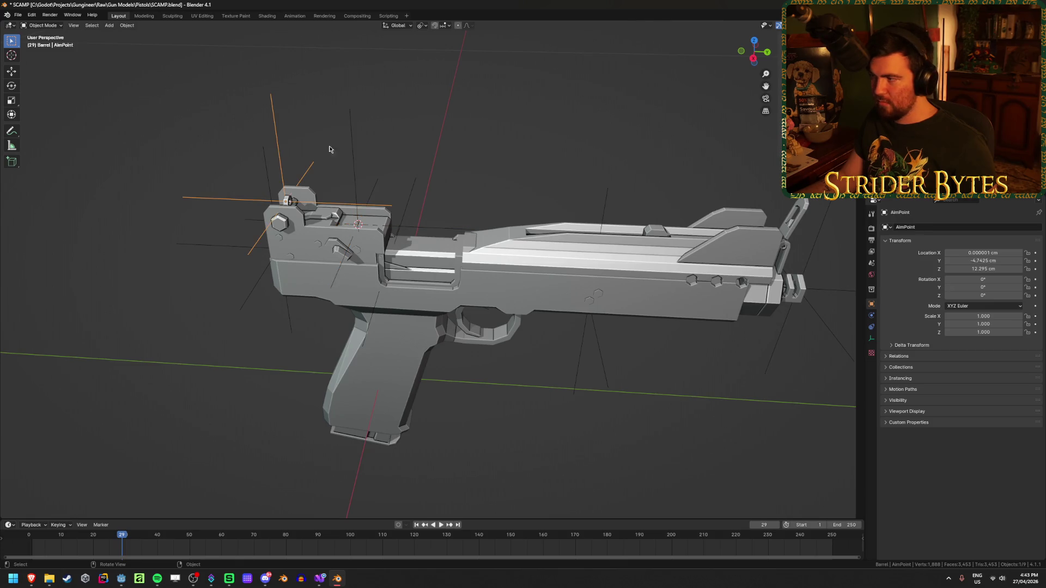
{"action": "left_click", "coordinate": [279, 248]}
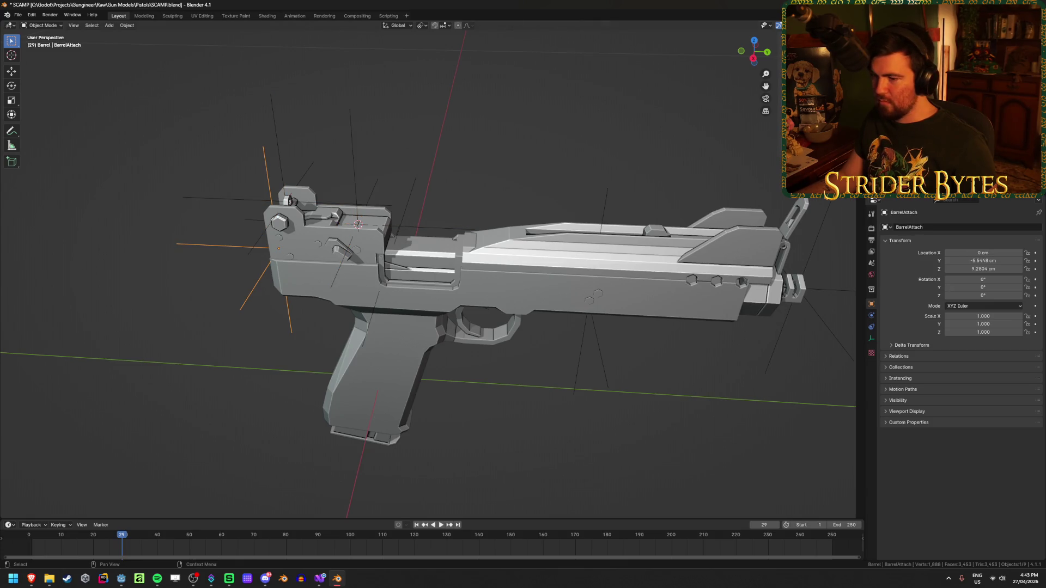
{"action": "left_click", "coordinate": [589, 301]}
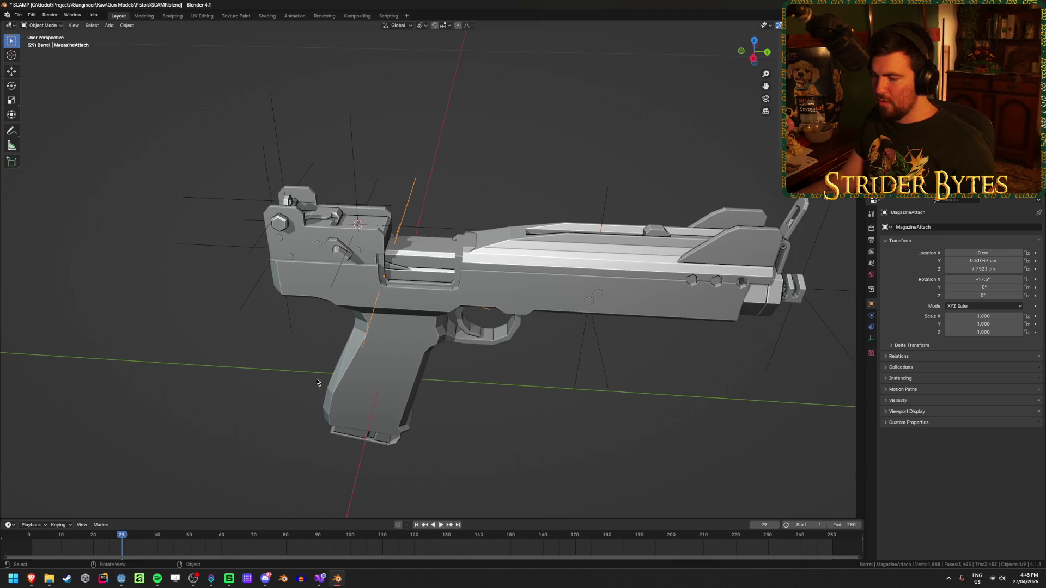
Select Receiver_SCAMP and enter Edit Mode with the grip in view.
{"action": "left_click", "coordinate": [327, 376]}
{"action": "mouse_move", "coordinate": [210, 362]}
{"action": "middle_mouse_down"}
{"action": "mouse_move", "coordinate": [362, 409]}
{"action": "mouse_move", "coordinate": [537, 306]}
{"action": "middle_mouse_up"}
{"action": "scroll", "coordinate": [537, 306], "scroll_direction": "up", "scroll_amount": 3}
{"action": "key", "text": "Tab"}
Snap the cursor to a grip-base vertex and add a plain axes empty there.
{"action": "left_click", "coordinate": [501, 291]}
{"action": "key", "text": "shift+s"}
{"action": "left_click", "coordinate": [494, 335]}
{"action": "key", "text": "Tab"}
{"action": "key", "text": "shift+a"}
{"action": "key", "text": "Escape"}
{"action": "key", "text": "shift+a"}
{"action": "left_click", "coordinate": [636, 355]}
{"action": "scroll", "coordinate": [636, 355], "scroll_direction": "down", "scroll_amount": 6}
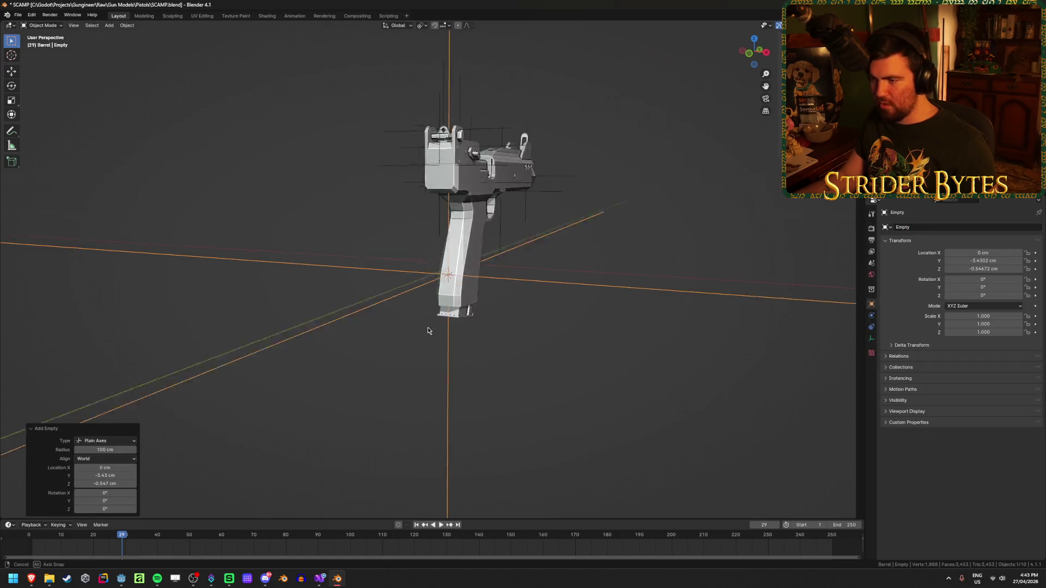
{"action": "middle_click_drag", "start_coordinate": [427, 326], "coordinate": [796, 306]}
Shrink the grip empty to 0.061 and apply its scale so it reads 1.
{"action": "key", "text": "s"}
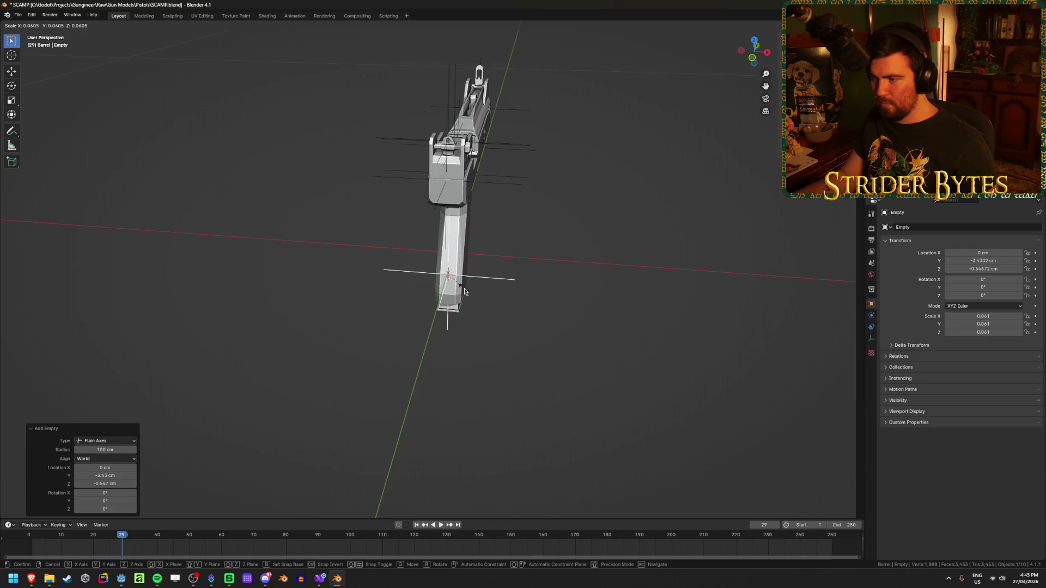
{"action": "left_click", "coordinate": [464, 284]}
{"action": "key", "text": "ctrl+a"}
{"action": "left_click", "coordinate": [608, 319]}
{"action": "middle_click_drag", "start_coordinate": [607, 317], "coordinate": [555, 296]}
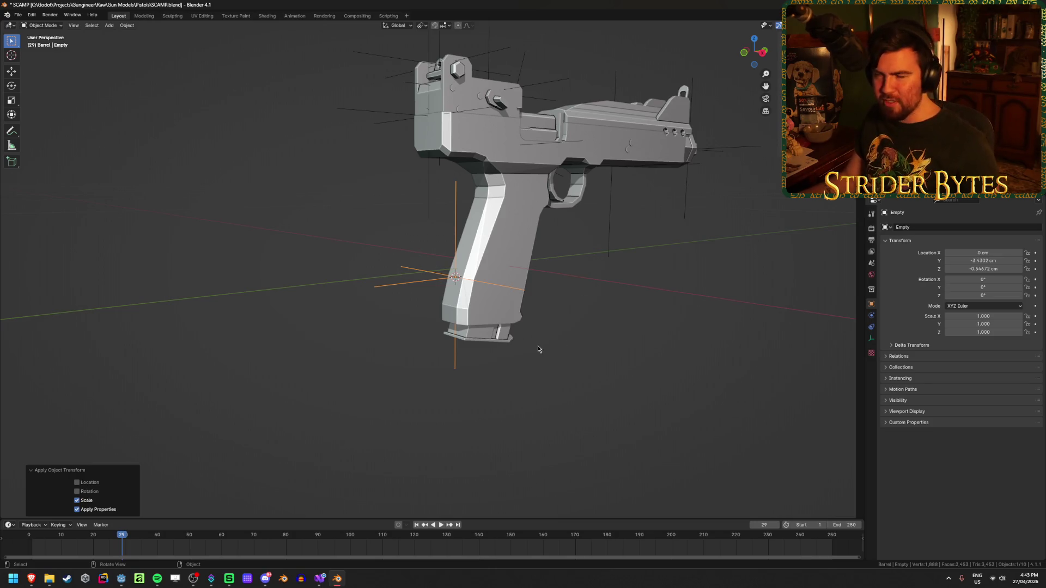
Name the grip empty StockAttach and save SCAMP.blend.
{"action": "key", "text": "F2"}
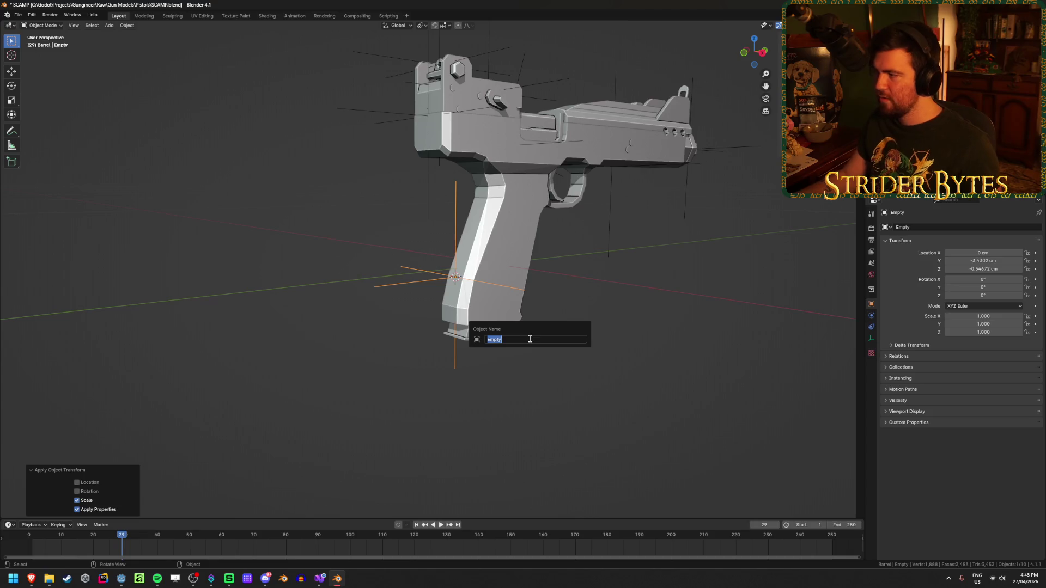
{"action": "key", "text": "Escape"}
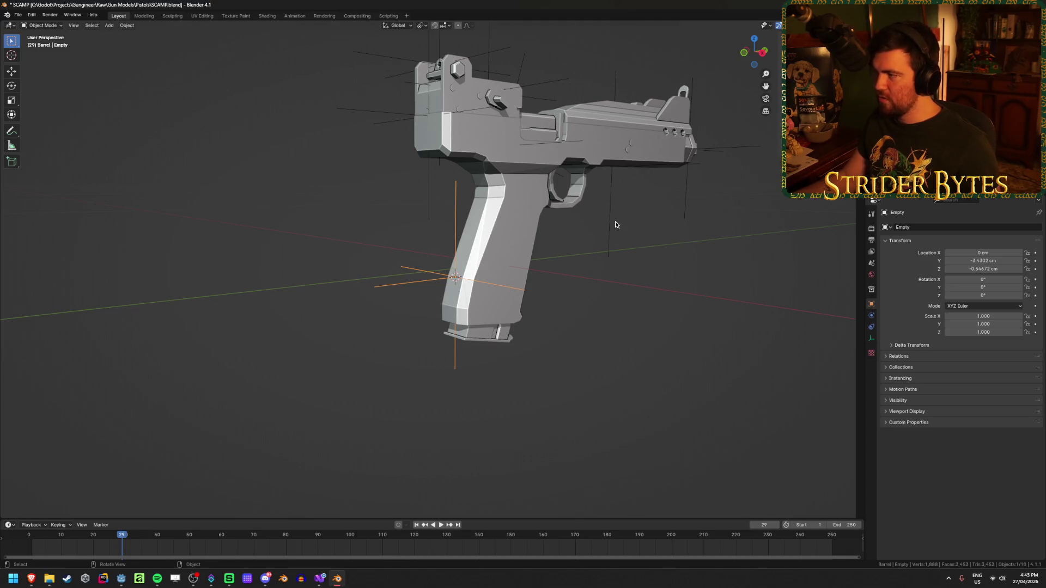
{"action": "key", "text": "F2"}
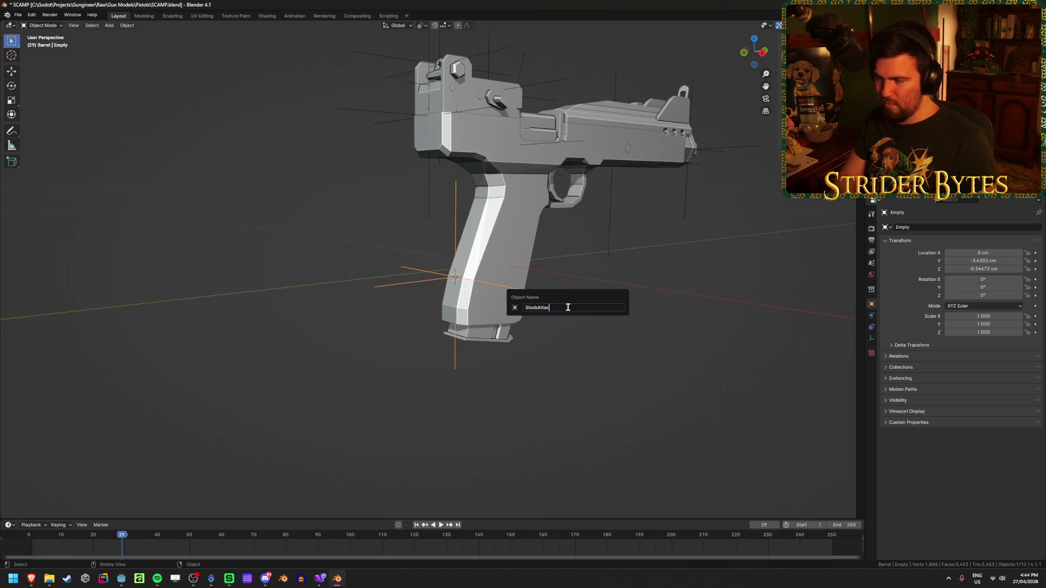
{"action": "type", "text": "h"}
{"action": "key", "text": "Return"}
{"action": "key", "text": "ctrl+s"}
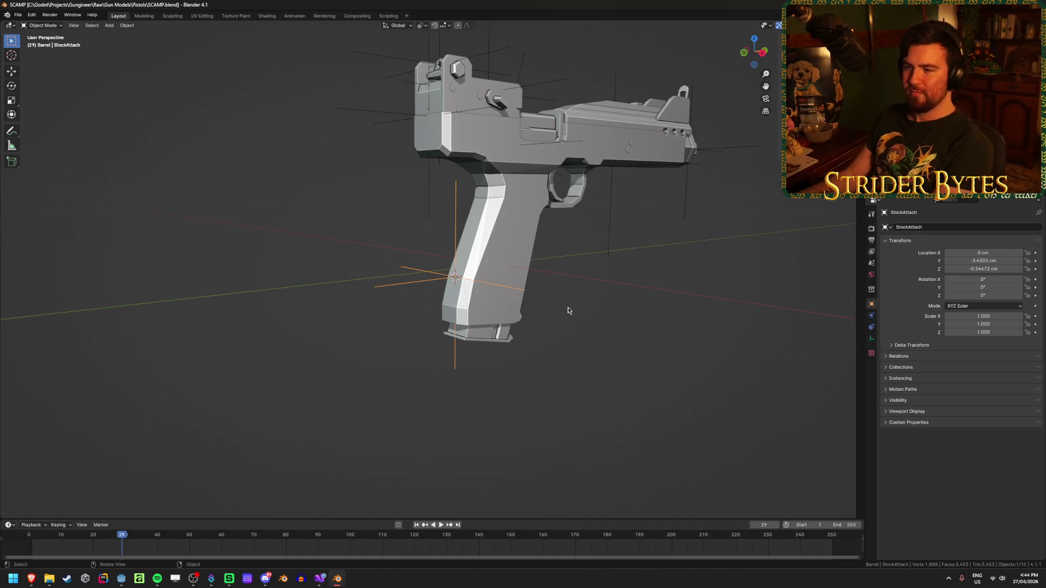
{"action": "left_click", "coordinate": [578, 321]}
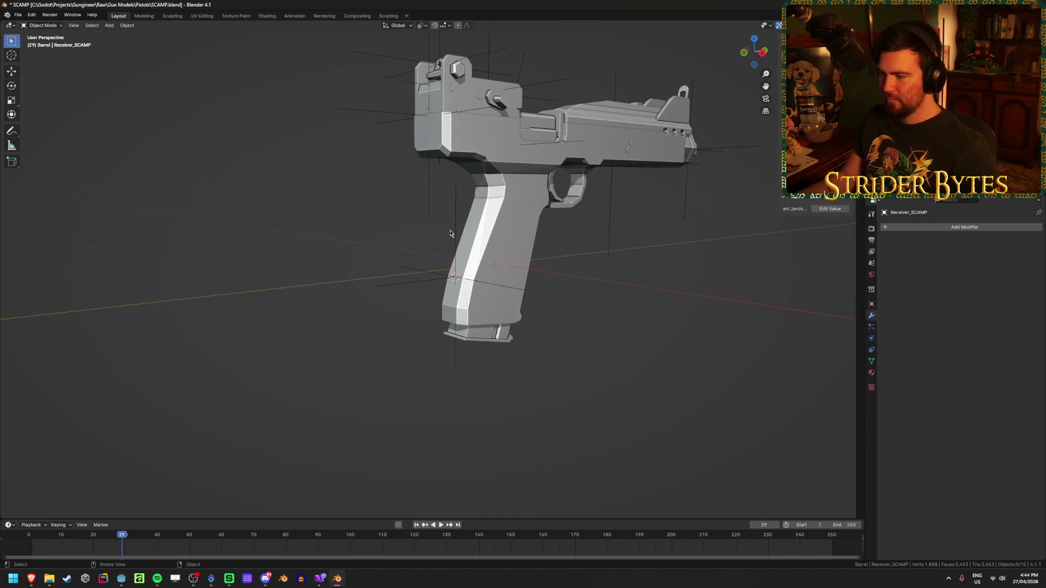
Parent BarrelAttach, MagazineAttach and another attach empty to the receiver as objects.
{"action": "middle_click_drag", "start_coordinate": [603, 343], "coordinate": [626, 327]}
{"action": "left_click", "coordinate": [872, 81]}
{"action": "left_click", "coordinate": [872, 93], "text": "ctrl"}
{"action": "left_click", "coordinate": [882, 103], "text": "ctrl"}
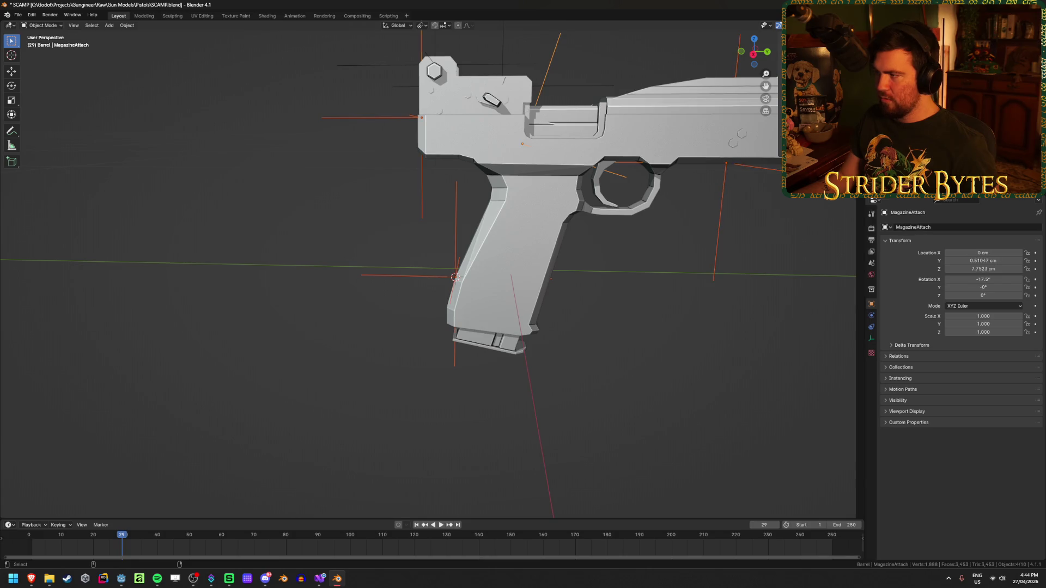
{"action": "left_click", "coordinate": [871, 115], "text": "ctrl"}
{"action": "key", "text": "ctrl+p"}
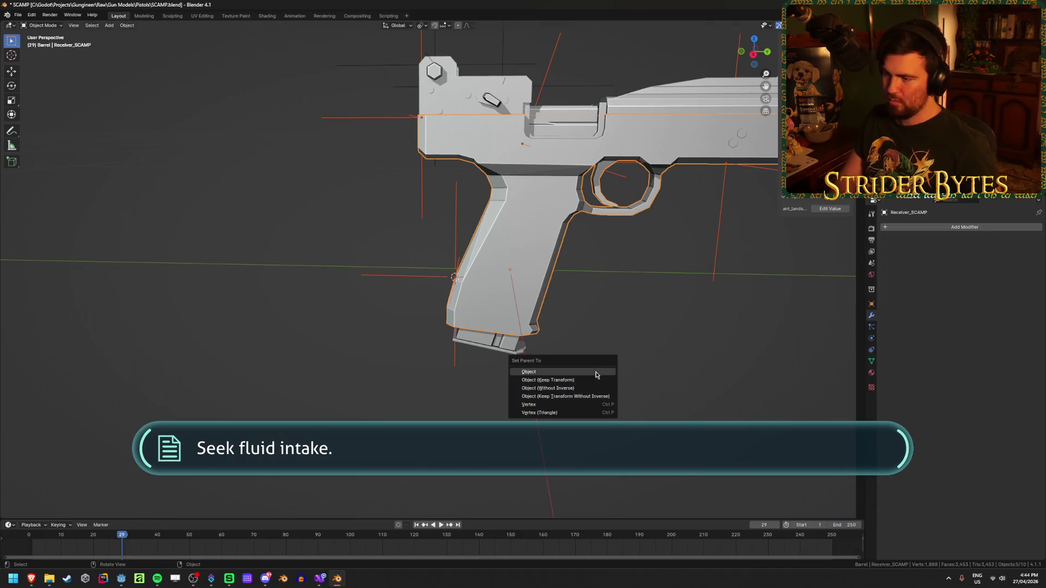
{"action": "left_click", "coordinate": [596, 373]}
Parent SightAttach to Barrel_SCAMP and save the file.
{"action": "left_click", "coordinate": [871, 125]}
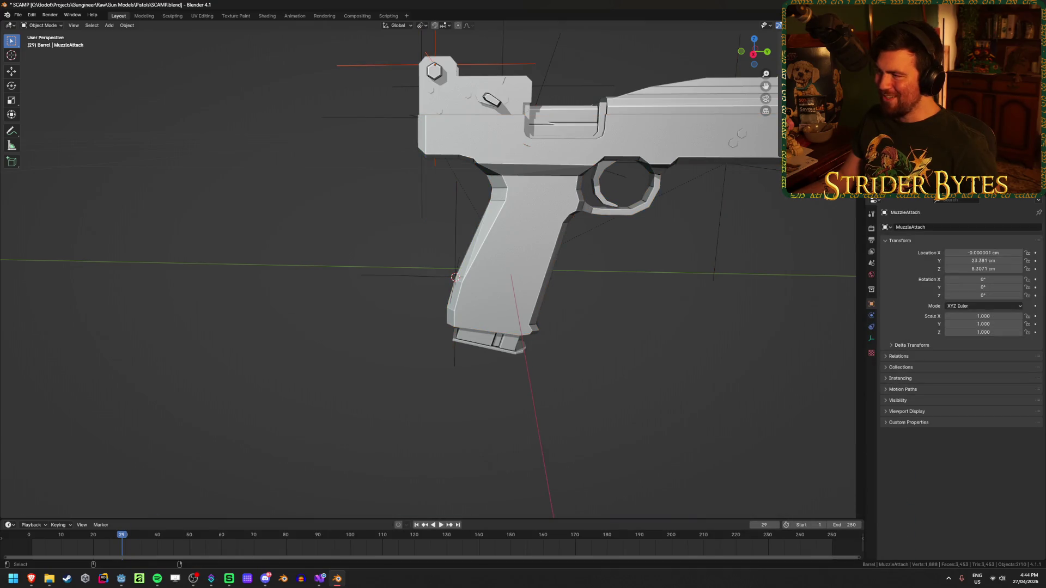
{"action": "left_click", "coordinate": [866, 93], "text": "ctrl"}
{"action": "key", "text": "ctrl+p"}
{"action": "left_click", "coordinate": [738, 213]}
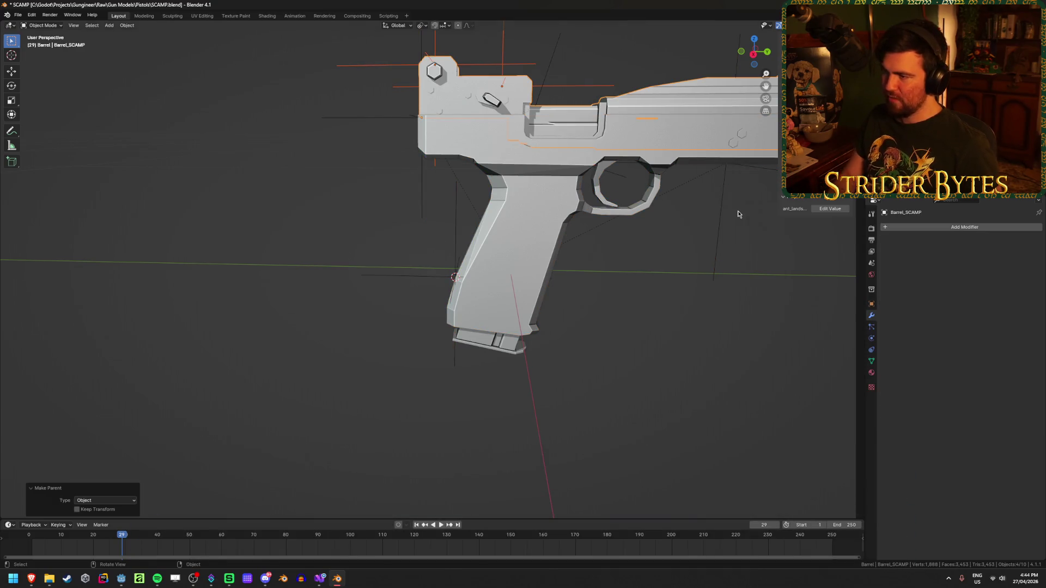
{"action": "key", "text": "ctrl+s"}
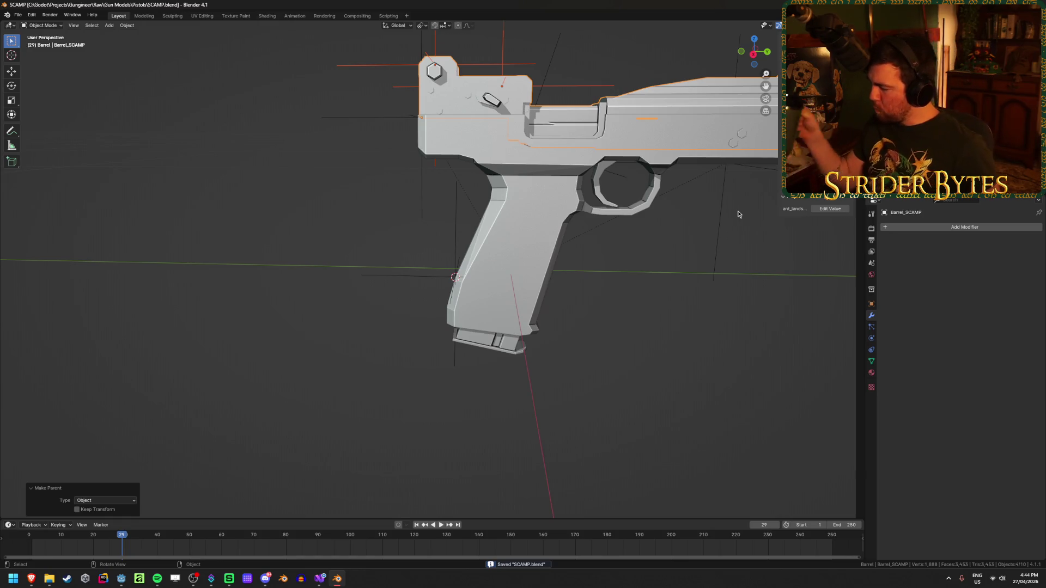
Save again and check the AimPoint and BarrelAttach empties.
{"action": "left_click", "coordinate": [701, 281]}
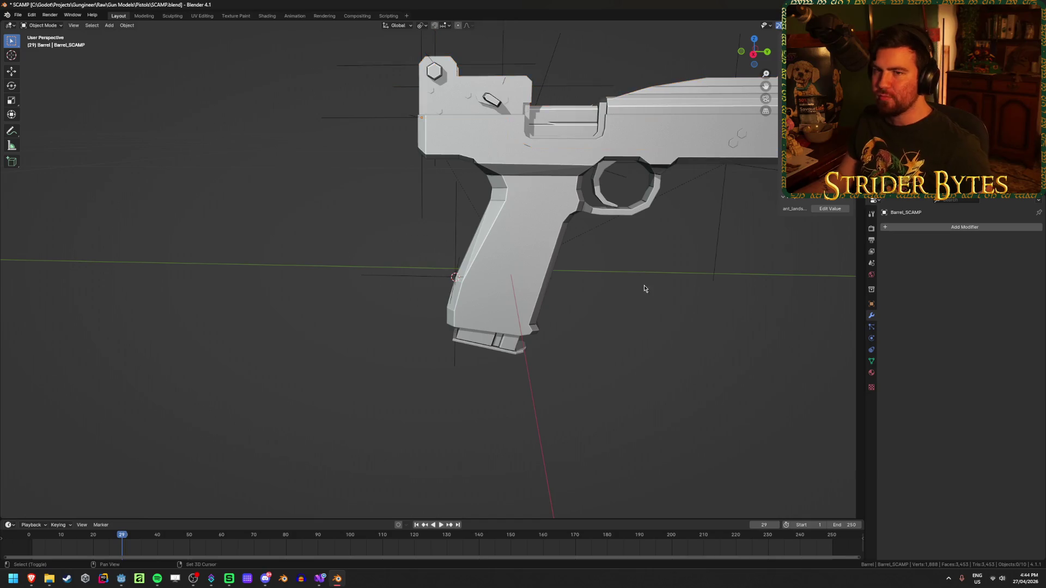
{"action": "middle_click_drag", "start_coordinate": [643, 285], "coordinate": [537, 350], "text": "shift"}
{"action": "key", "text": "ctrl+s"}
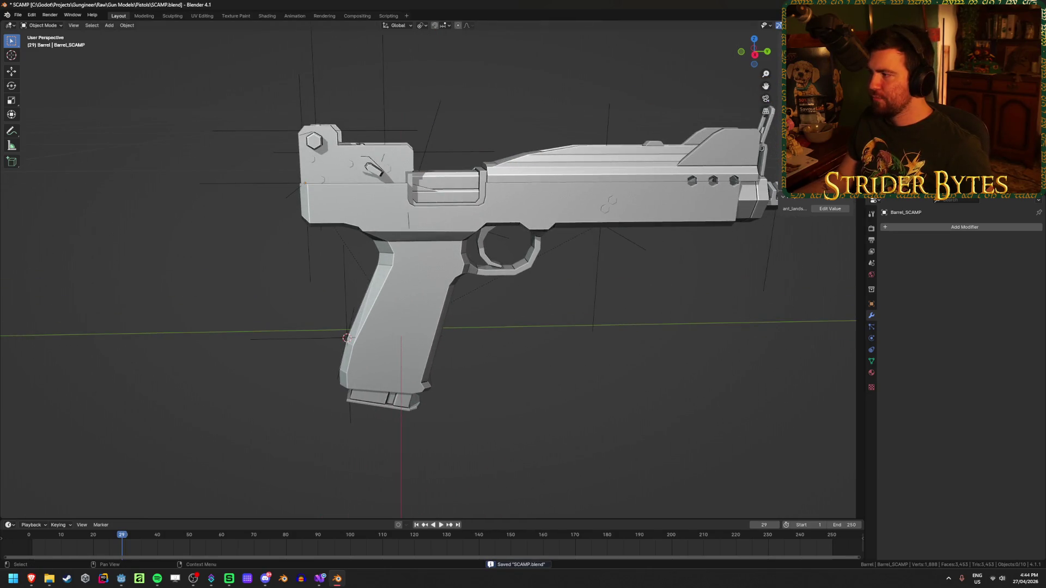
{"action": "left_click", "coordinate": [607, 120]}
{"action": "scroll", "coordinate": [599, 131], "scroll_direction": "down", "scroll_amount": 2}
{"action": "left_click", "coordinate": [400, 137]}
{"action": "left_click", "coordinate": [297, 212]}
{"action": "left_click", "coordinate": [591, 168]}
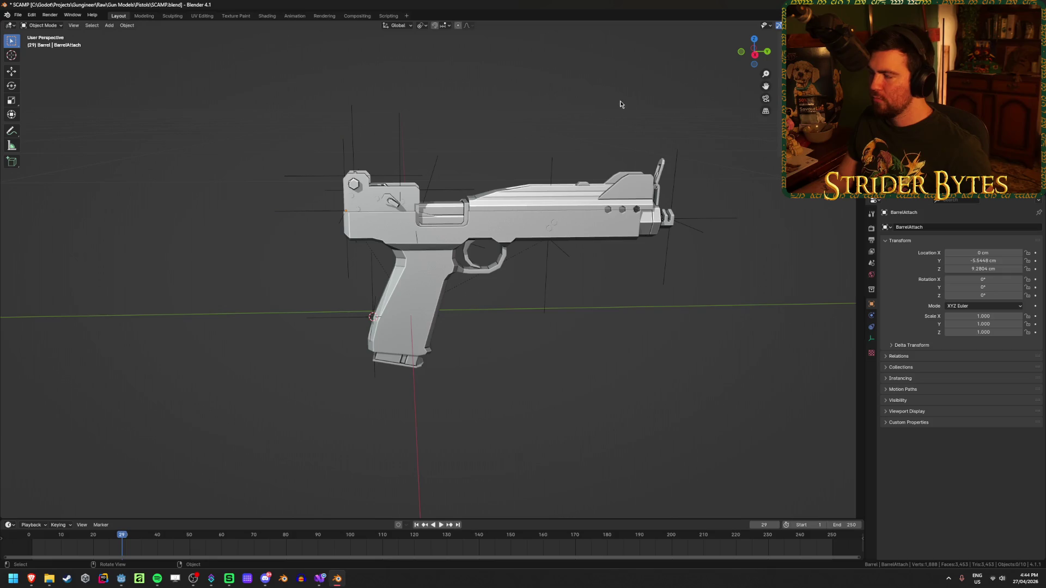
Export Receiver_SCAMP.glb to Meshes\GunParts using the no-animation glTF preset.
{"action": "key", "text": "ctrl+shift+e"}
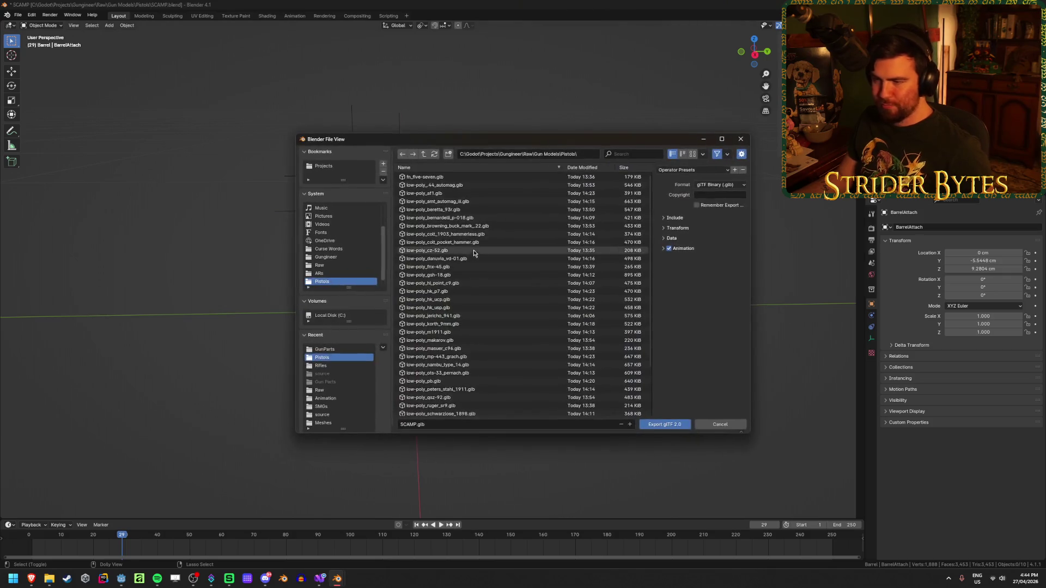
{"action": "left_click", "coordinate": [692, 169]}
{"action": "left_click", "coordinate": [690, 191]}
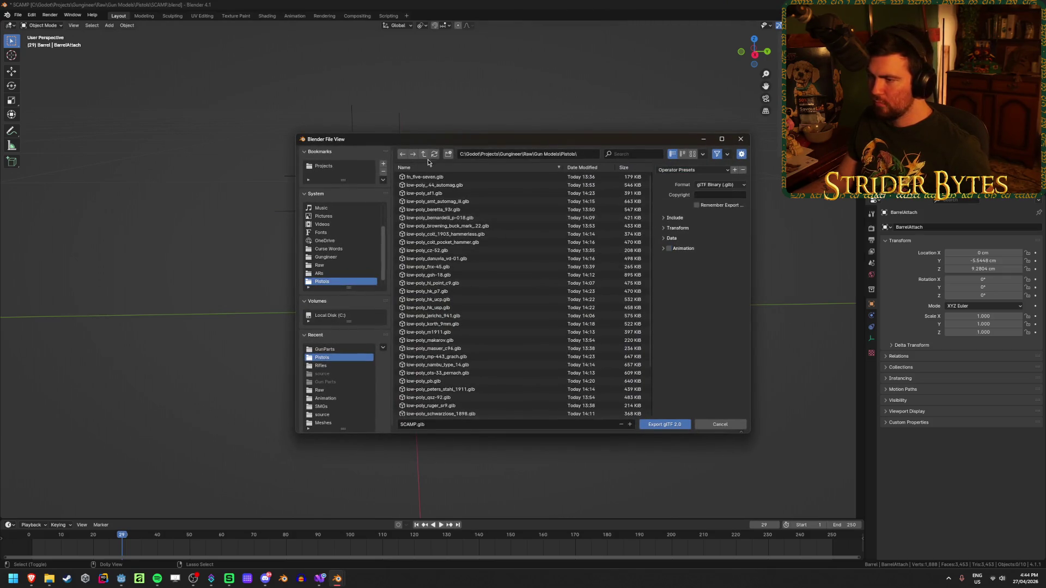
{"action": "triple_click", "coordinate": [423, 155]}
{"action": "left_click", "coordinate": [415, 234]}
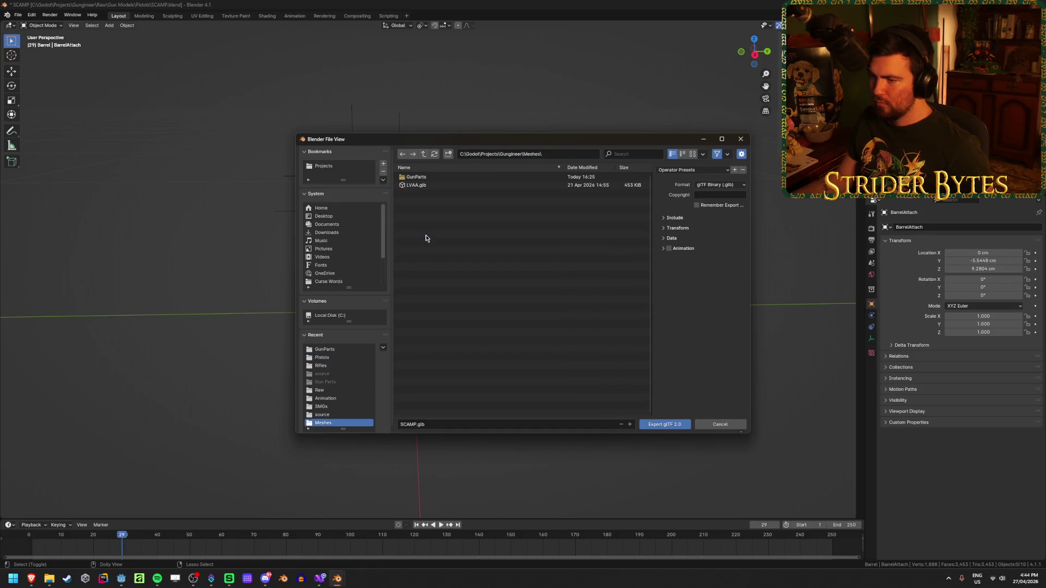
{"action": "left_click", "coordinate": [414, 177]}
{"action": "left_click", "coordinate": [425, 424]}
{"action": "key", "text": "Home"}
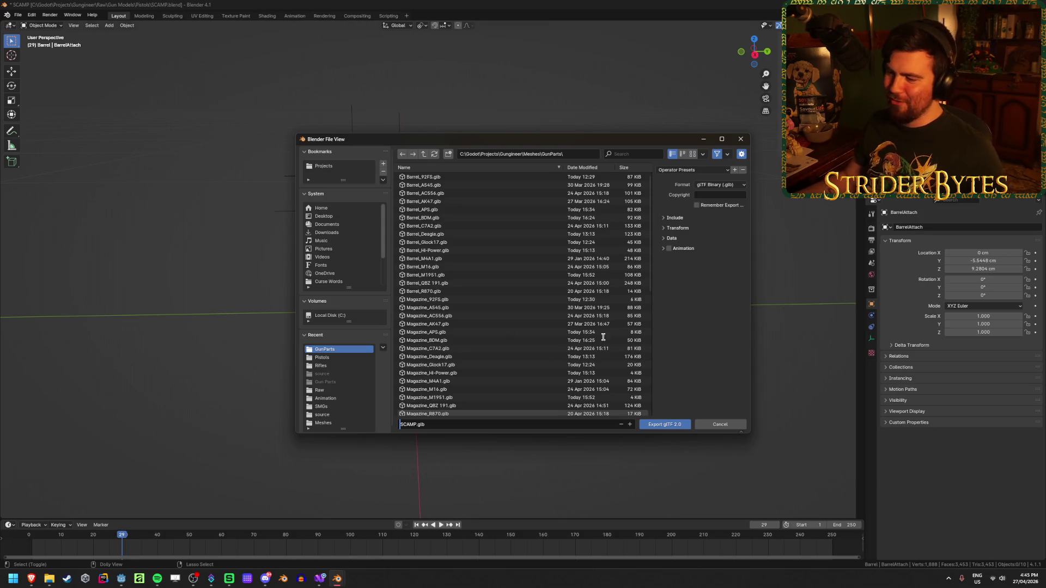
{"action": "type", "text": "Receiv"}
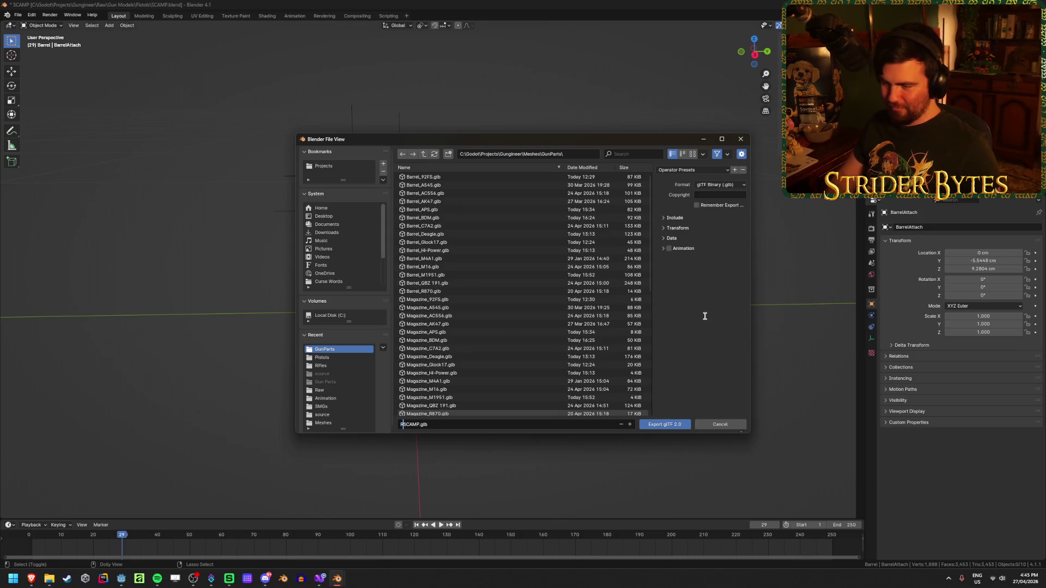
{"action": "type", "text": "er_"}
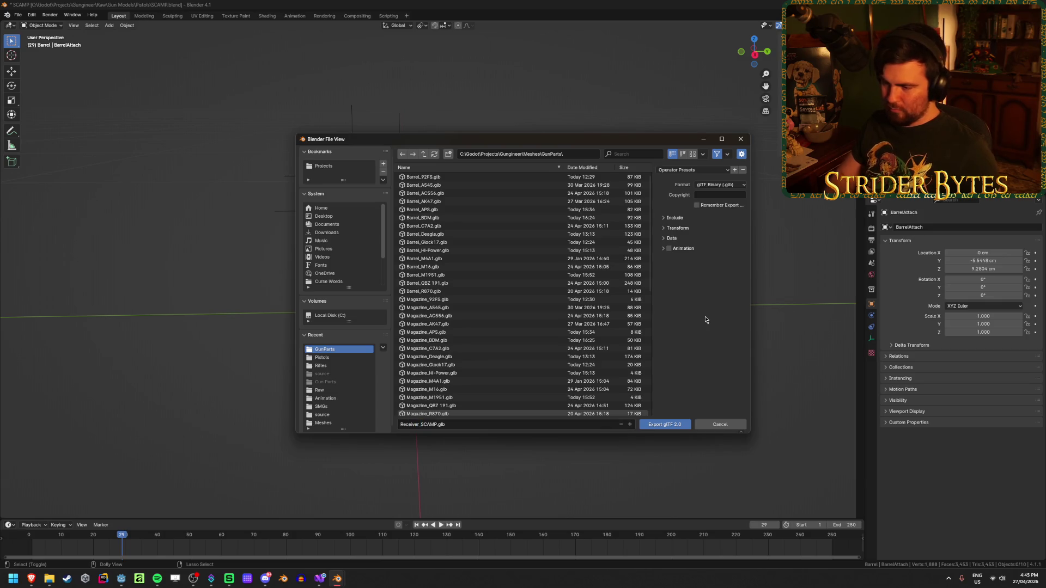
{"action": "key", "text": "Return"}
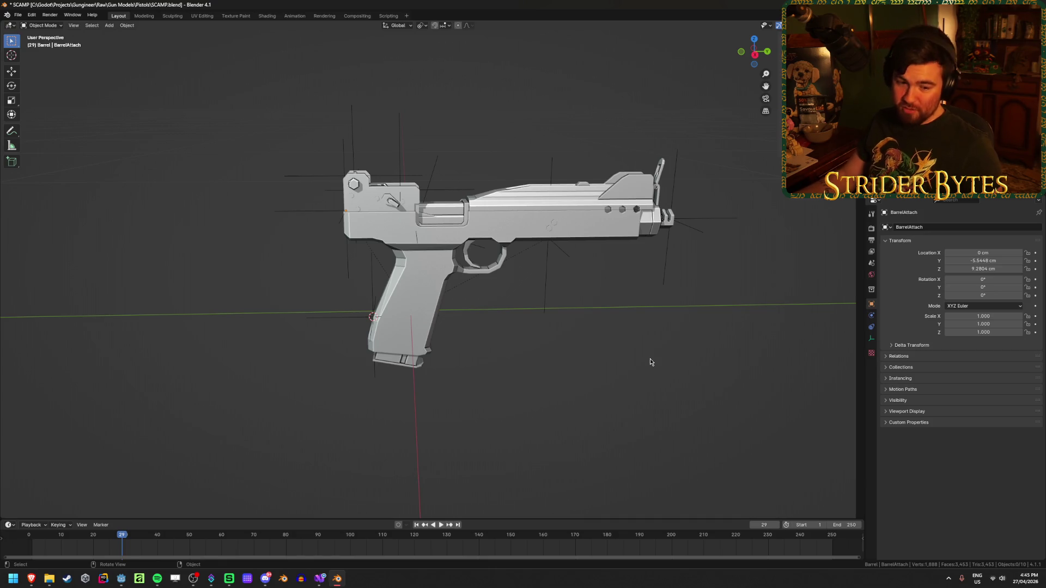
Export Barrel_SCAMP.glb and then the magazine glb into the same folder.
{"action": "key", "text": "shift"}
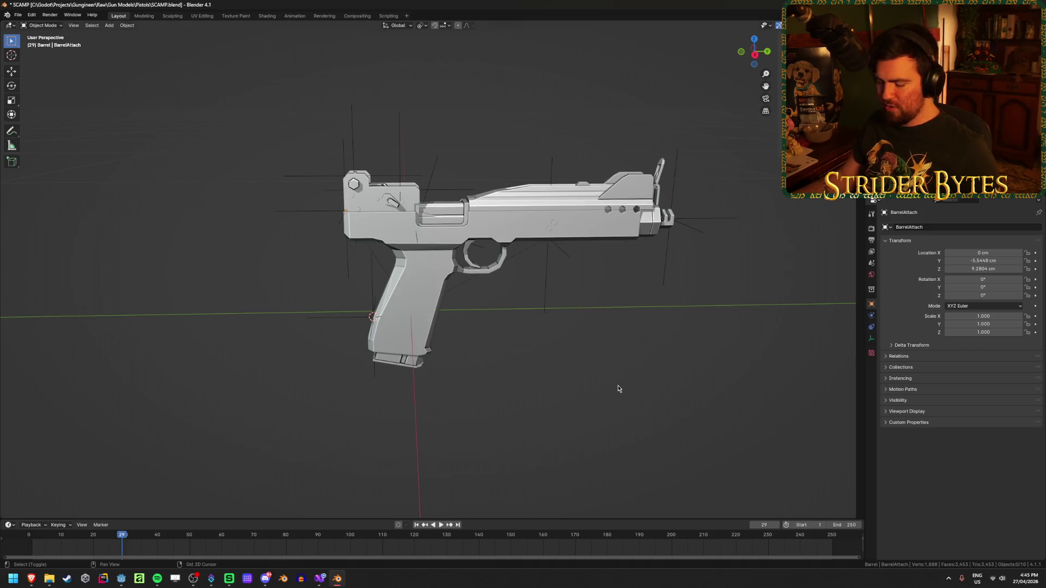
{"action": "key", "text": "shift+r"}
{"action": "double_click", "coordinate": [419, 425]}
{"action": "left_click_drag", "start_coordinate": [418, 424], "coordinate": [297, 422]}
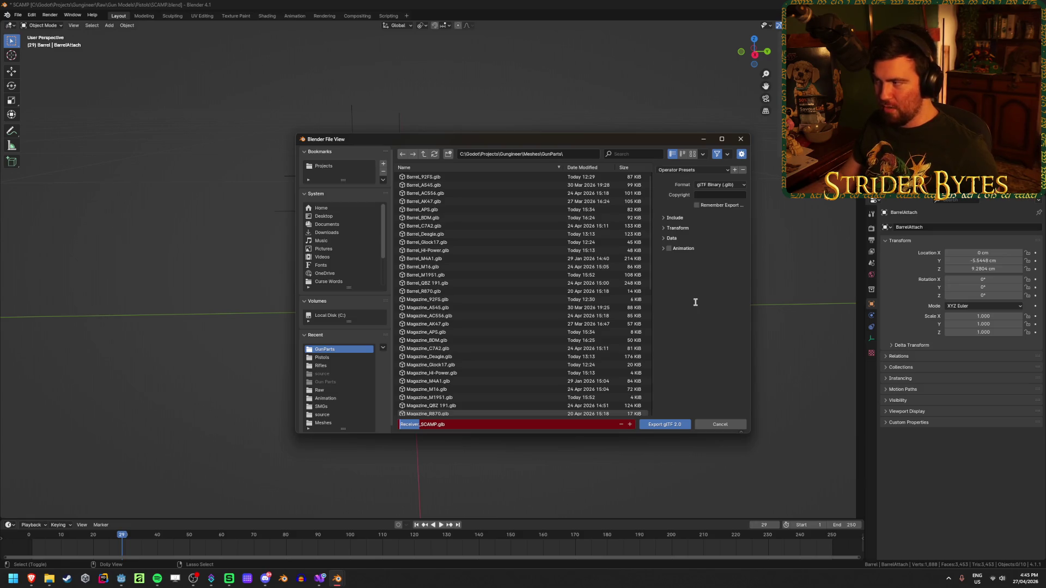
{"action": "type", "text": "Barrel"}
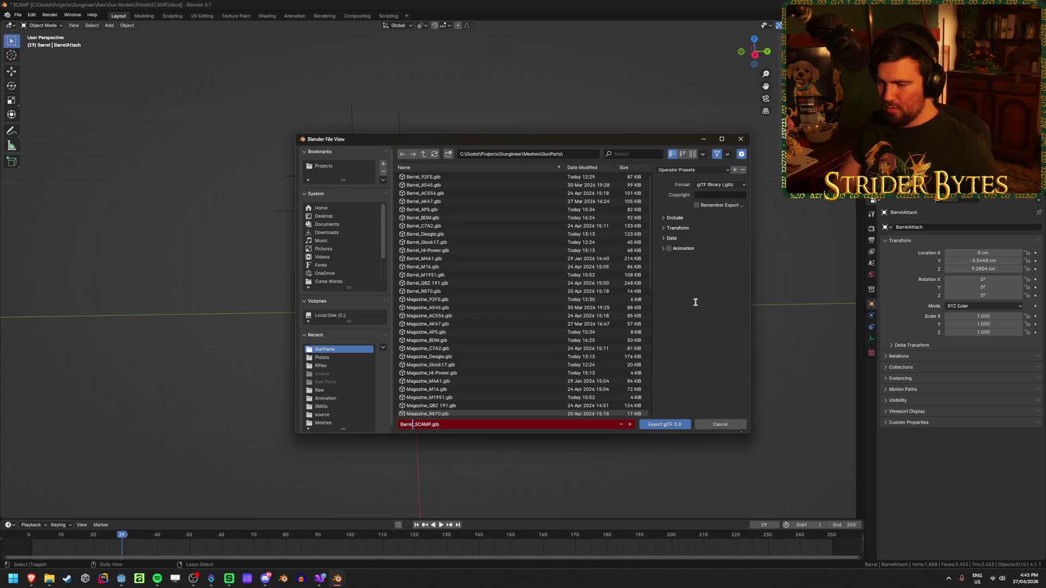
{"action": "key", "text": "Return"}
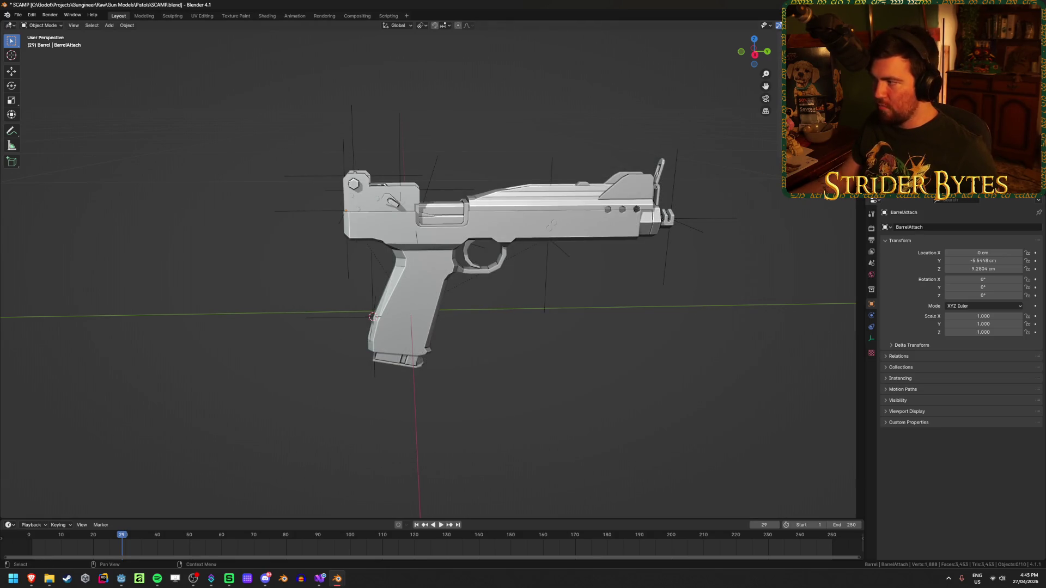
{"action": "key", "text": "shift+r"}
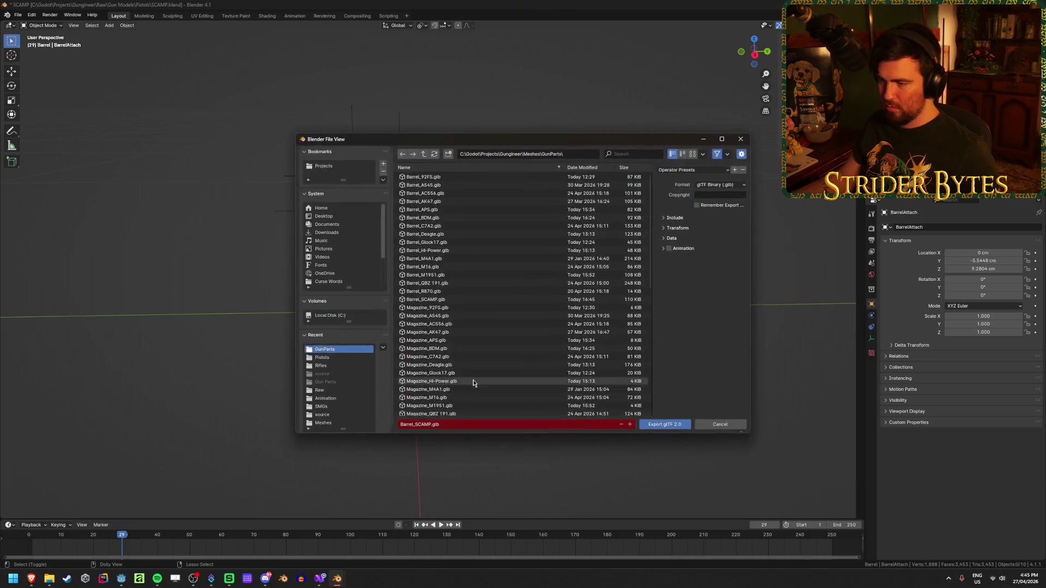
{"action": "double_click", "coordinate": [407, 424]}
{"action": "type", "text": "Magazin"}
{"action": "key", "text": "Return"}
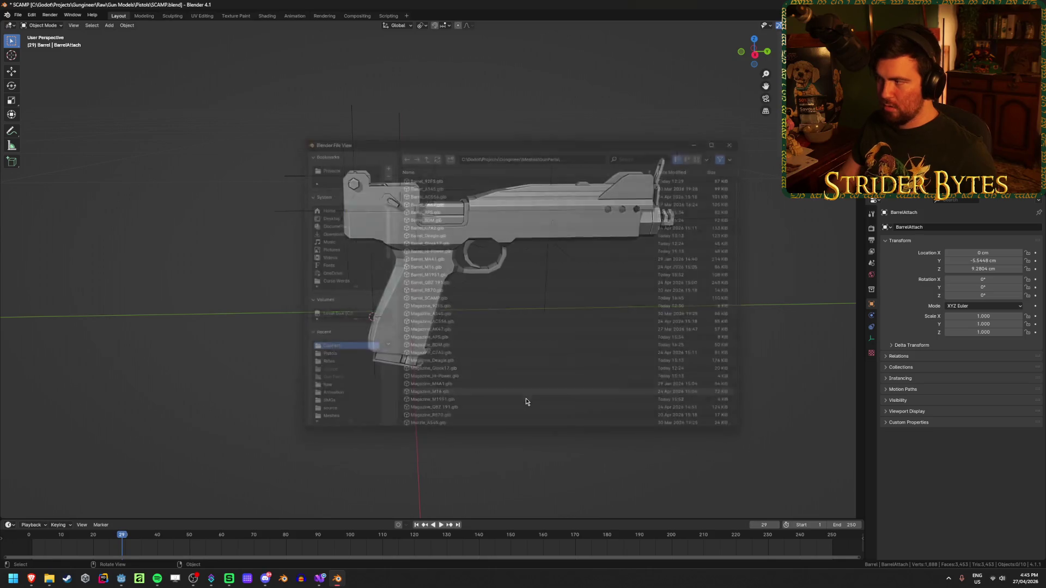
Save SCAMP.blend, quit Blender, and open CZ-75 SP-01.blend from the Pistols folder.
{"action": "key", "text": "ctrl+s"}
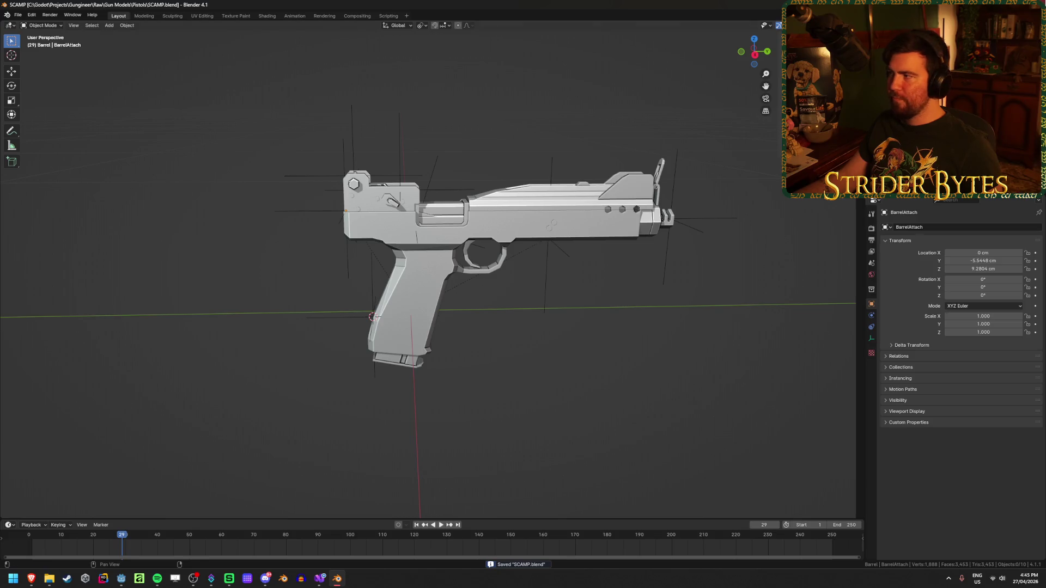
{"action": "key", "text": "ctrl+q"}
{"action": "scroll", "coordinate": [592, 274], "scroll_direction": "up", "scroll_amount": 20}
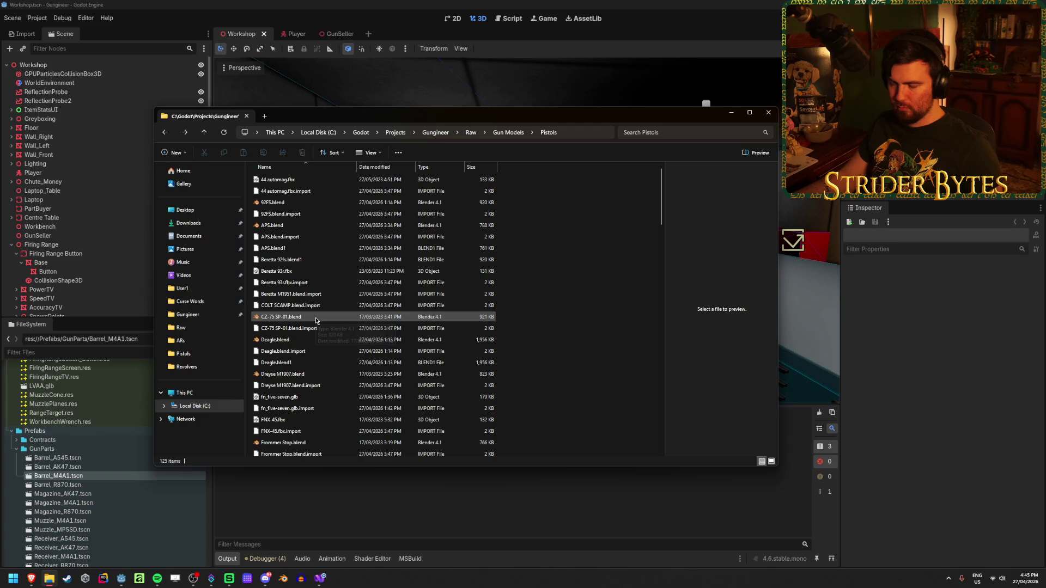
{"action": "double_click", "coordinate": [316, 319]}
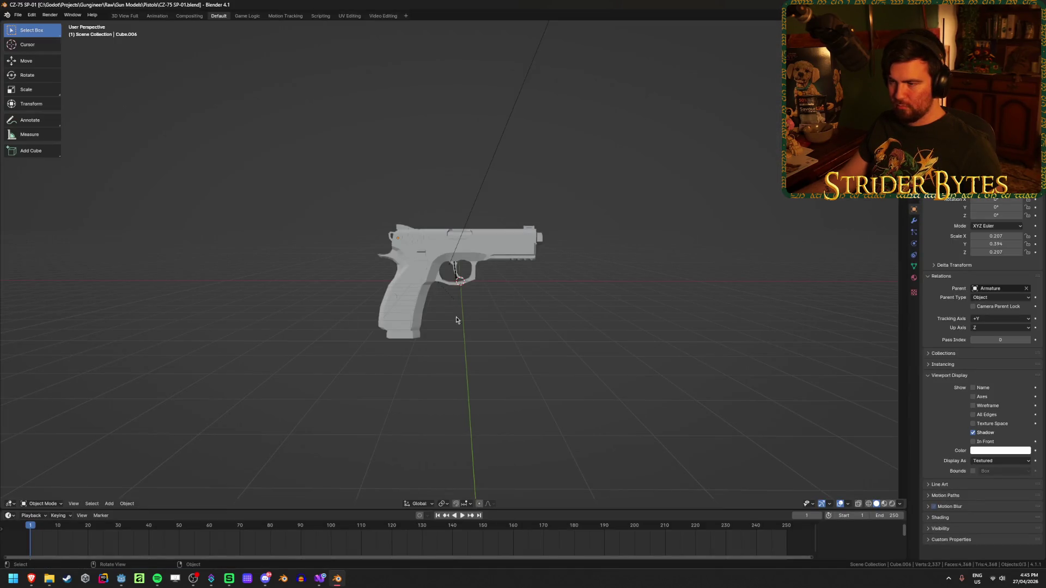
Bring up the Blender window with the CZ-75 SP-01 model loaded.
{"action": "key", "text": "alt+Tab"}
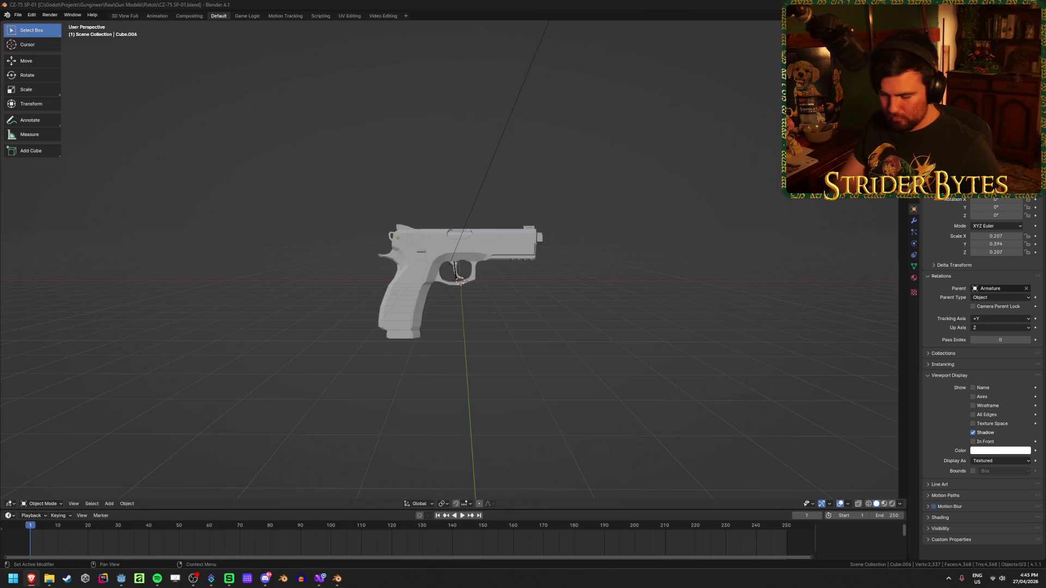
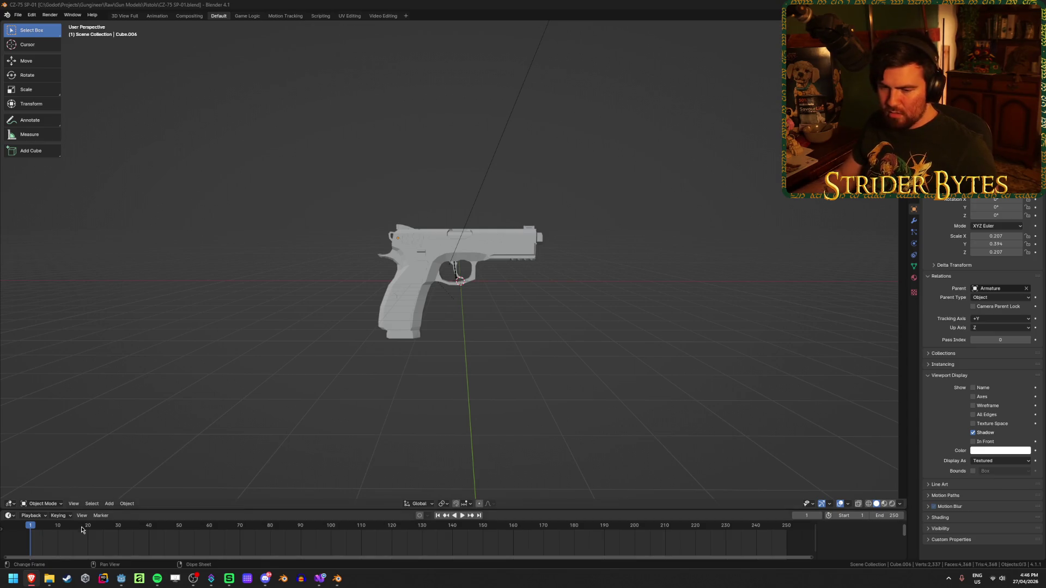
In File Explorer, trim the CZ-75 SP-01.blend file name down to CZ-75.blend.
{"action": "left_click", "coordinate": [49, 579]}
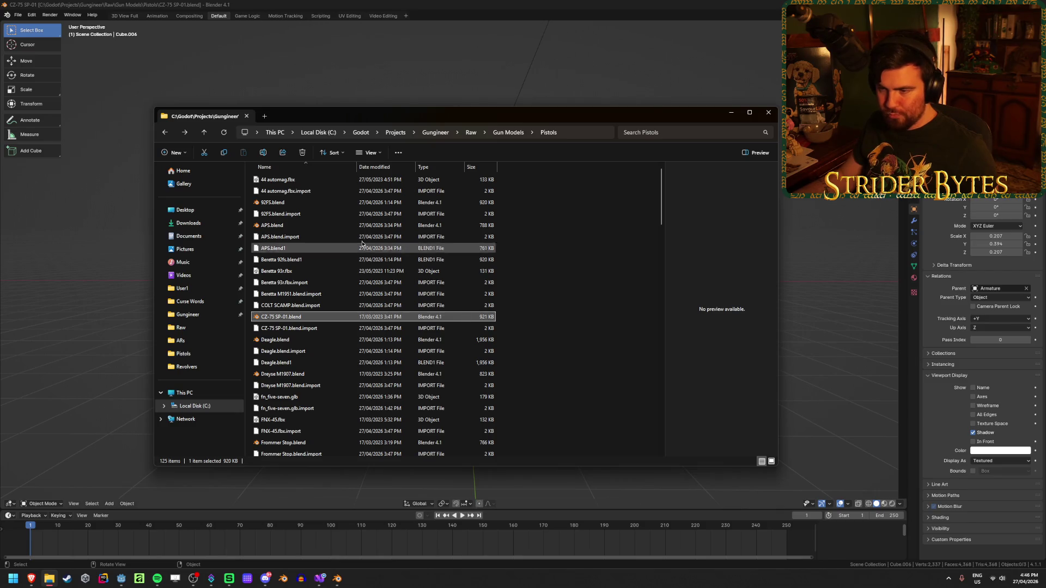
{"action": "scroll", "coordinate": [322, 349], "scroll_direction": "down", "scroll_amount": 20}
{"action": "scroll", "coordinate": [314, 341], "scroll_direction": "up", "scroll_amount": 7}
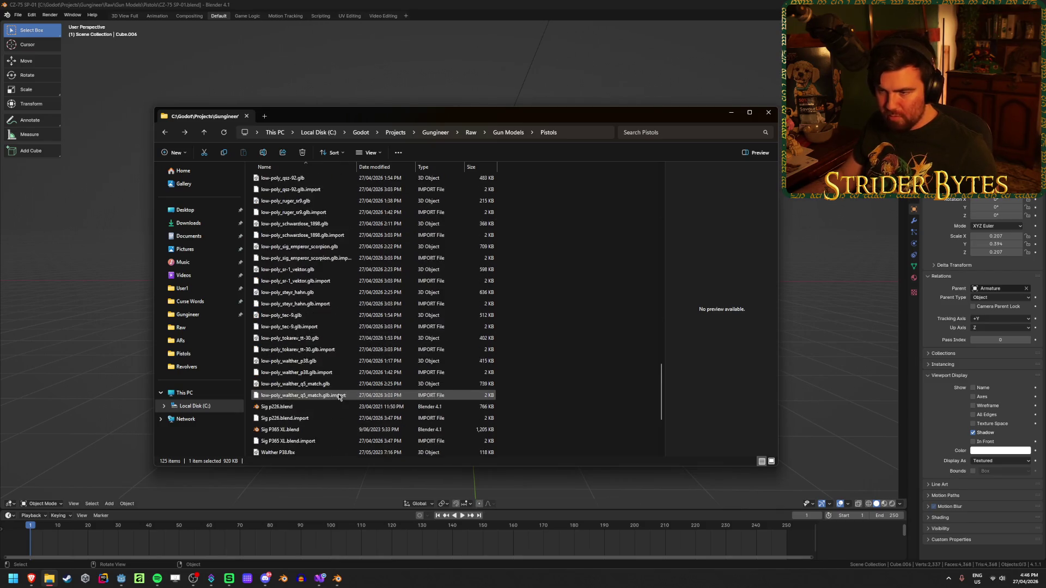
{"action": "scroll", "coordinate": [329, 312], "scroll_direction": "up", "scroll_amount": 10}
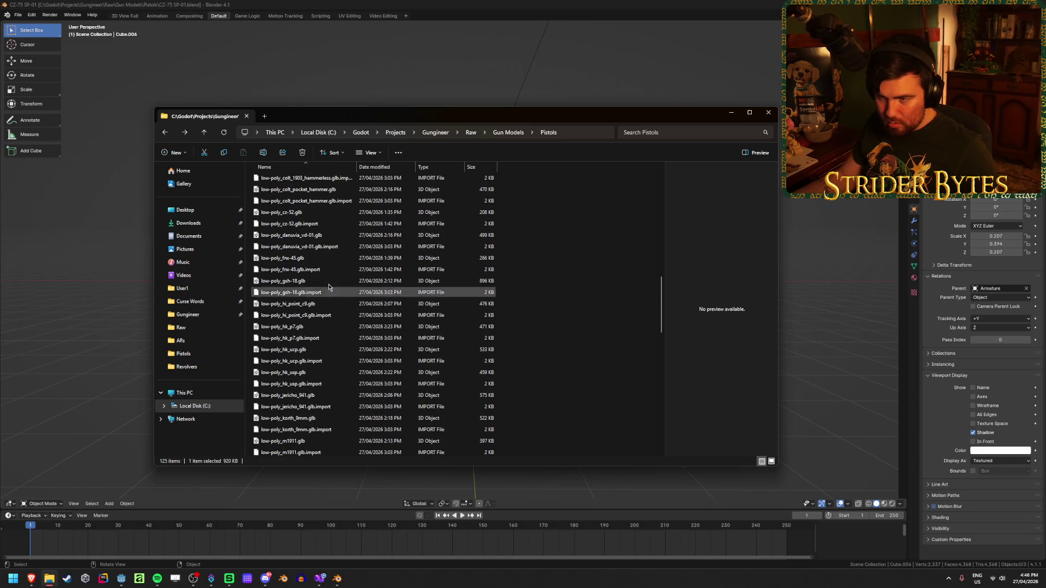
{"action": "scroll", "coordinate": [328, 326], "scroll_direction": "up", "scroll_amount": 15}
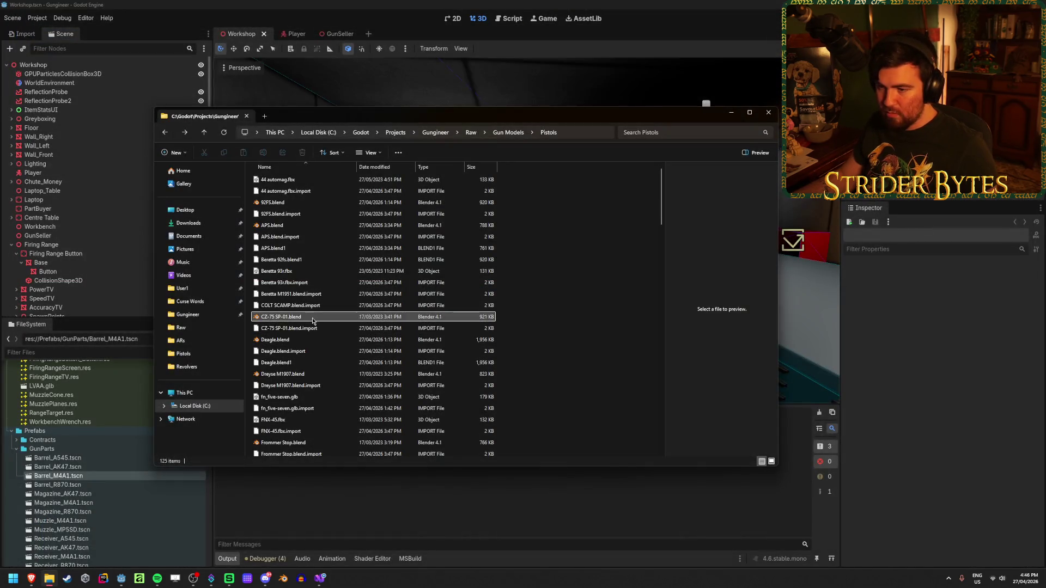
{"action": "left_click", "coordinate": [313, 318]}
{"action": "key", "text": "Right"}
{"action": "key", "text": "BackSpace"}
{"action": "key", "text": "BackSpace"}
{"action": "key", "text": "BackSpace"}
{"action": "key", "text": "BackSpace"}
{"action": "key", "text": "BackSpace"}
{"action": "key", "text": "BackSpace"}
{"action": "key", "text": "Return"}
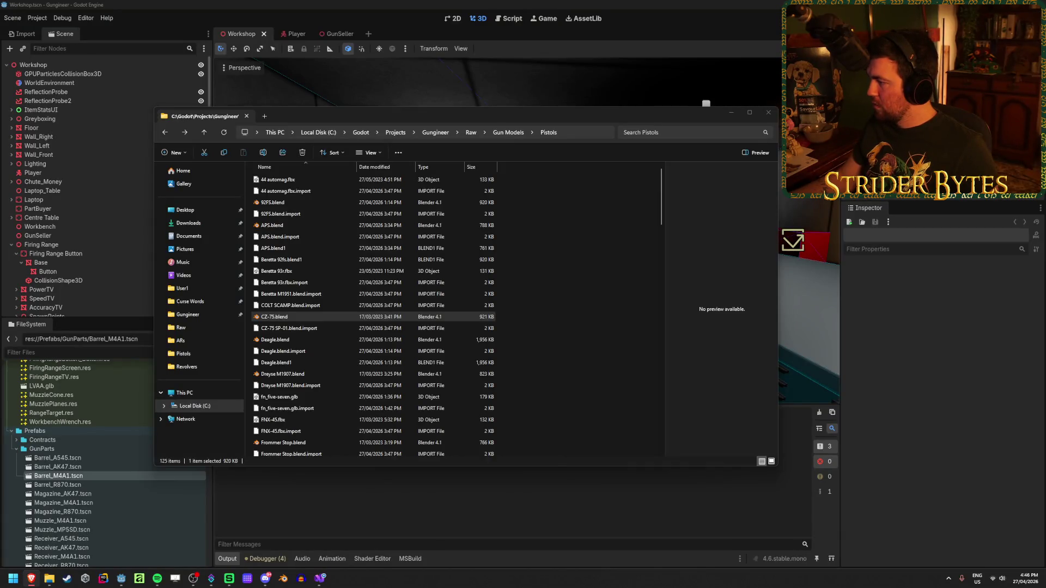
Rename the file to CZ75.blend and open it in Blender.
{"action": "left_click", "coordinate": [274, 320]}
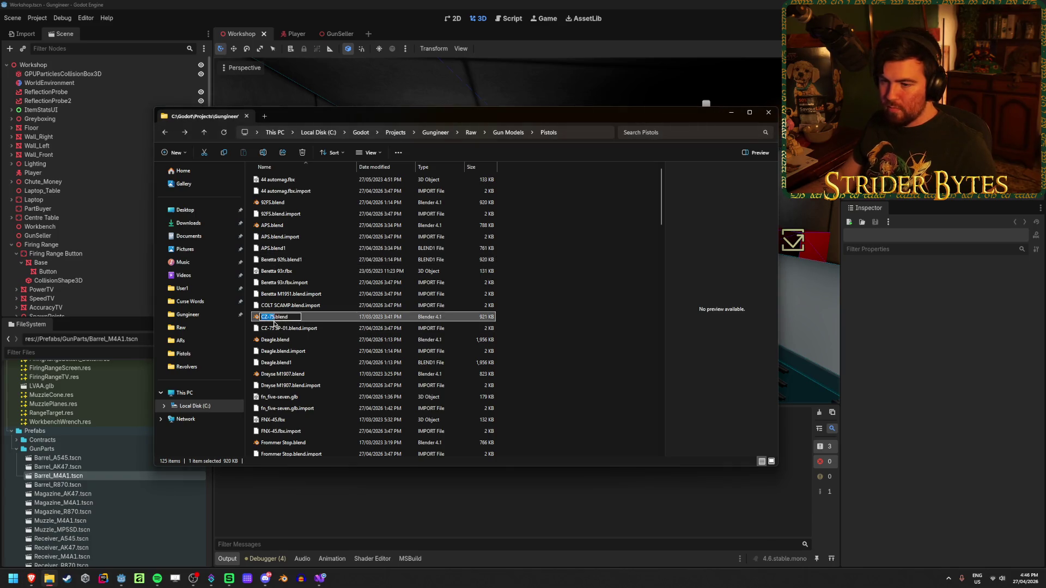
{"action": "type", "text": "CZ75"}
{"action": "key", "text": "Return"}
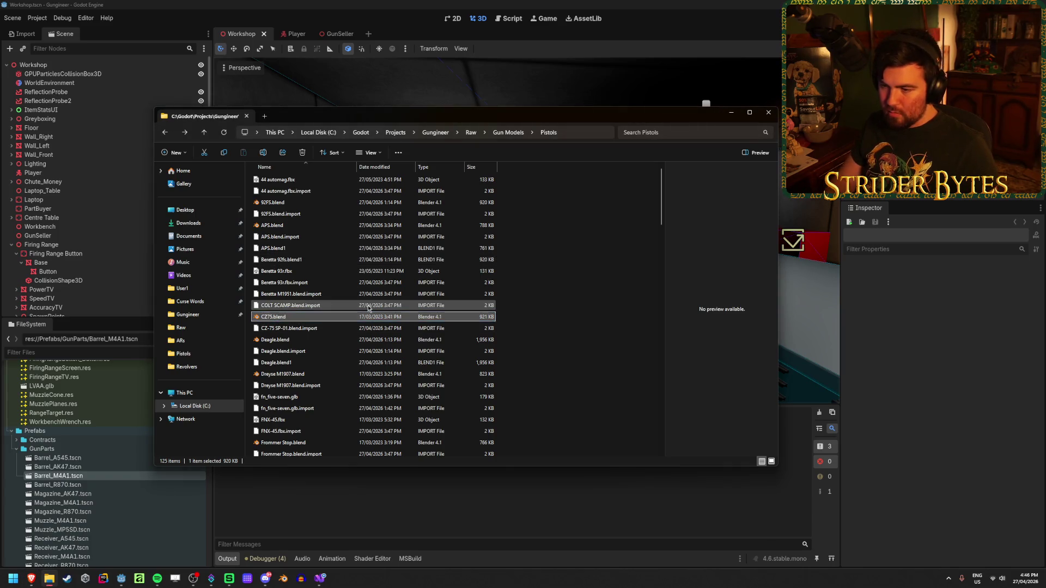
{"action": "left_click", "coordinate": [562, 293]}
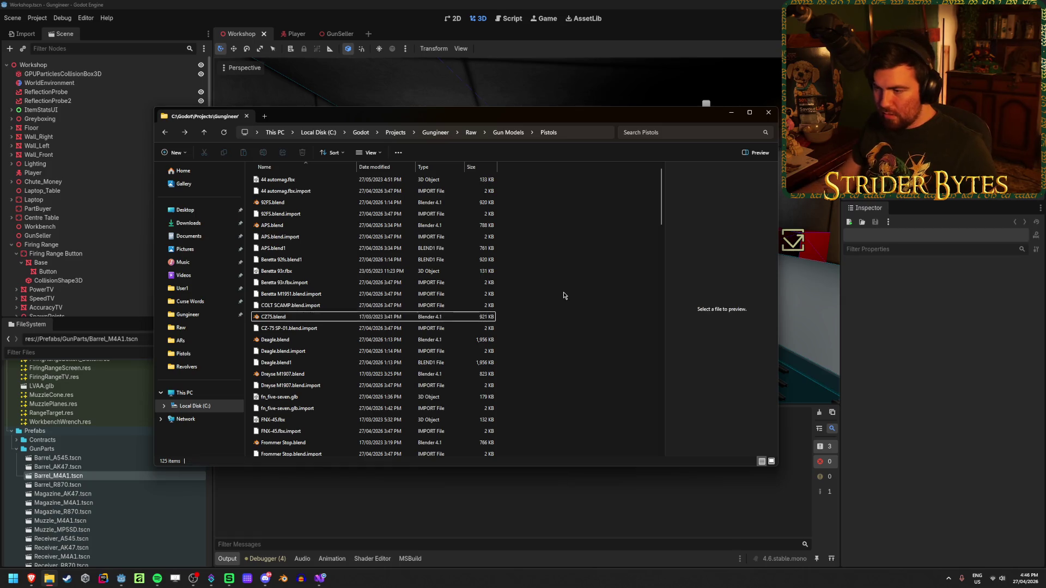
{"action": "left_click", "coordinate": [290, 321]}
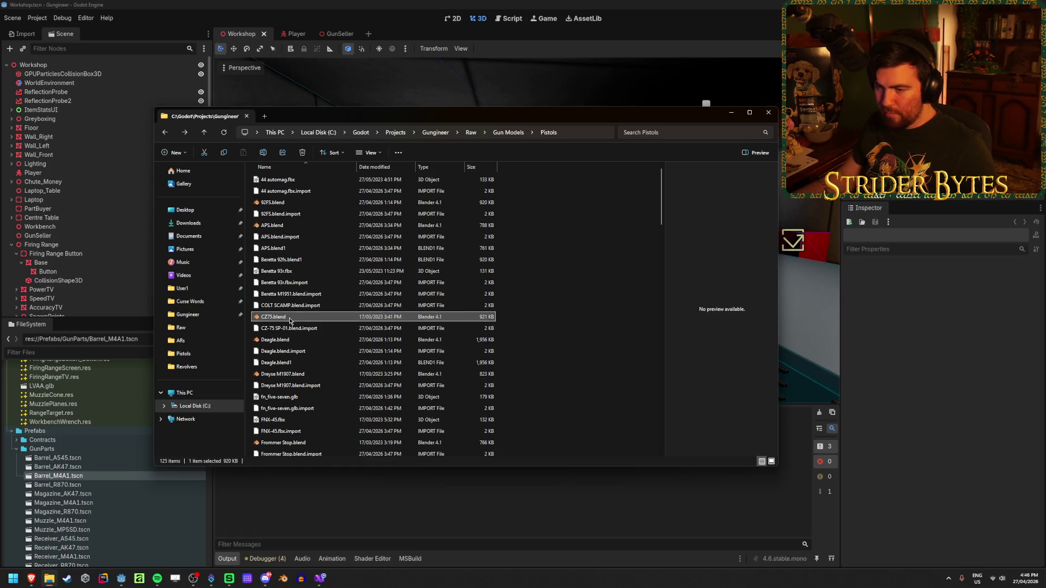
{"action": "double_click", "coordinate": [290, 319]}
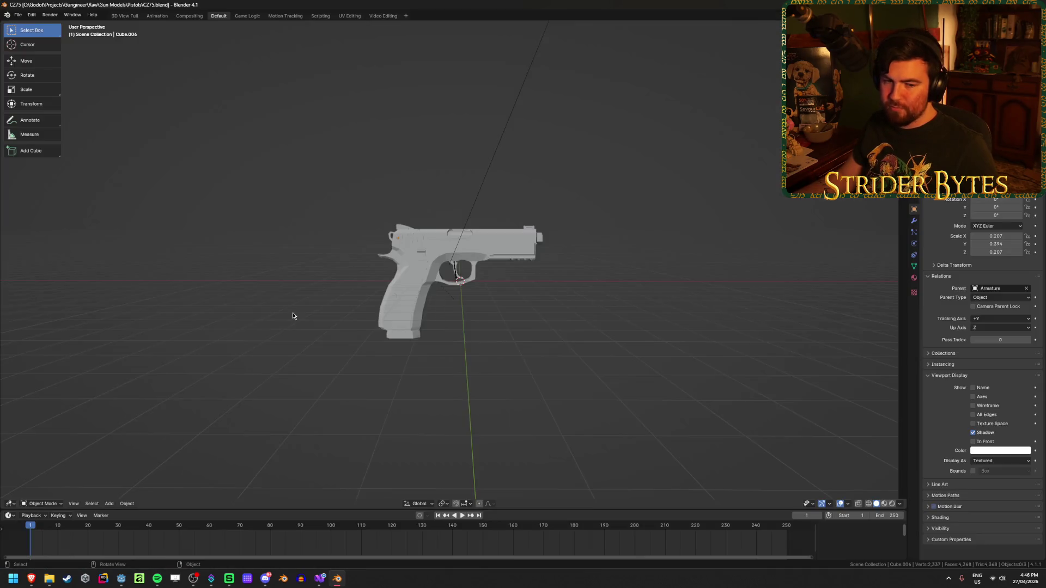
Delete the lamp, camera and armature from the scene.
{"action": "left_click", "coordinate": [446, 242]}
{"action": "key", "text": "KP_Decimal"}
{"action": "middle_click_drag", "start_coordinate": [444, 243], "coordinate": [465, 262]}
{"action": "key", "text": "x"}
{"action": "left_click", "coordinate": [465, 260]}
{"action": "key", "text": "Home"}
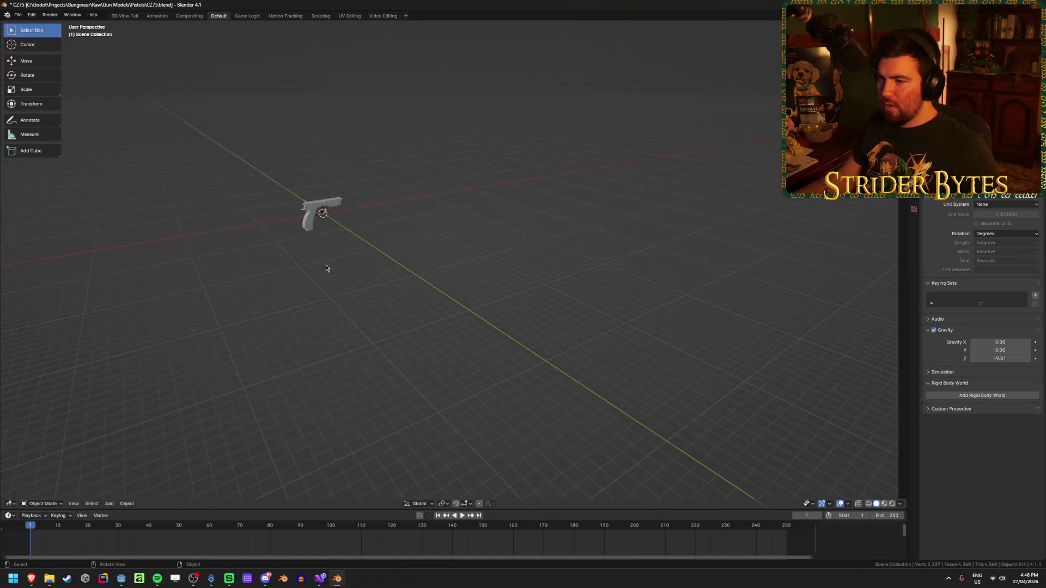
{"action": "left_click", "coordinate": [959, 48]}
{"action": "key", "text": "x"}
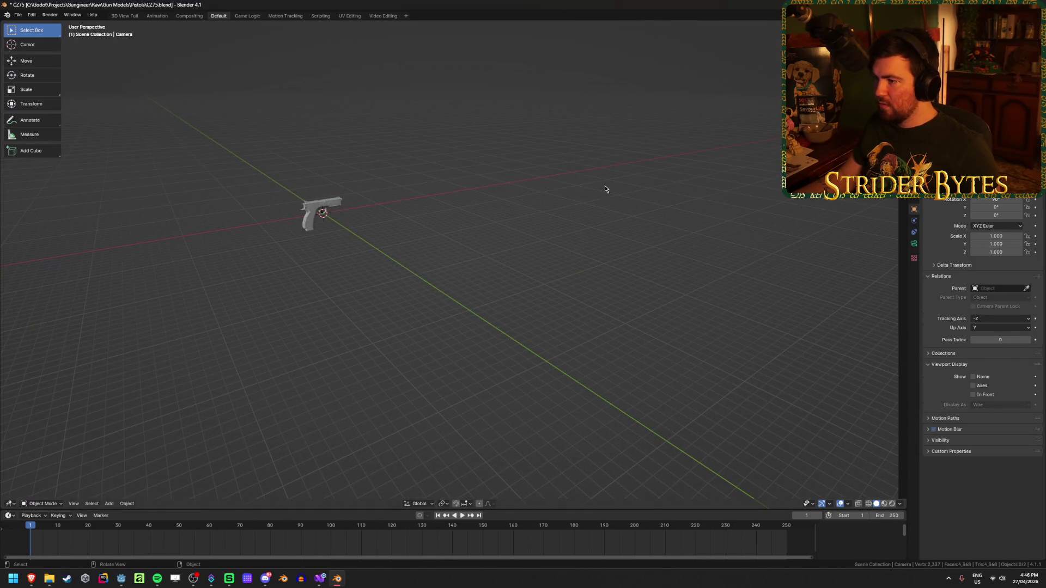
{"action": "left_click", "coordinate": [958, 38]}
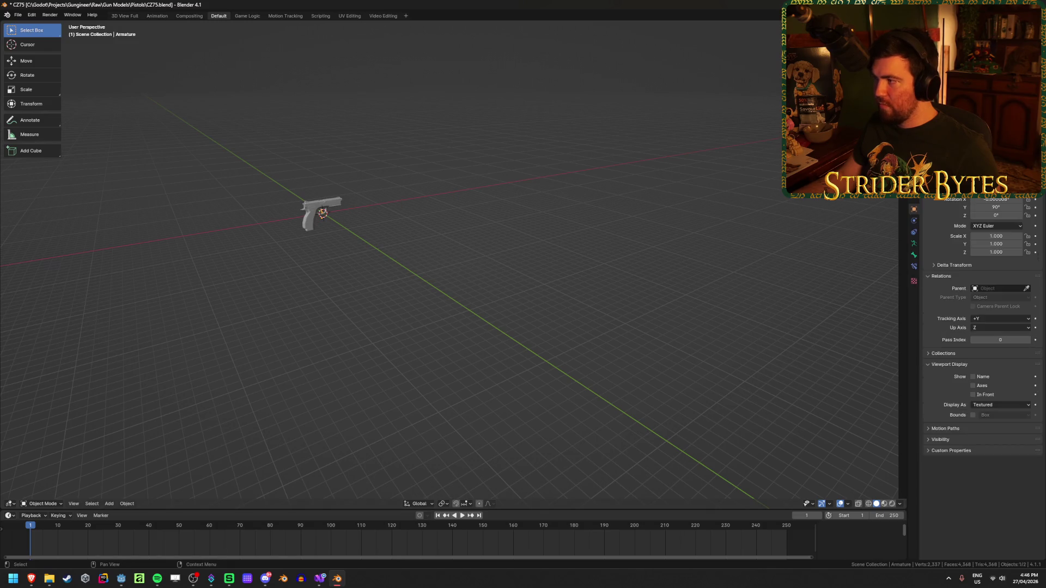
{"action": "key", "text": "Home"}
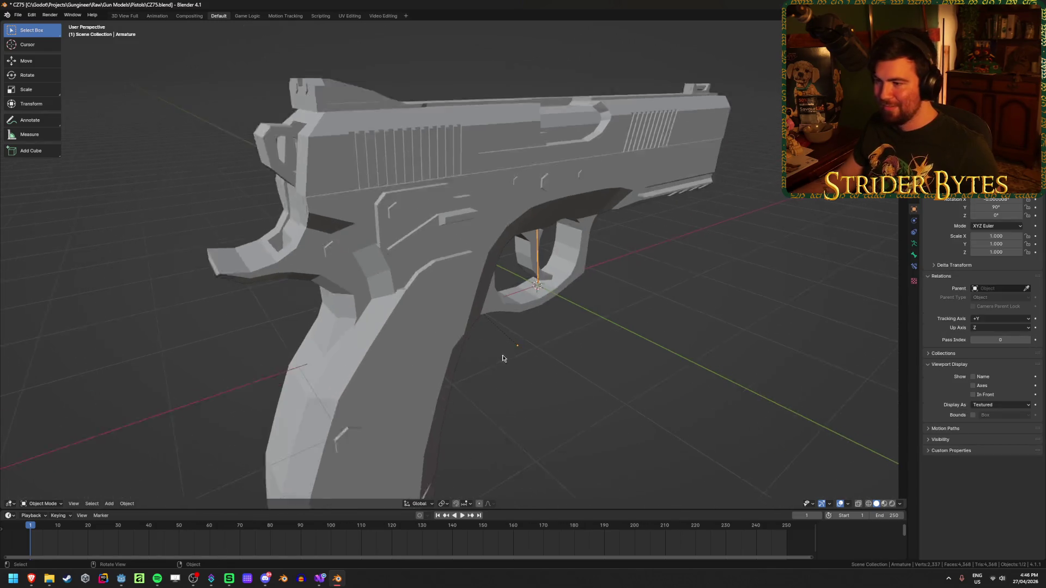
{"action": "key", "text": "x"}
{"action": "left_click", "coordinate": [539, 306]}
Apply the scale of the pistol mesh.
{"action": "left_click", "coordinate": [509, 235]}
{"action": "middle_click_drag", "start_coordinate": [449, 255], "coordinate": [348, 267]}
{"action": "key", "text": "ctrl+a"}
{"action": "left_click", "coordinate": [536, 290]}
{"action": "scroll", "coordinate": [537, 289], "scroll_direction": "down", "scroll_amount": 3}
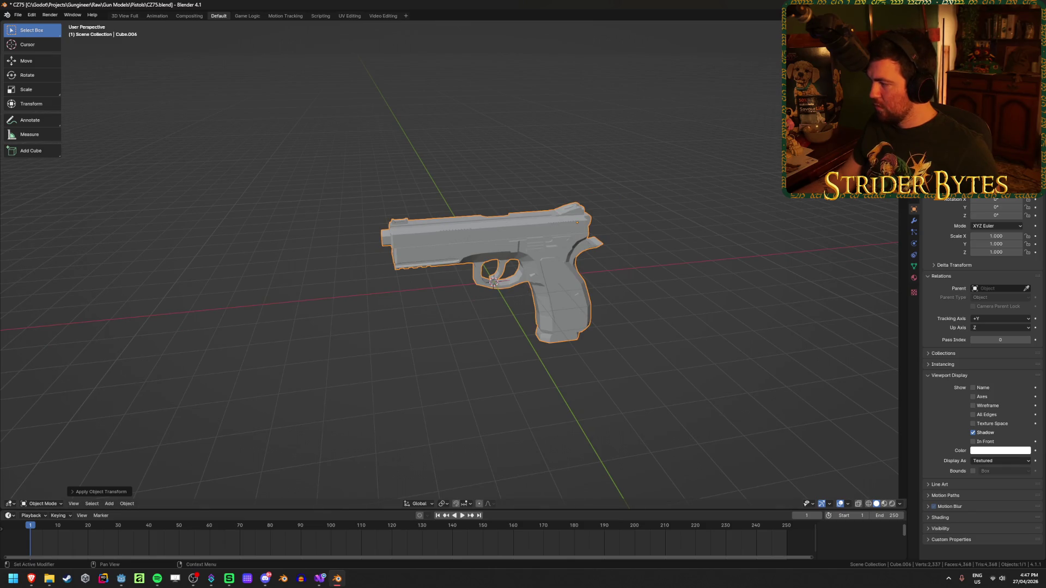
{"action": "left_click", "coordinate": [684, 311]}
{"action": "left_click", "coordinate": [578, 255]}
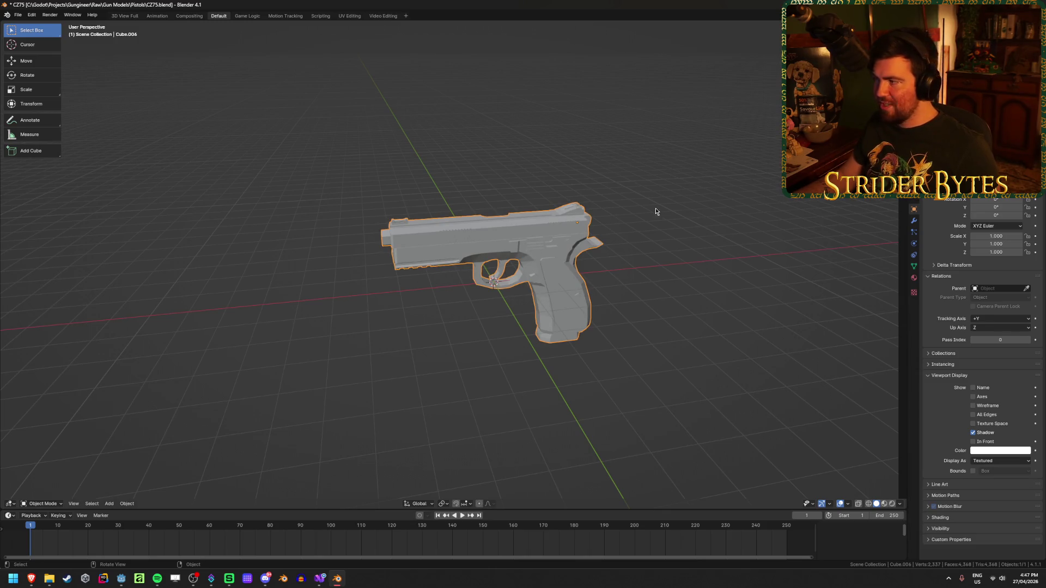
{"action": "mouse_move", "coordinate": [658, 252]}
{"action": "middle_mouse_down"}
{"action": "mouse_move", "coordinate": [692, 276]}
{"action": "mouse_move", "coordinate": [595, 265]}
{"action": "mouse_move", "coordinate": [615, 267]}
{"action": "middle_mouse_up"}
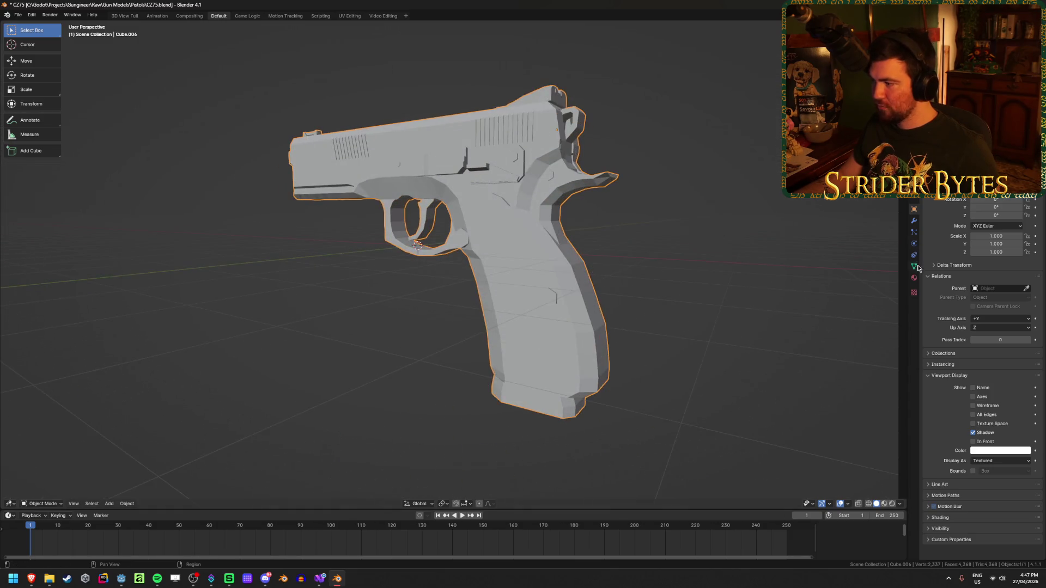
In Edit Mode on the pistol, select the first two grip vertices, toggling X-ray to see them.
{"action": "left_click", "coordinate": [914, 221]}
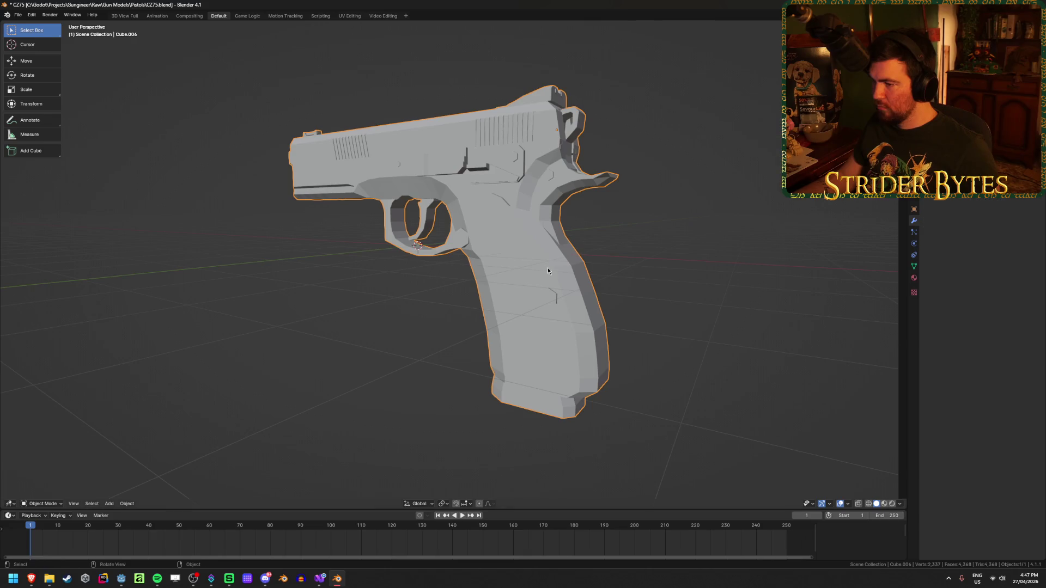
{"action": "key", "text": "Tab"}
{"action": "mouse_move", "coordinate": [547, 267]}
{"action": "middle_mouse_down"}
{"action": "mouse_move", "coordinate": [574, 279]}
{"action": "mouse_move", "coordinate": [521, 255]}
{"action": "middle_mouse_up"}
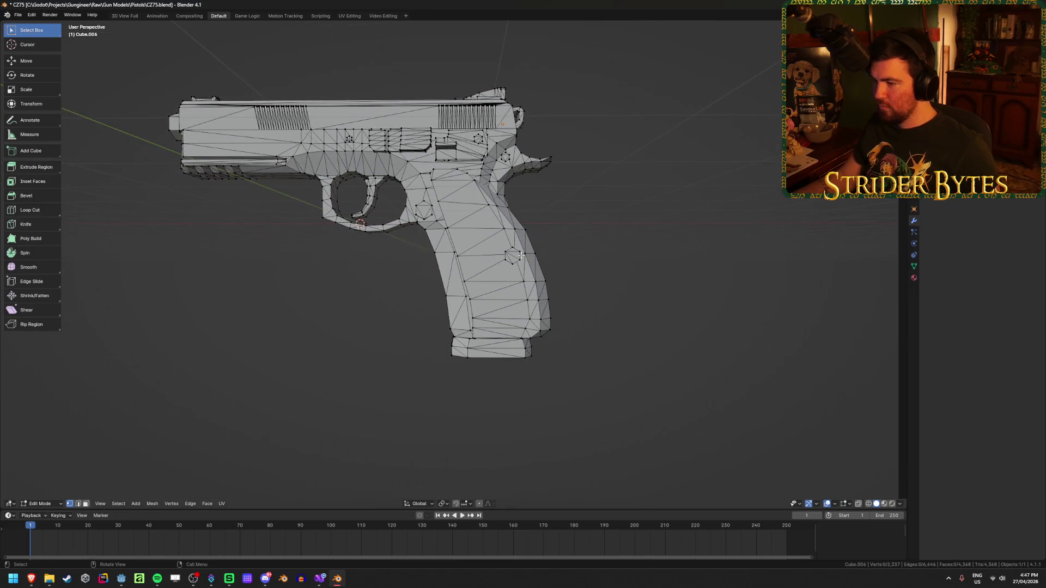
{"action": "scroll", "coordinate": [550, 253], "scroll_direction": "up", "scroll_amount": 6}
{"action": "key", "text": "alt+z"}
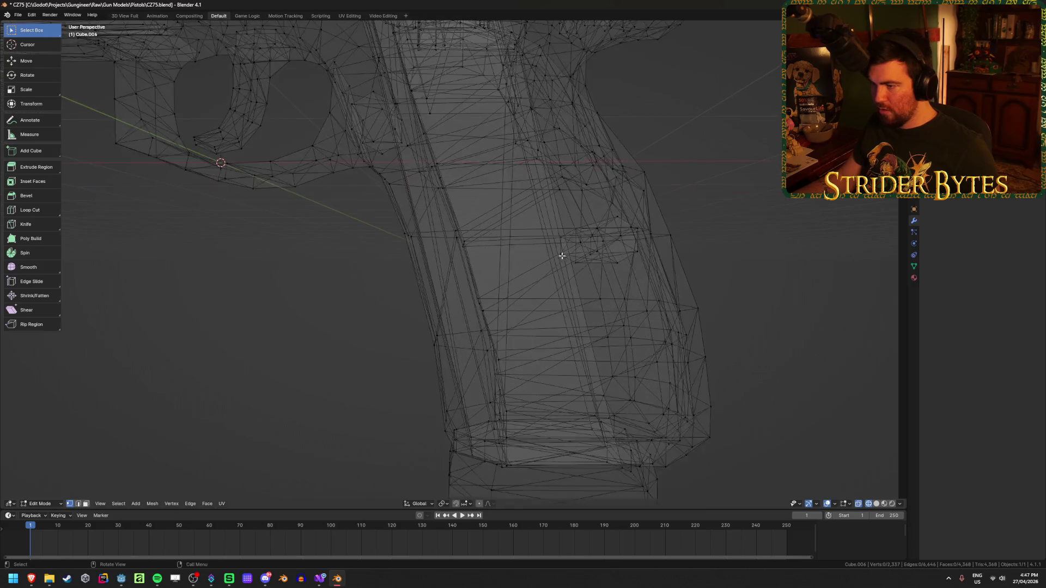
{"action": "middle_click_drag", "start_coordinate": [548, 259], "coordinate": [537, 264]}
{"action": "key", "text": "alt+z"}
Add the remaining grip vertices, snap the 3D cursor to them and return to Object Mode.
{"action": "key", "text": "alt+z"}
{"action": "left_click", "coordinate": [604, 279]}
{"action": "middle_click_drag", "start_coordinate": [603, 280], "coordinate": [607, 275]}
{"action": "left_click", "coordinate": [679, 262], "text": "shift"}
{"action": "scroll", "coordinate": [495, 294], "scroll_direction": "up", "scroll_amount": 3}
{"action": "key", "text": "alt+z"}
{"action": "left_click", "coordinate": [422, 280], "text": "shift"}
{"action": "left_click", "coordinate": [448, 381], "text": "shift"}
{"action": "left_click", "coordinate": [710, 404], "text": "shift"}
{"action": "mouse_move", "coordinate": [711, 405]}
{"action": "middle_mouse_down"}
{"action": "mouse_move", "coordinate": [632, 351]}
{"action": "mouse_move", "coordinate": [609, 355]}
{"action": "middle_mouse_up"}
{"action": "left_click", "coordinate": [440, 389], "text": "shift"}
{"action": "left_click", "coordinate": [704, 394], "text": "shift"}
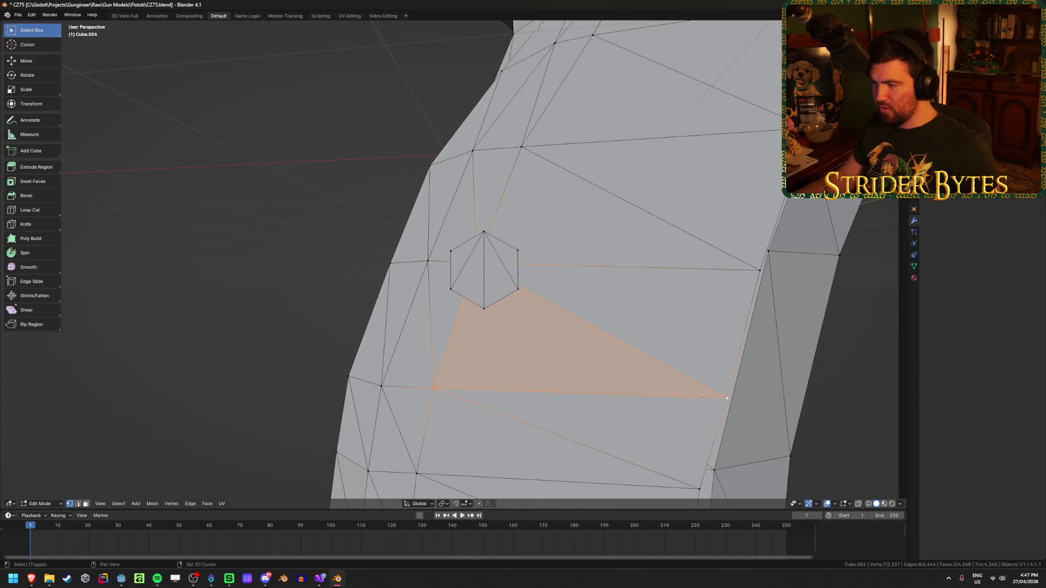
{"action": "key", "text": "ctrl+Tab"}
{"action": "key", "text": "Tab"}
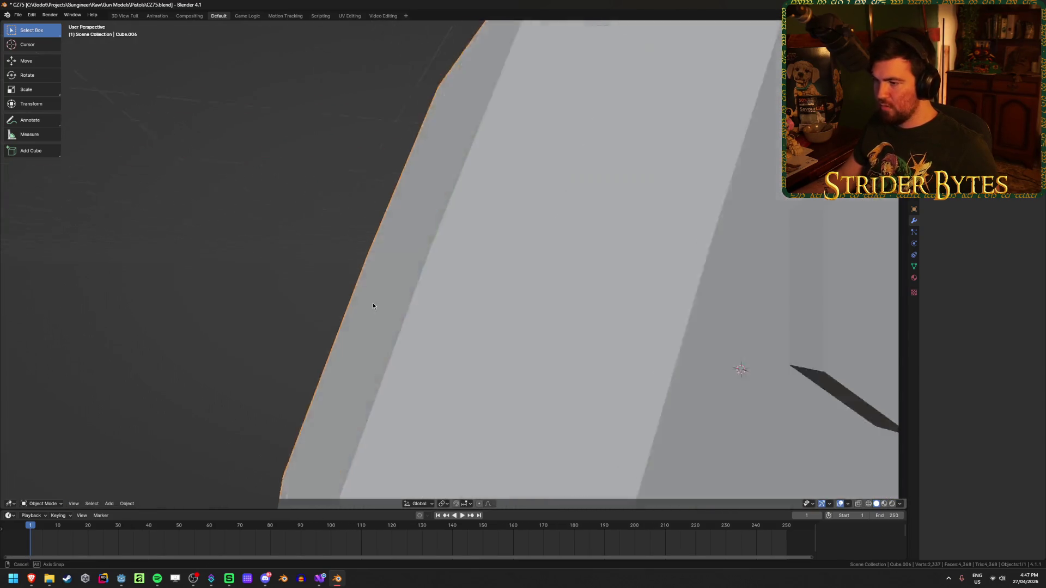
{"action": "middle_click_drag", "start_coordinate": [372, 302], "coordinate": [404, 316]}
{"action": "scroll", "coordinate": [406, 314], "scroll_direction": "down", "scroll_amount": 3}
Set the pistol's origin to the 3D cursor on the grip.
{"action": "right_click", "coordinate": [407, 312]}
{"action": "mouse_move", "coordinate": [381, 348]}
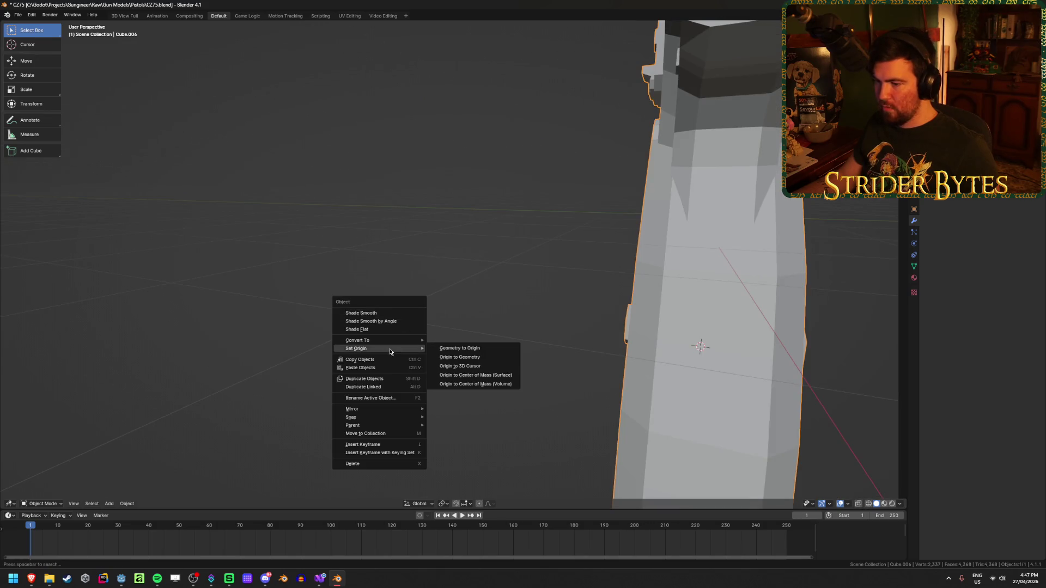
{"action": "left_click", "coordinate": [484, 366]}
{"action": "scroll", "coordinate": [493, 304], "scroll_direction": "down", "scroll_amount": 5}
Rotate the pistol about the Z axis and apply its rotation.
{"action": "key", "text": "KP_3"}
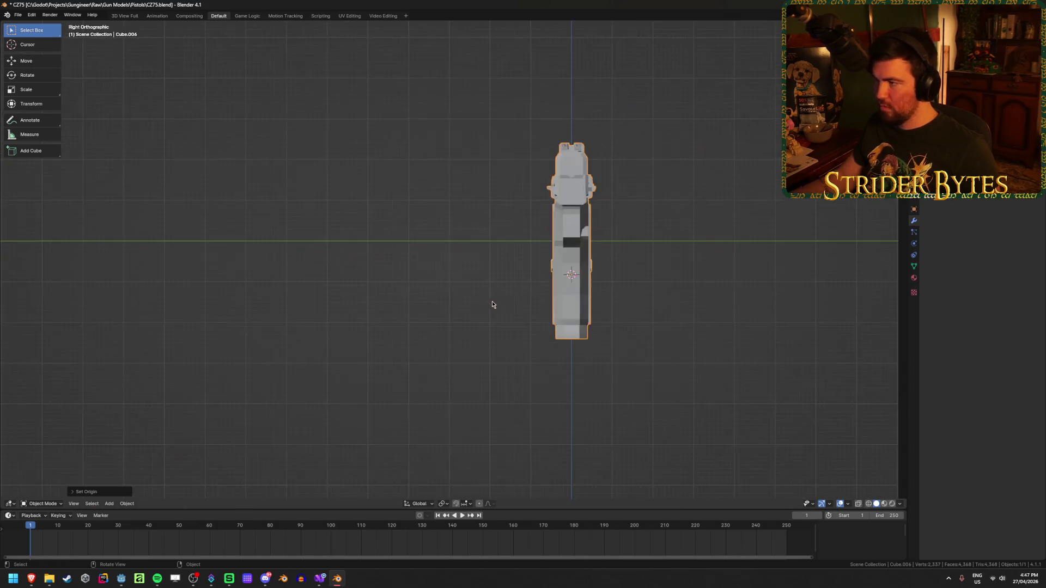
{"action": "mouse_move", "coordinate": [480, 272]}
{"action": "middle_mouse_down"}
{"action": "mouse_move", "coordinate": [524, 281]}
{"action": "mouse_move", "coordinate": [551, 269]}
{"action": "mouse_move", "coordinate": [550, 312]}
{"action": "middle_mouse_up"}
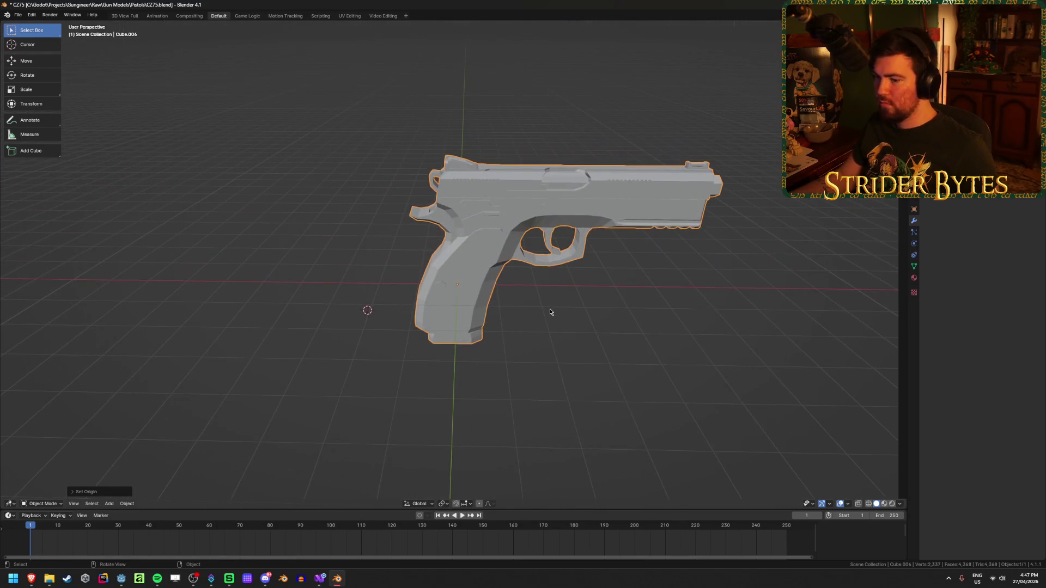
{"action": "key", "text": "r"}
{"action": "key", "text": "z"}
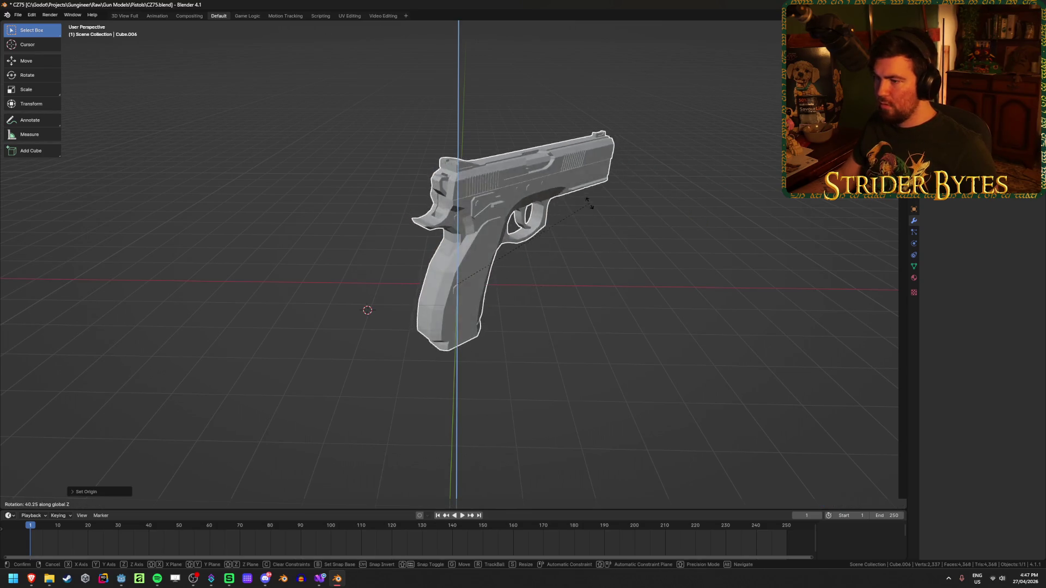
{"action": "type", "text": "90"}
{"action": "left_click", "coordinate": [547, 191]}
{"action": "mouse_move", "coordinate": [548, 191]}
{"action": "middle_mouse_down"}
{"action": "mouse_move", "coordinate": [323, 268]}
{"action": "mouse_move", "coordinate": [239, 267]}
{"action": "middle_mouse_up"}
{"action": "key", "text": "ctrl+a"}
{"action": "left_click", "coordinate": [274, 271]}
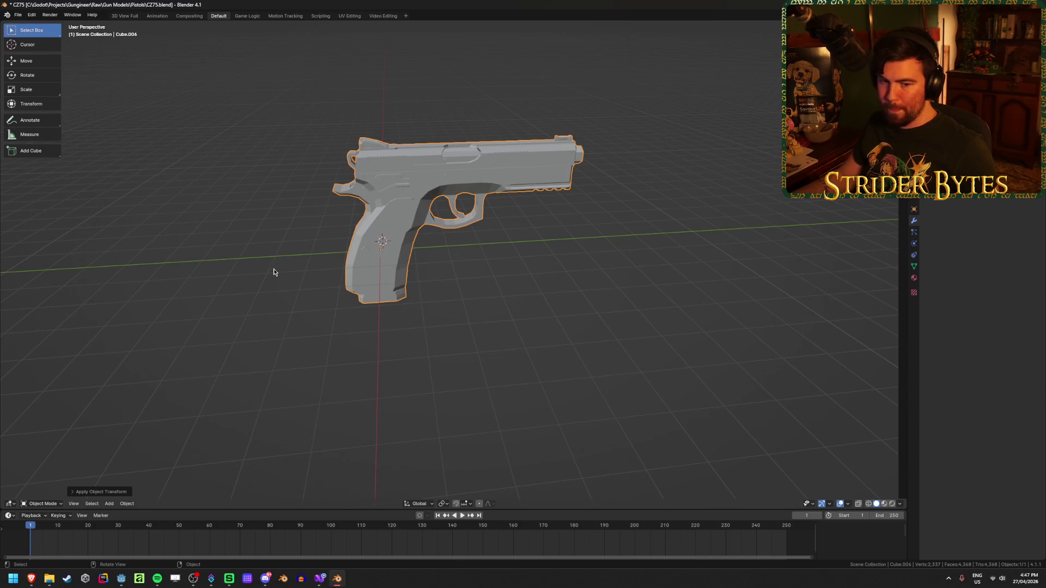
Switch to the right side view and reselect the pistol.
{"action": "left_click", "coordinate": [559, 361]}
{"action": "middle_click_drag", "start_coordinate": [451, 296], "coordinate": [482, 338], "text": "shift"}
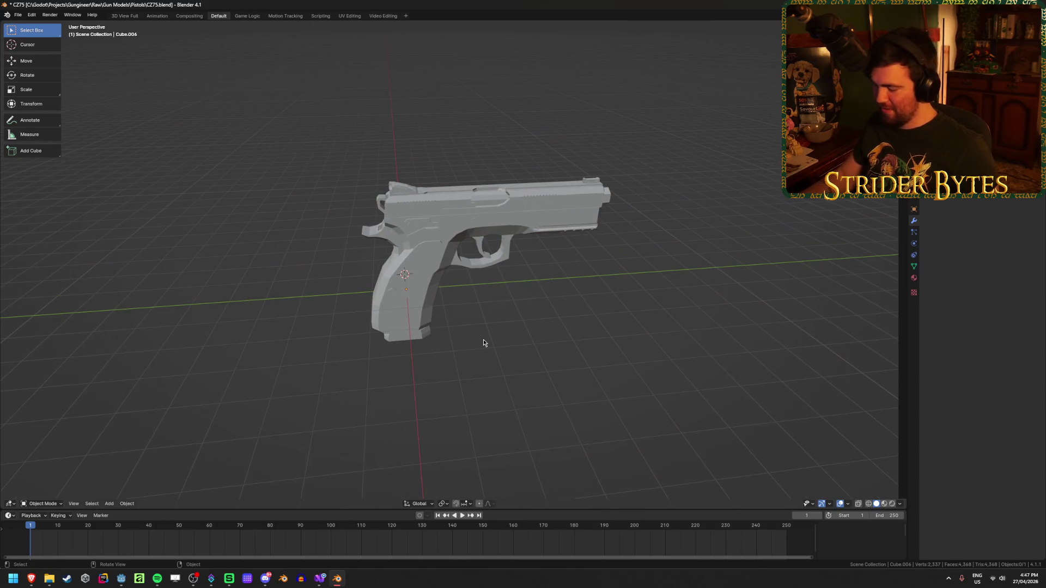
{"action": "key", "text": "grave"}
{"action": "left_click", "coordinate": [573, 387]}
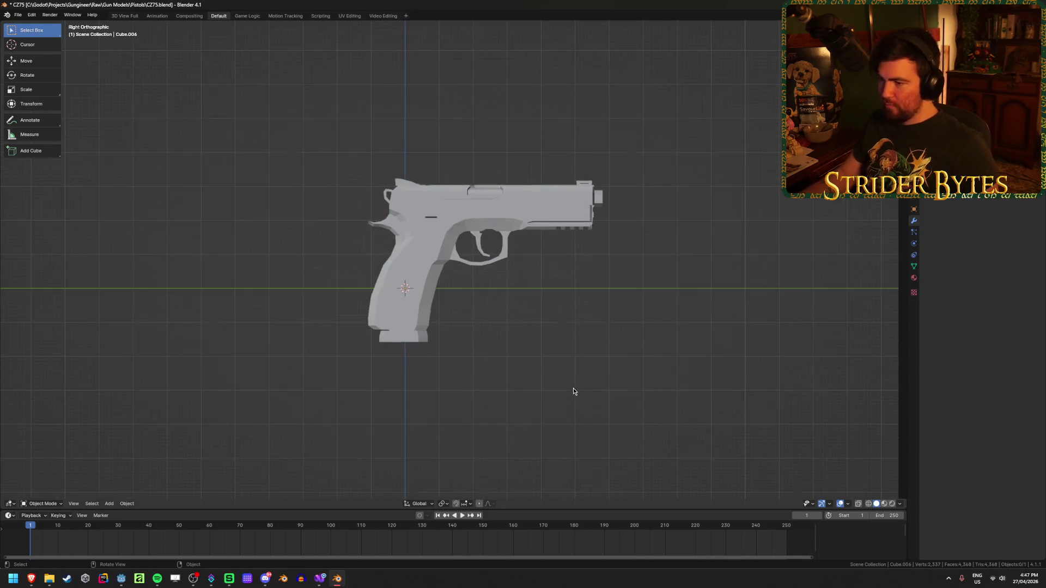
{"action": "left_click", "coordinate": [411, 303]}
{"action": "scroll", "coordinate": [382, 295], "scroll_direction": "up", "scroll_amount": 3}
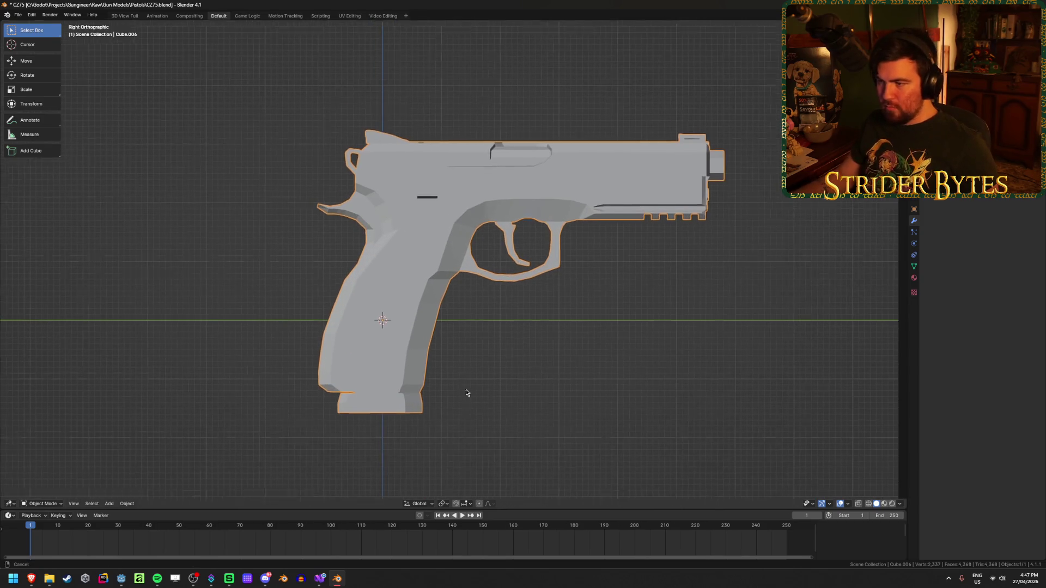
Switch the viewport to Material Preview shading to show the pistol's colours.
{"action": "key", "text": "z"}
{"action": "left_click", "coordinate": [472, 445]}
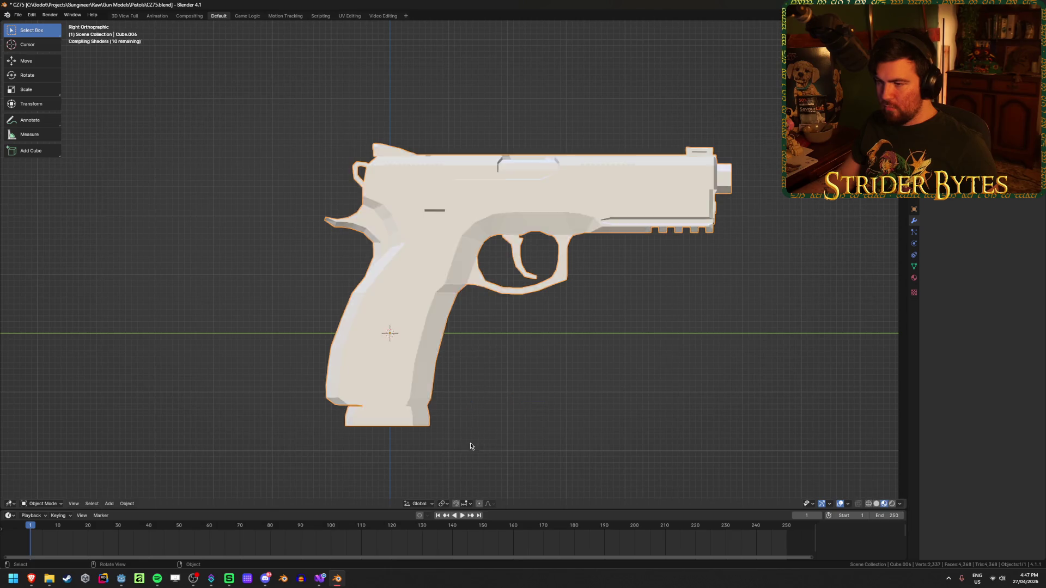
{"action": "left_click", "coordinate": [563, 380]}
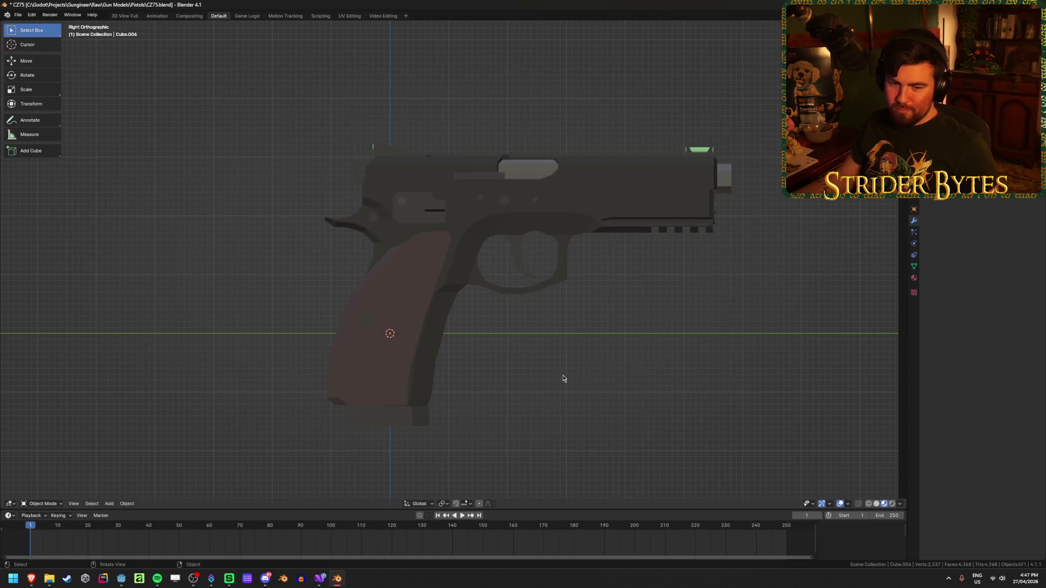
{"action": "left_click", "coordinate": [430, 299]}
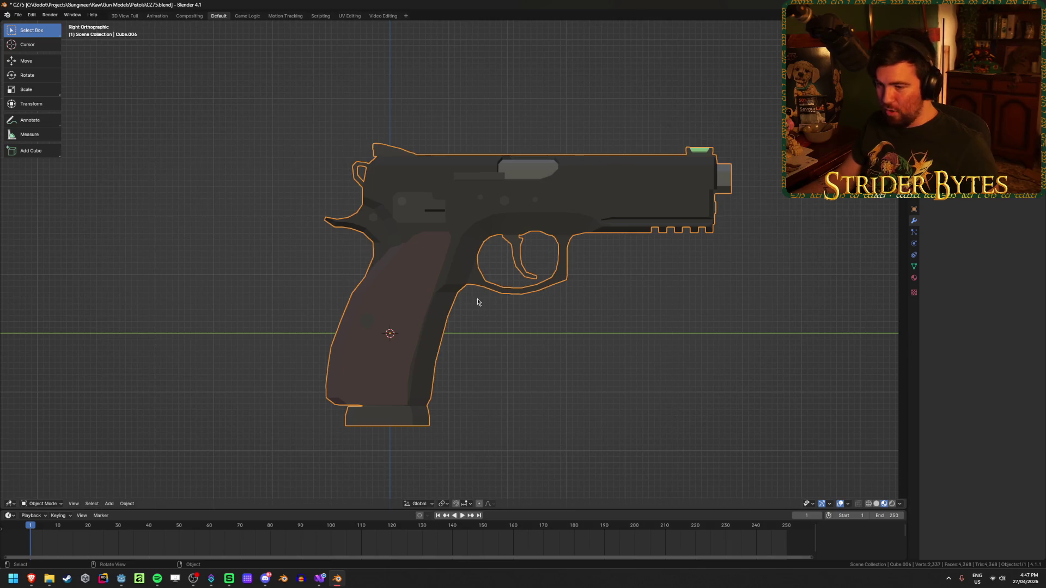
{"action": "left_click", "coordinate": [652, 354]}
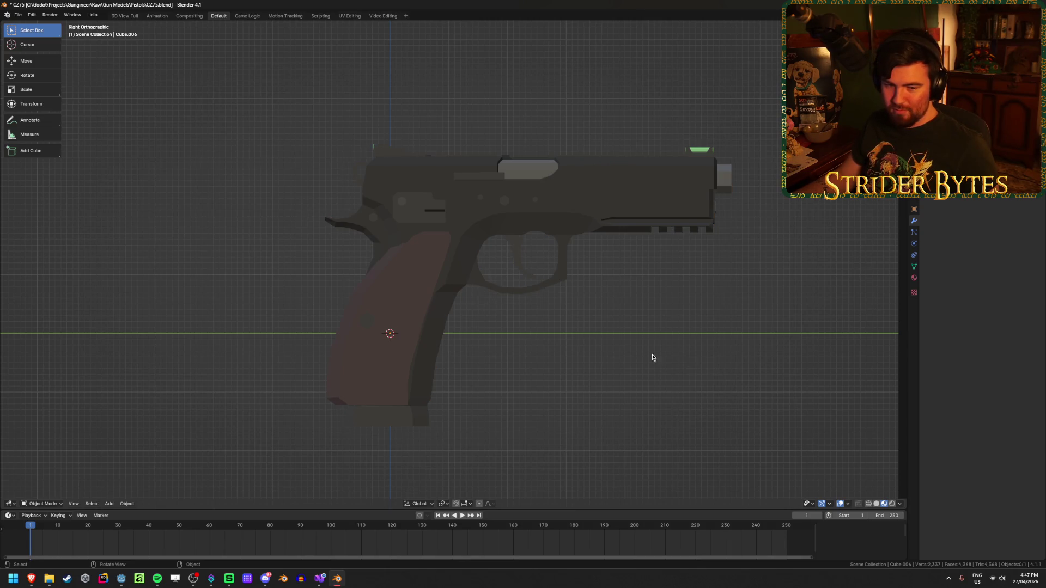
{"action": "left_click", "coordinate": [356, 304]}
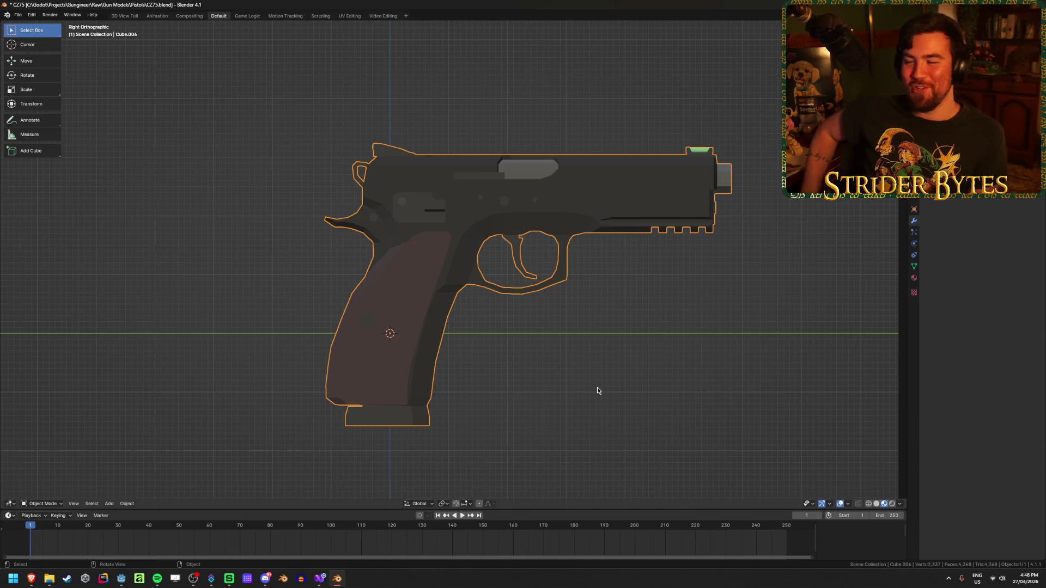
{"action": "left_click", "coordinate": [596, 391]}
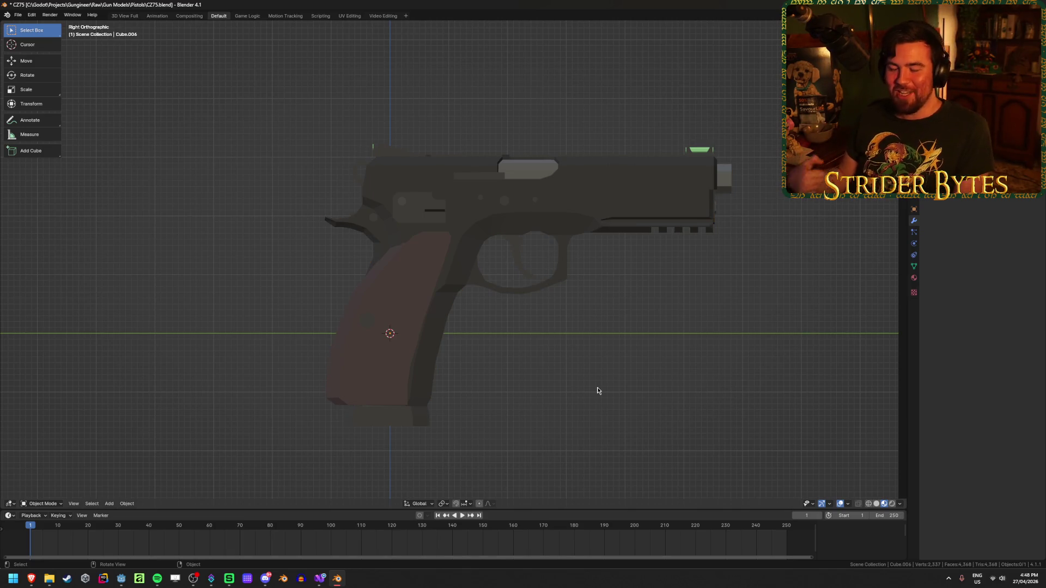
{"action": "left_click", "coordinate": [403, 340]}
{"action": "left_click", "coordinate": [534, 342]}
Return to the right side view and frame the selected pistol.
{"action": "mouse_move", "coordinate": [556, 312]}
{"action": "middle_mouse_down"}
{"action": "mouse_move", "coordinate": [474, 355]}
{"action": "mouse_move", "coordinate": [501, 354]}
{"action": "mouse_move", "coordinate": [414, 362]}
{"action": "middle_mouse_up"}
{"action": "key", "text": "KP_3"}
{"action": "left_click", "coordinate": [415, 362]}
{"action": "key", "text": "KP_Decimal"}
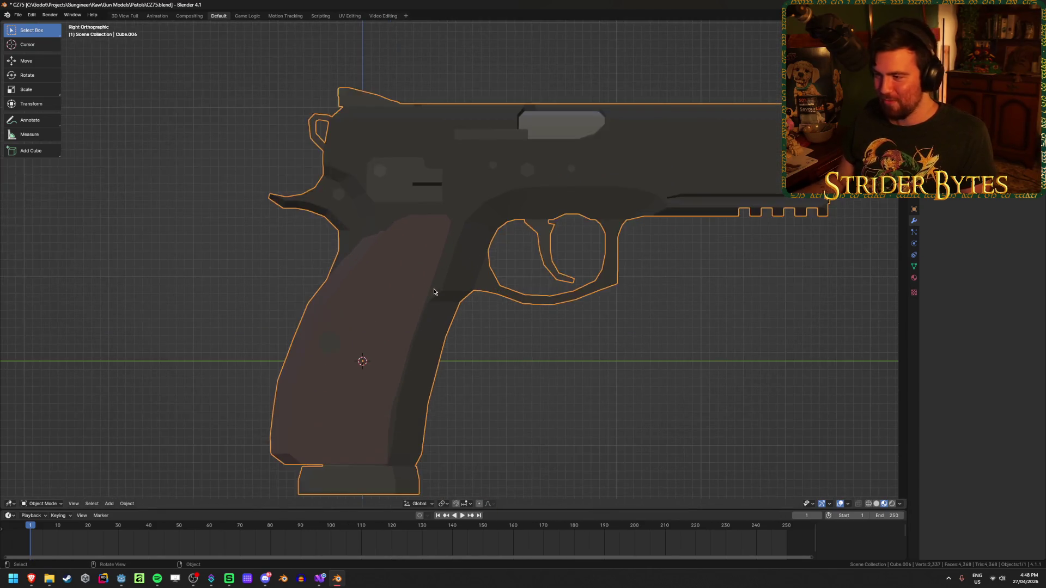
In Edit Mode, select the frame, grip panel, trigger guard and lever pieces, then hide them.
{"action": "key", "text": "Tab"}
{"action": "key", "text": "alt+a"}
{"action": "scroll", "coordinate": [614, 383], "scroll_direction": "down", "scroll_amount": 2}
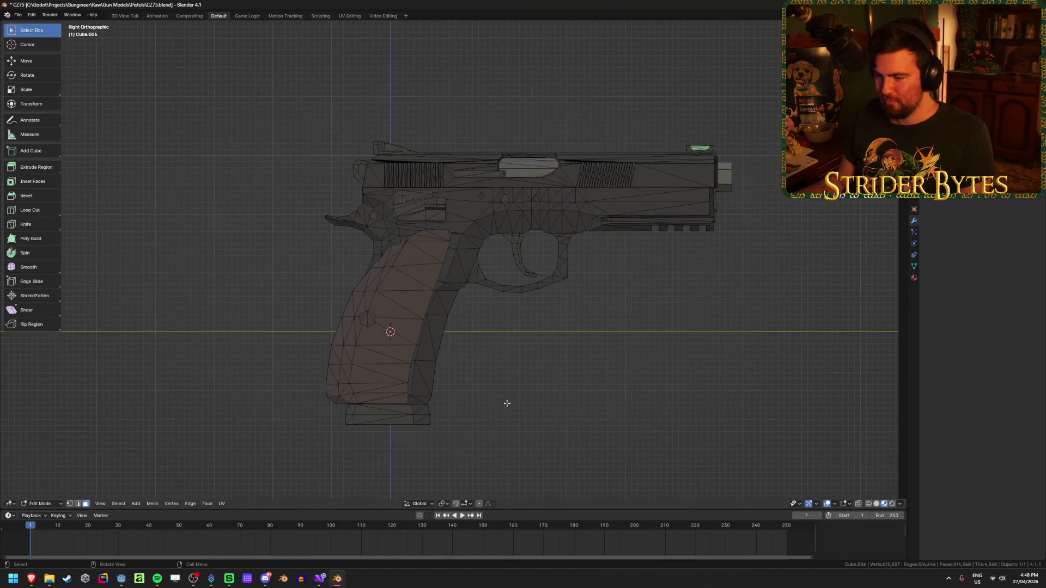
{"action": "key", "text": "l"}
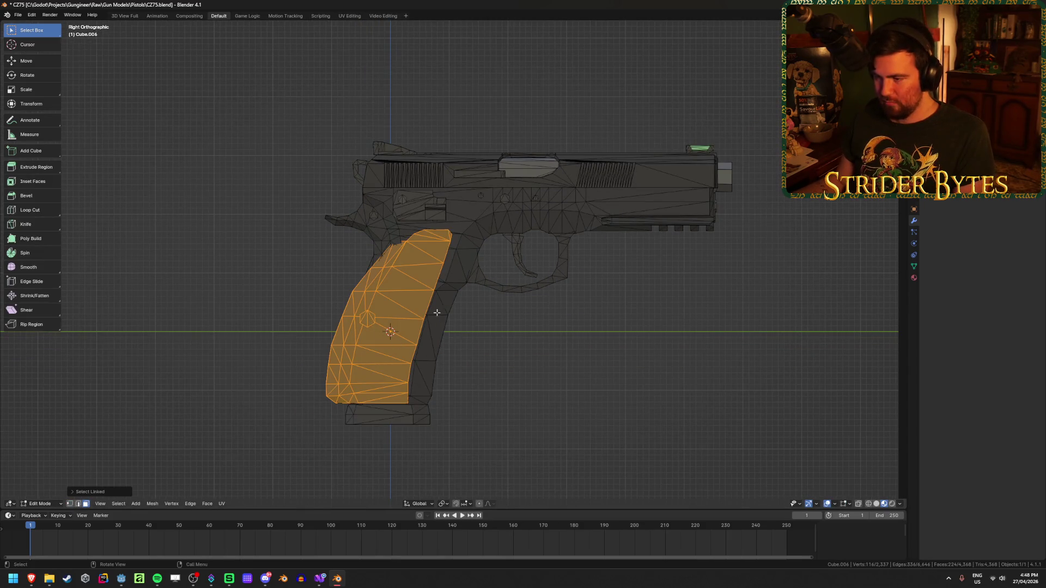
{"action": "key", "text": "l"}
{"action": "key", "text": "l"}
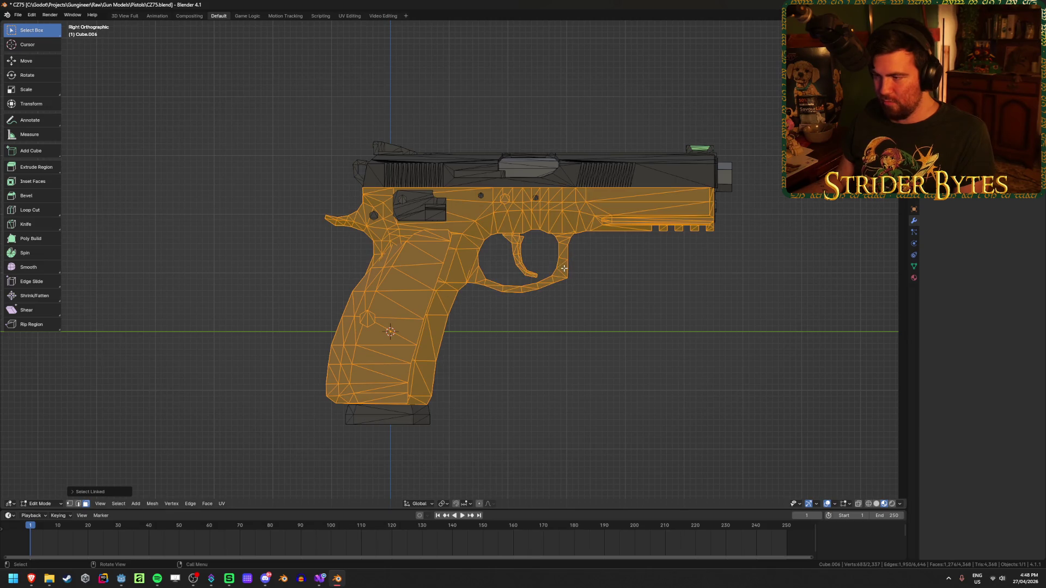
{"action": "key", "text": "l"}
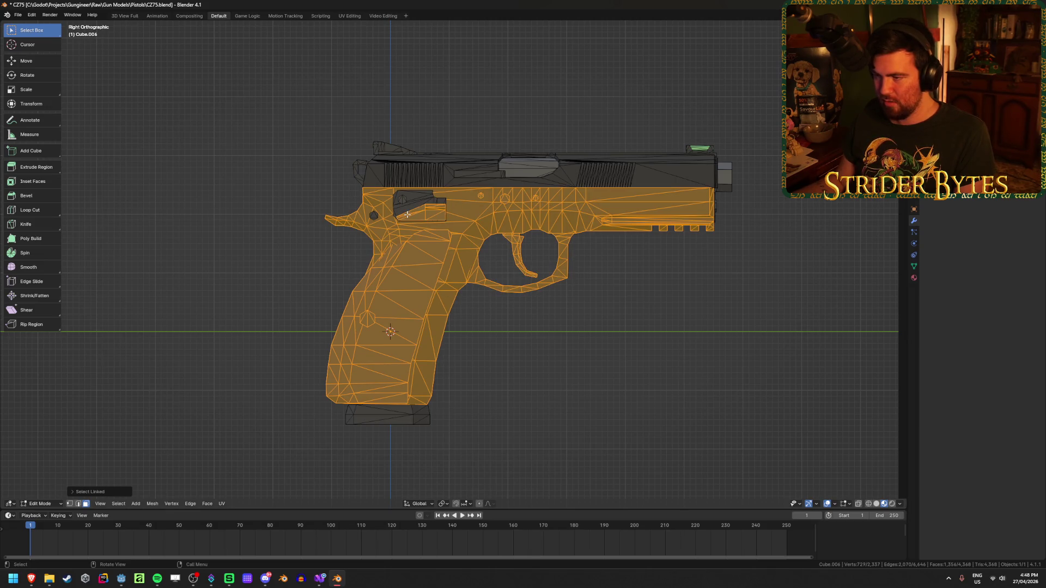
{"action": "key", "text": "l"}
{"action": "mouse_move", "coordinate": [294, 312]}
{"action": "middle_mouse_down"}
{"action": "mouse_move", "coordinate": [374, 355]}
{"action": "mouse_move", "coordinate": [476, 345]}
{"action": "middle_mouse_up"}
{"action": "scroll", "coordinate": [522, 302], "scroll_direction": "up", "scroll_amount": 5}
{"action": "key", "text": "l"}
{"action": "key", "text": "l"}
{"action": "key", "text": "l"}
{"action": "key", "text": "l"}
{"action": "scroll", "coordinate": [568, 167], "scroll_direction": "down", "scroll_amount": 5}
{"action": "mouse_move", "coordinate": [568, 166]}
{"action": "middle_mouse_down"}
{"action": "mouse_move", "coordinate": [452, 278]}
{"action": "mouse_move", "coordinate": [485, 285]}
{"action": "middle_mouse_up"}
{"action": "key", "text": "h"}
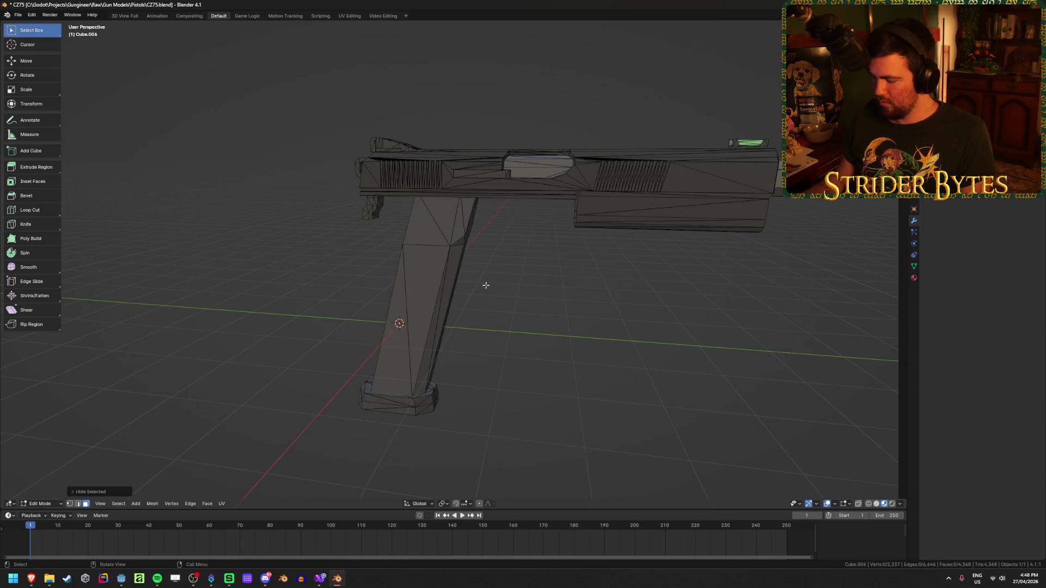
Select the magazine and its two rounds in X-ray and separate them into their own object.
{"action": "key", "text": "alt+z"}
{"action": "scroll", "coordinate": [521, 224], "scroll_direction": "up", "scroll_amount": 4}
{"action": "middle_click_drag", "start_coordinate": [520, 224], "coordinate": [486, 128]}
{"action": "middle_click_drag", "start_coordinate": [485, 60], "coordinate": [433, 117]}
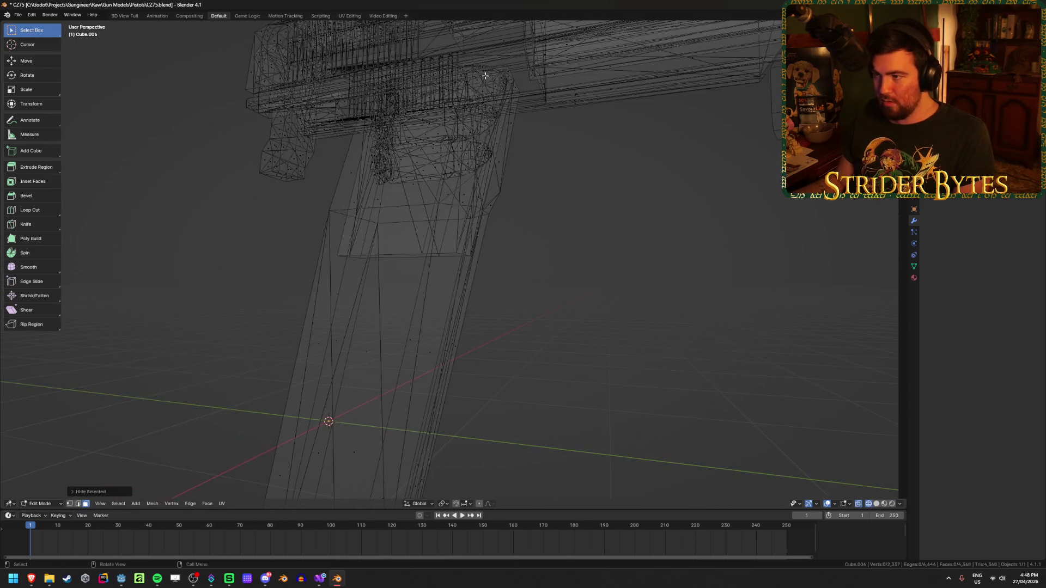
{"action": "key", "text": "l"}
{"action": "key", "text": "l"}
{"action": "key", "text": "shift+l"}
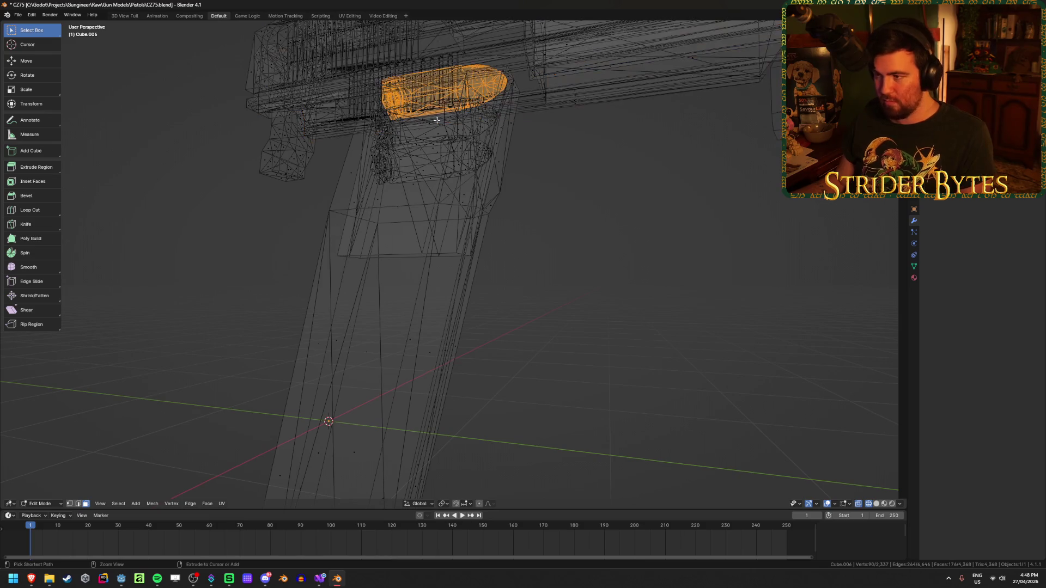
{"action": "key", "text": "l"}
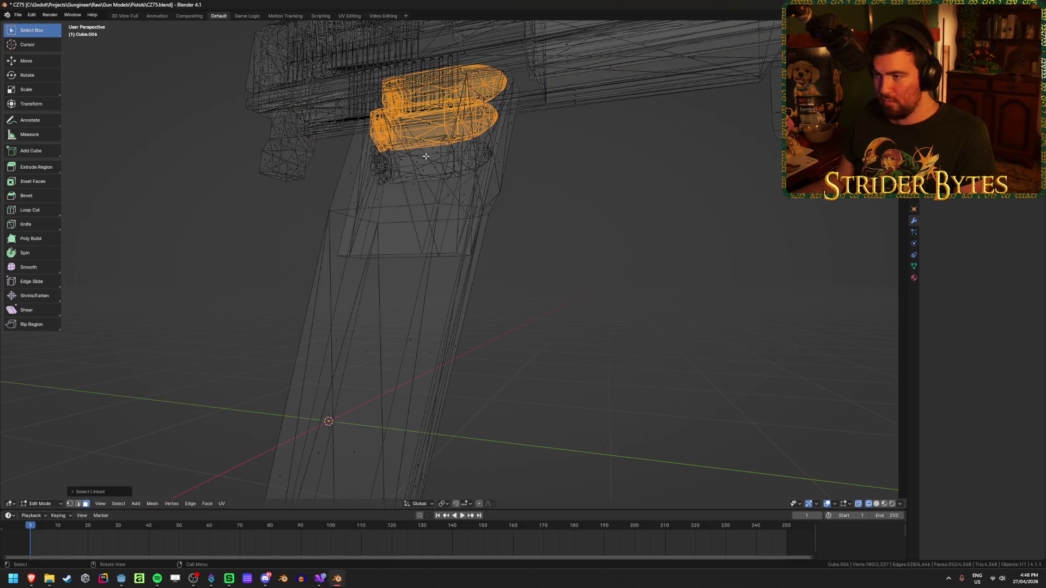
{"action": "key", "text": "l"}
{"action": "scroll", "coordinate": [494, 384], "scroll_direction": "down", "scroll_amount": 4}
{"action": "key", "text": "alt+z"}
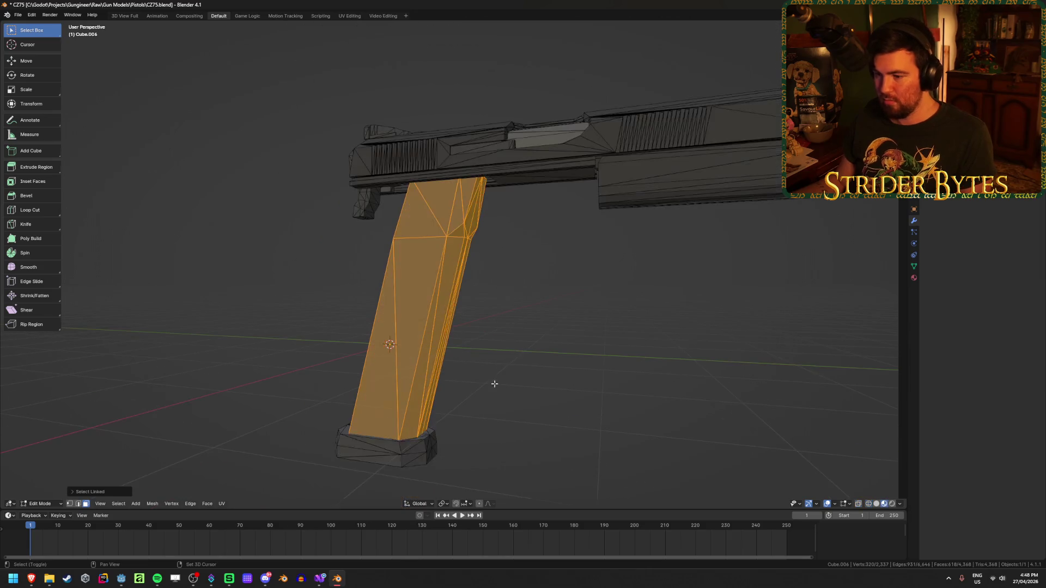
{"action": "key", "text": "l"}
{"action": "key", "text": "p"}
{"action": "left_click", "coordinate": [406, 454]}
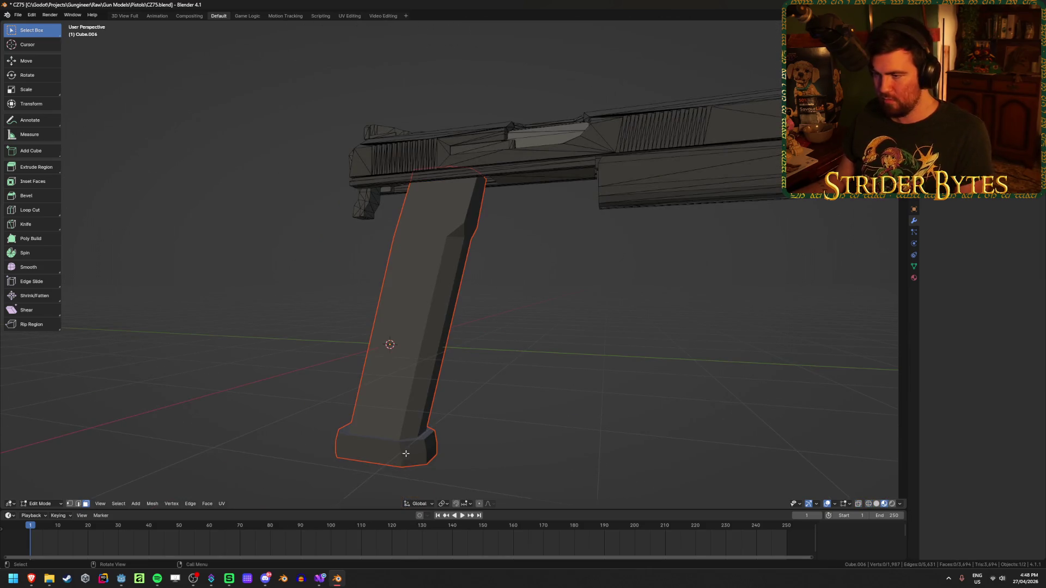
Box-select the slide and barrel in side view, separate them, and return to Object Mode.
{"action": "key", "text": "KP_3"}
{"action": "key", "text": "shift+z"}
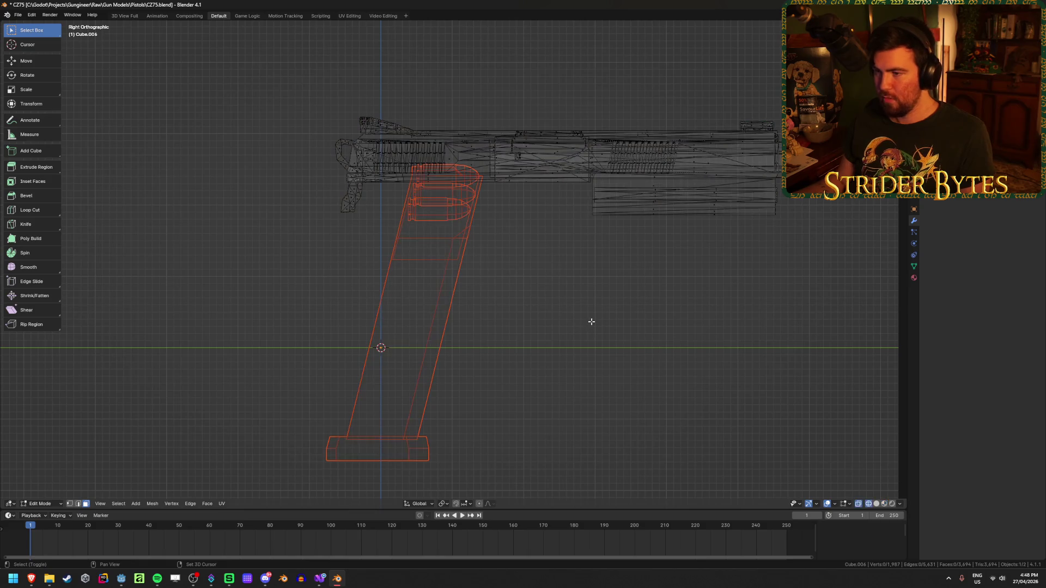
{"action": "left_click_drag", "start_coordinate": [253, 55], "coordinate": [802, 291]}
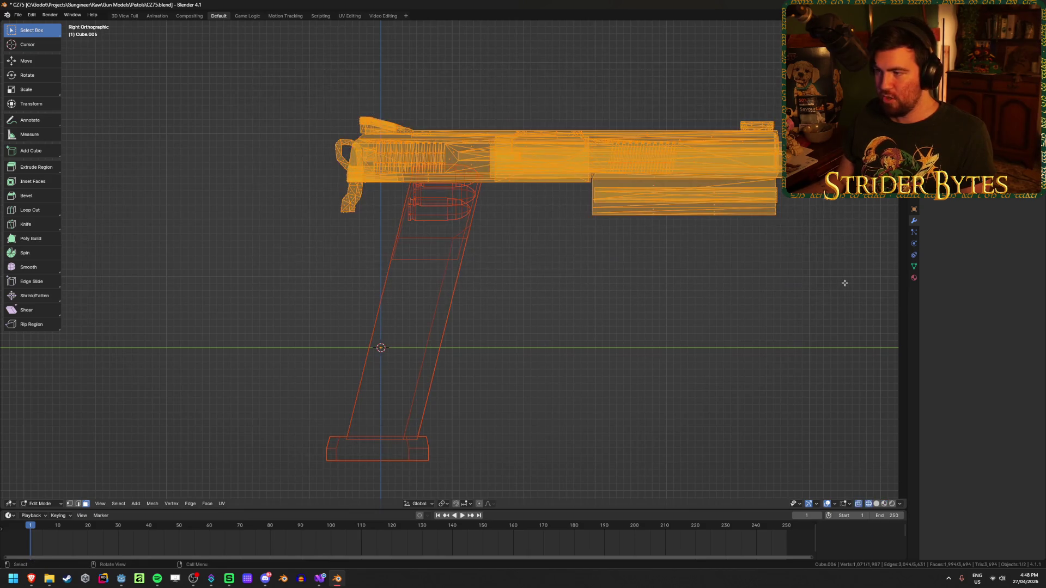
{"action": "key", "text": "p"}
{"action": "left_click", "coordinate": [843, 283]}
{"action": "key", "text": "Tab"}
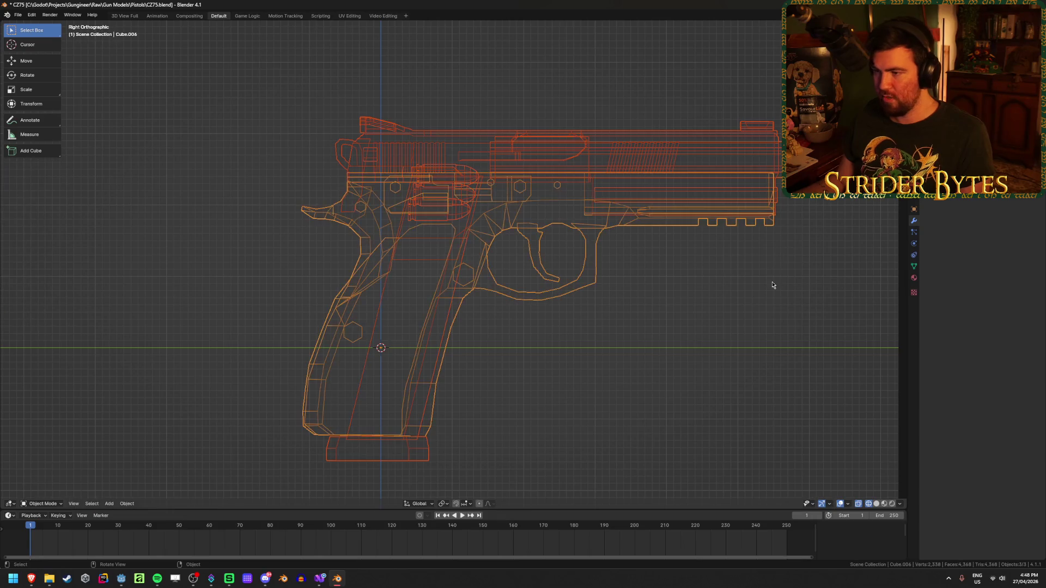
{"action": "key", "text": "shift+z"}
{"action": "left_click", "coordinate": [479, 374]}
Hide the frame and slide to inspect the magazine, reveal all parts and save CZ75.blend.
{"action": "left_click", "coordinate": [425, 312]}
{"action": "key", "text": "h"}
{"action": "left_click", "coordinate": [447, 163]}
{"action": "mouse_move", "coordinate": [393, 252]}
{"action": "middle_mouse_down"}
{"action": "mouse_move", "coordinate": [448, 256]}
{"action": "mouse_move", "coordinate": [434, 282]}
{"action": "mouse_move", "coordinate": [342, 269]}
{"action": "middle_mouse_up"}
{"action": "key", "text": "h"}
{"action": "key", "text": "alt+h"}
{"action": "left_click", "coordinate": [621, 271]}
{"action": "mouse_move", "coordinate": [621, 271]}
{"action": "middle_mouse_down"}
{"action": "mouse_move", "coordinate": [588, 271]}
{"action": "mouse_move", "coordinate": [669, 267]}
{"action": "middle_mouse_up"}
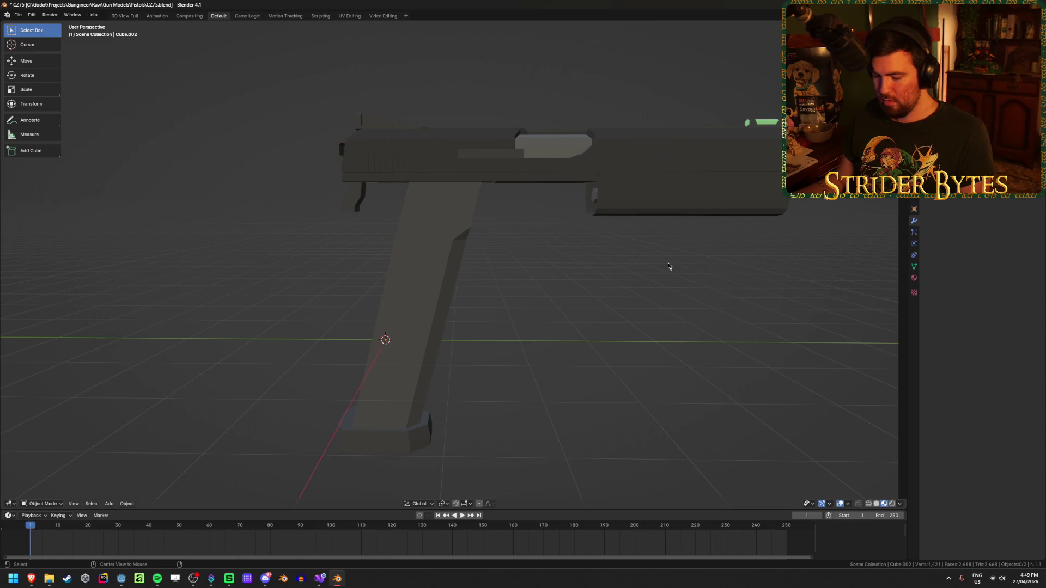
{"action": "key", "text": "alt+h"}
{"action": "left_click", "coordinate": [669, 313]}
{"action": "key", "text": "ctrl+s"}
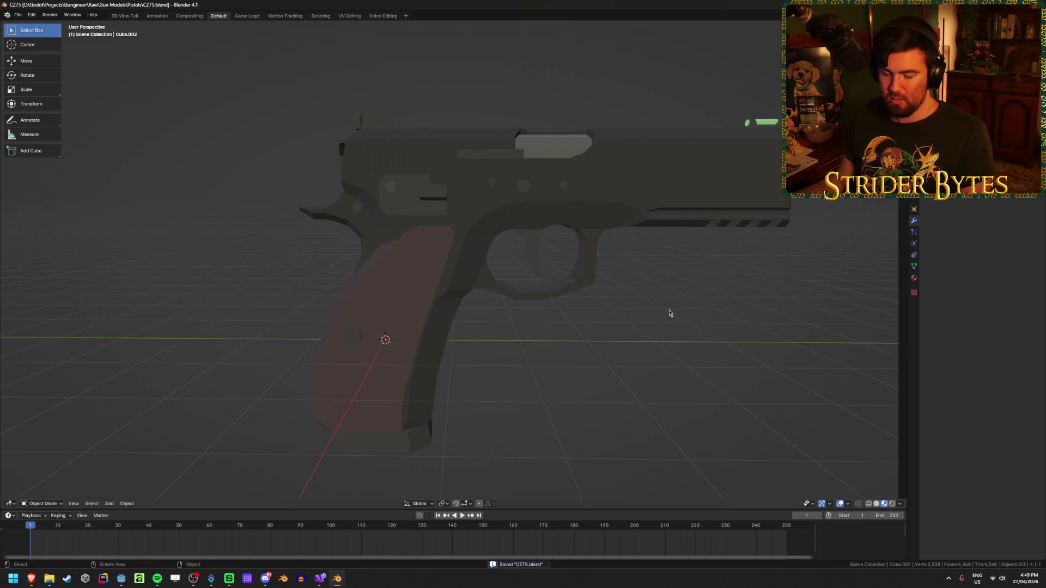
Select the slide and open its mesh in Edit Mode.
{"action": "middle_click_drag", "start_coordinate": [669, 313], "coordinate": [669, 253], "text": "shift"}
{"action": "left_click", "coordinate": [405, 411]}
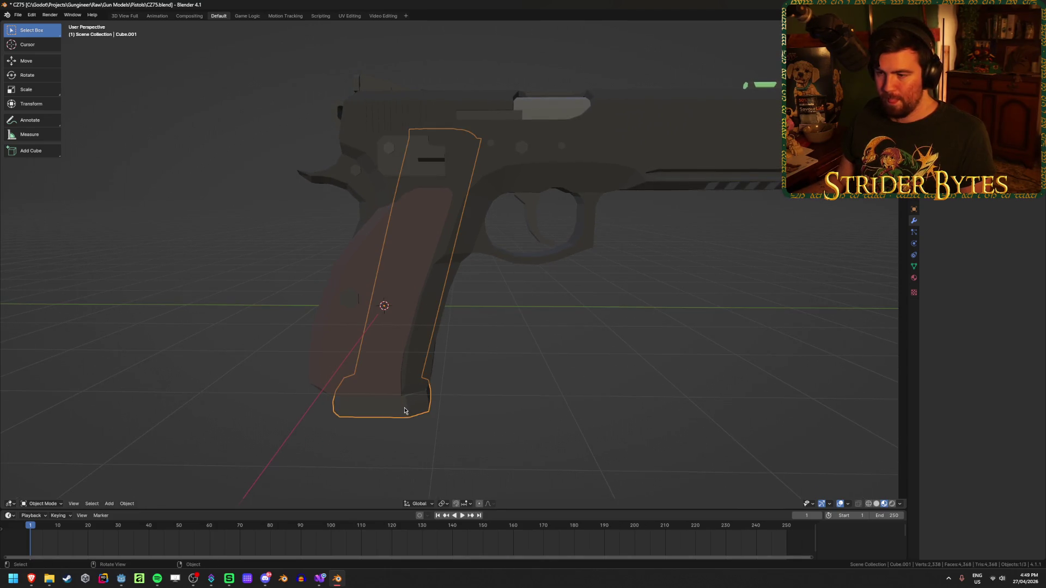
{"action": "scroll", "coordinate": [479, 308], "scroll_direction": "up", "scroll_amount": 1}
{"action": "middle_click_drag", "start_coordinate": [479, 308], "coordinate": [525, 340], "text": "shift"}
{"action": "left_click", "coordinate": [525, 340]}
{"action": "mouse_move", "coordinate": [577, 314]}
{"action": "middle_mouse_down"}
{"action": "mouse_move", "coordinate": [439, 343]}
{"action": "mouse_move", "coordinate": [443, 355]}
{"action": "middle_mouse_up"}
{"action": "key", "text": "Tab"}
{"action": "key", "text": "ctrl+Tab"}
Back in Object Mode, move the slide's origin onto the 3D cursor at the pistol's rear.
{"action": "key", "text": "Tab"}
{"action": "right_click", "coordinate": [580, 393]}
{"action": "mouse_move", "coordinate": [579, 393]}
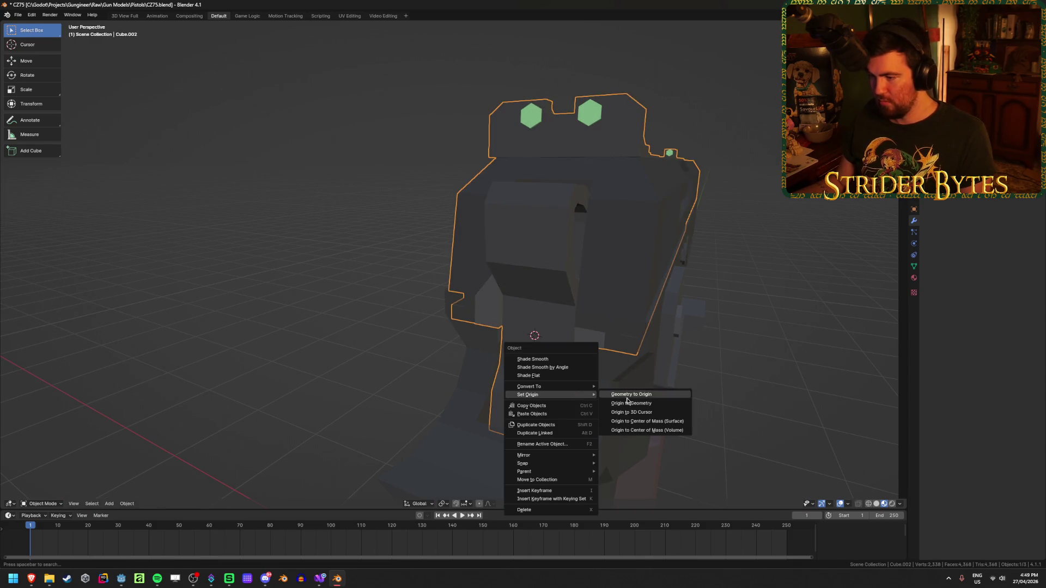
{"action": "left_click", "coordinate": [631, 412]}
{"action": "mouse_move", "coordinate": [631, 412]}
{"action": "middle_mouse_down"}
{"action": "mouse_move", "coordinate": [765, 464]}
{"action": "mouse_move", "coordinate": [717, 423]}
{"action": "mouse_move", "coordinate": [631, 377]}
{"action": "middle_mouse_up"}
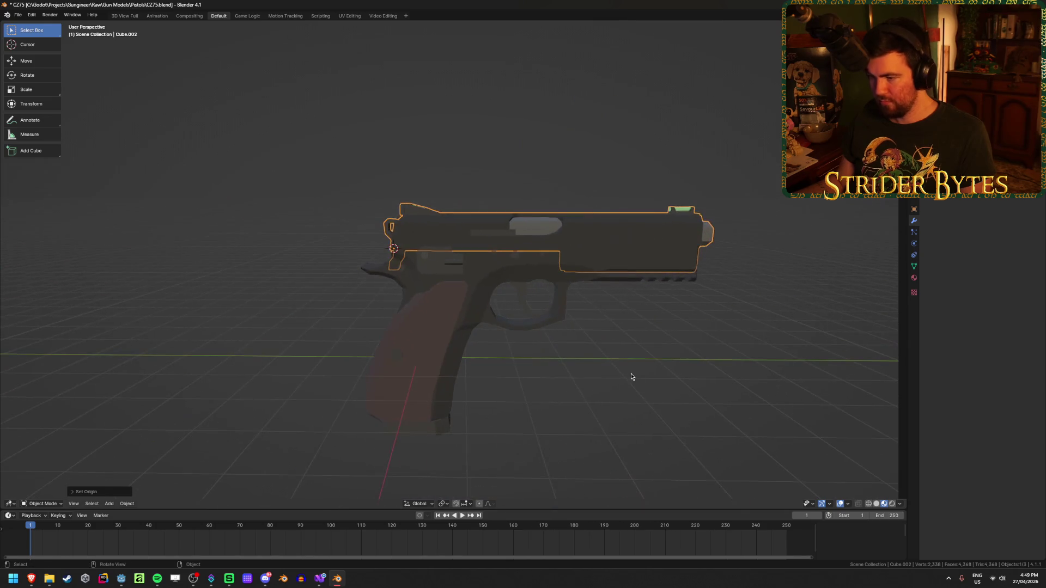
{"action": "scroll", "coordinate": [631, 377], "scroll_direction": "up", "scroll_amount": 2}
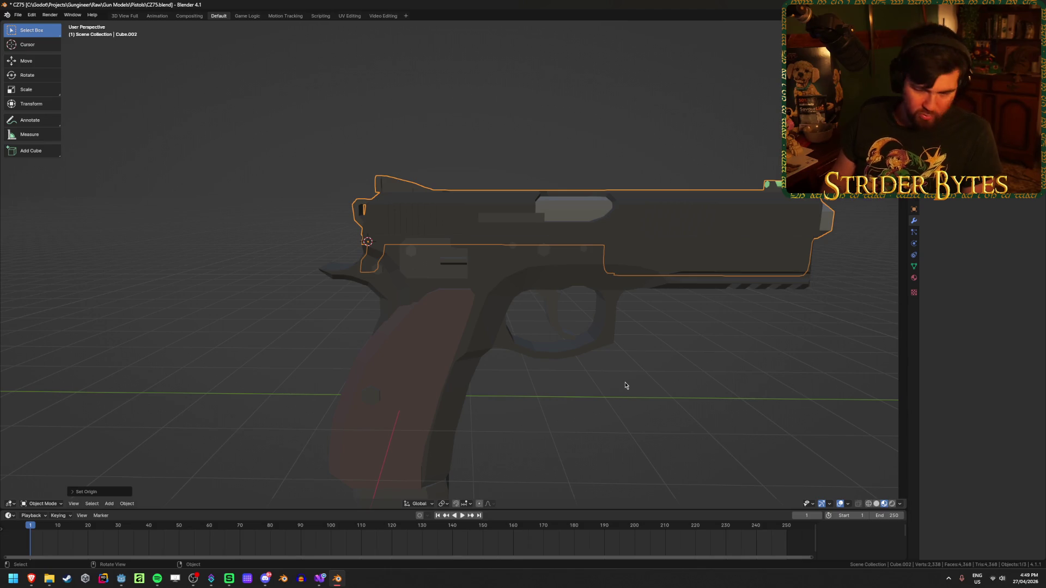
Add a Plain Axes empty, undo it, and reselect the slide.
{"action": "key", "text": "shift+a"}
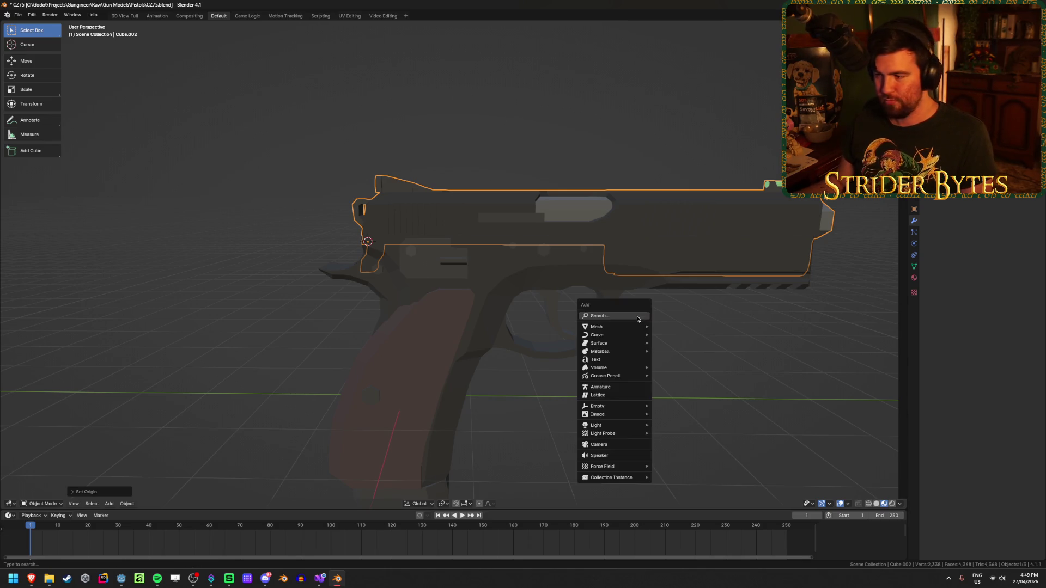
{"action": "mouse_move", "coordinate": [614, 407]}
{"action": "left_click", "coordinate": [675, 408]}
{"action": "scroll", "coordinate": [527, 372], "scroll_direction": "down", "scroll_amount": 3}
{"action": "mouse_move", "coordinate": [527, 371]}
{"action": "middle_mouse_down"}
{"action": "mouse_move", "coordinate": [351, 325]}
{"action": "mouse_move", "coordinate": [624, 334]}
{"action": "middle_mouse_up"}
{"action": "key", "text": "ctrl+z"}
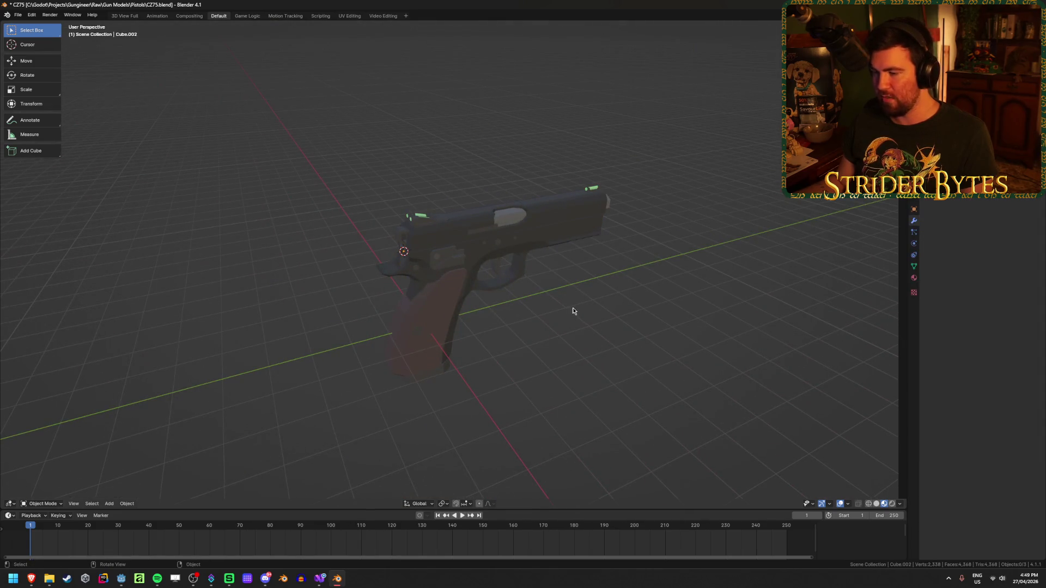
{"action": "left_click", "coordinate": [482, 233]}
Undo the stray selections and edits to return the pistol to Object Mode, then save.
{"action": "left_click", "coordinate": [436, 325]}
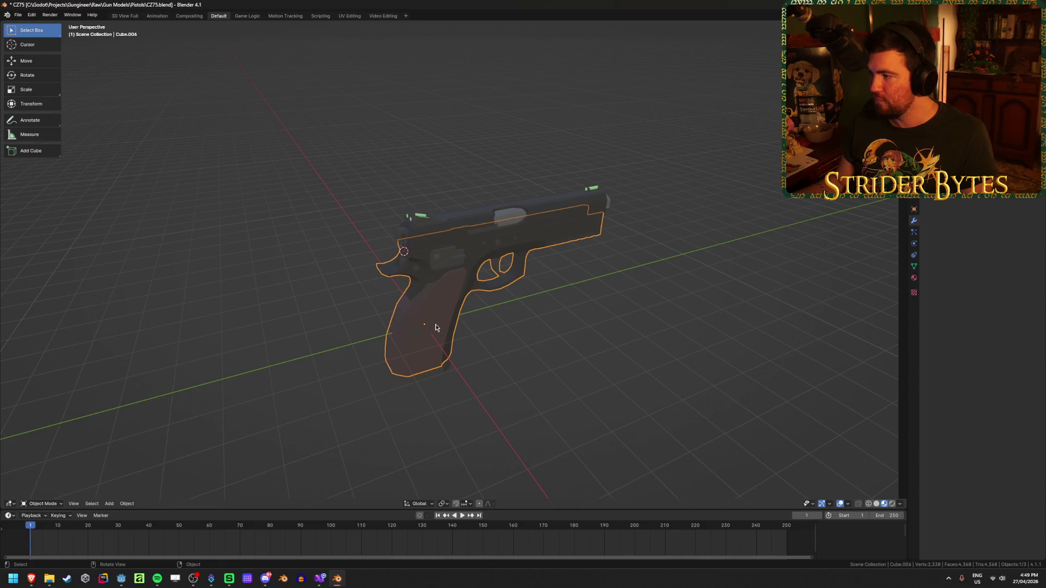
{"action": "mouse_move", "coordinate": [654, 336]}
{"action": "middle_mouse_down"}
{"action": "mouse_move", "coordinate": [635, 325]}
{"action": "mouse_move", "coordinate": [609, 339]}
{"action": "middle_mouse_up"}
{"action": "scroll", "coordinate": [632, 326], "scroll_direction": "up", "scroll_amount": 4}
{"action": "key", "text": "ctrl+z"}
{"action": "key", "text": "Tab"}
{"action": "key", "text": "Tab"}
{"action": "key", "text": "ctrl+z"}
{"action": "key", "text": "a"}
{"action": "key", "text": "ctrl+z"}
{"action": "key", "text": "ctrl+z"}
{"action": "key", "text": "ctrl+z"}
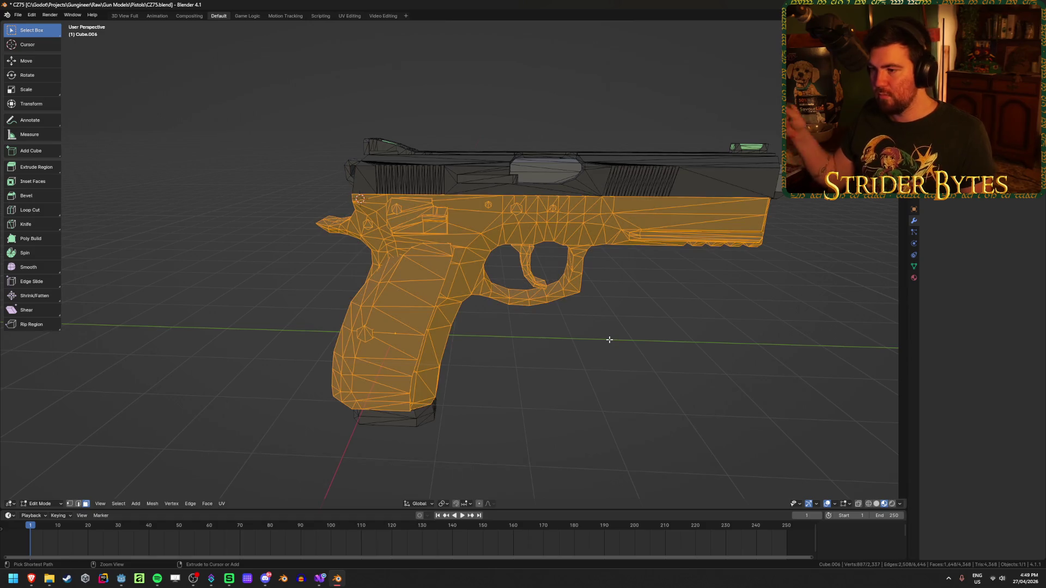
{"action": "key", "text": "Tab"}
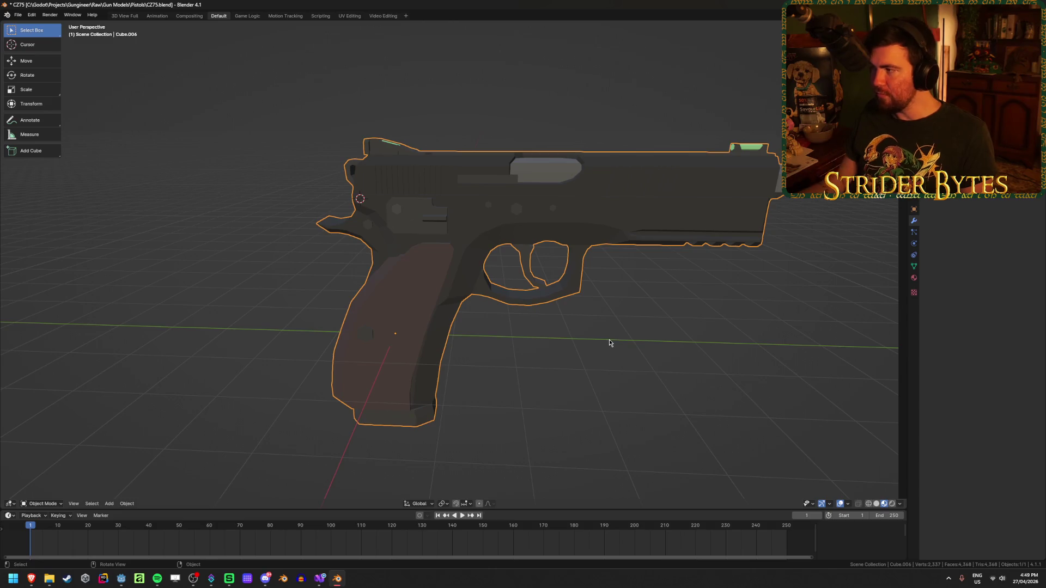
{"action": "scroll", "coordinate": [649, 365], "scroll_direction": "down", "scroll_amount": 2}
{"action": "key", "text": "ctrl+s"}
Apply the pistol's scale and start scaling the whole gun down toward 0.2233.
{"action": "key", "text": "ctrl+a"}
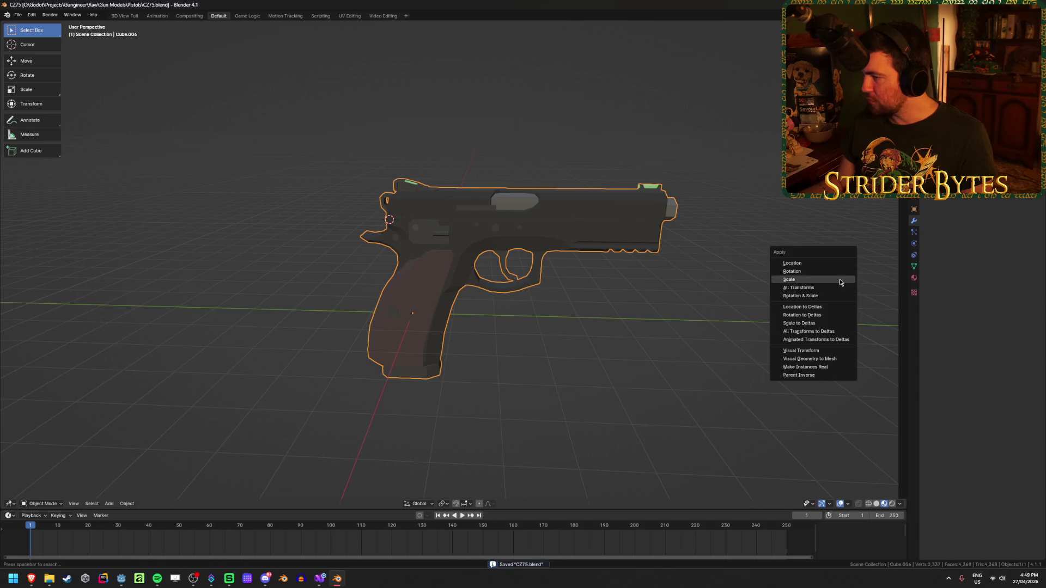
{"action": "left_click", "coordinate": [839, 281]}
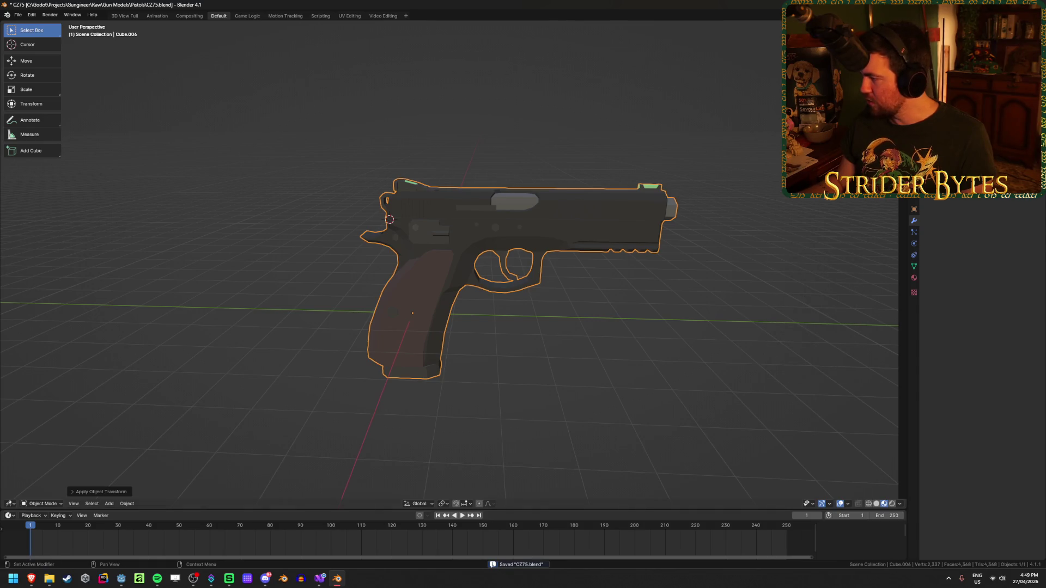
{"action": "key", "text": "s"}
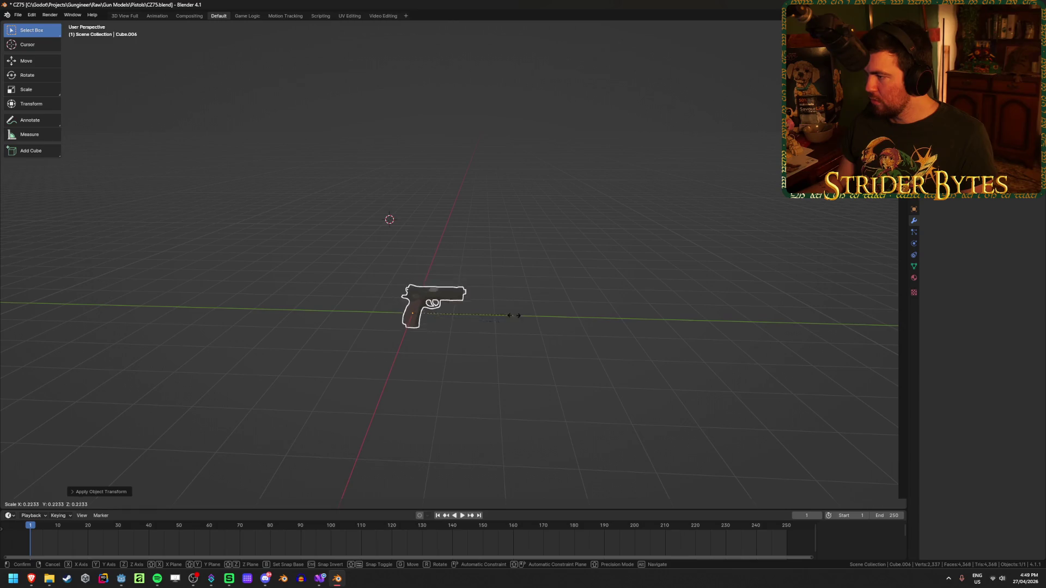
Confirm the reduced pistol size, then shrink it further and confirm again.
{"action": "left_click", "coordinate": [469, 316]}
{"action": "scroll", "coordinate": [452, 361], "scroll_direction": "up", "scroll_amount": 5}
{"action": "key", "text": "s"}
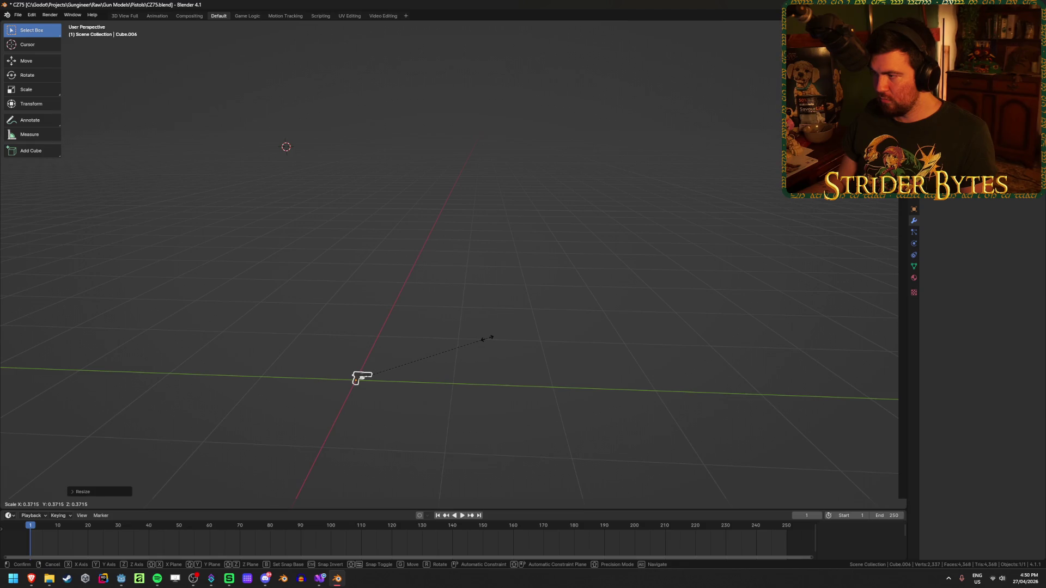
{"action": "left_click", "coordinate": [486, 339]}
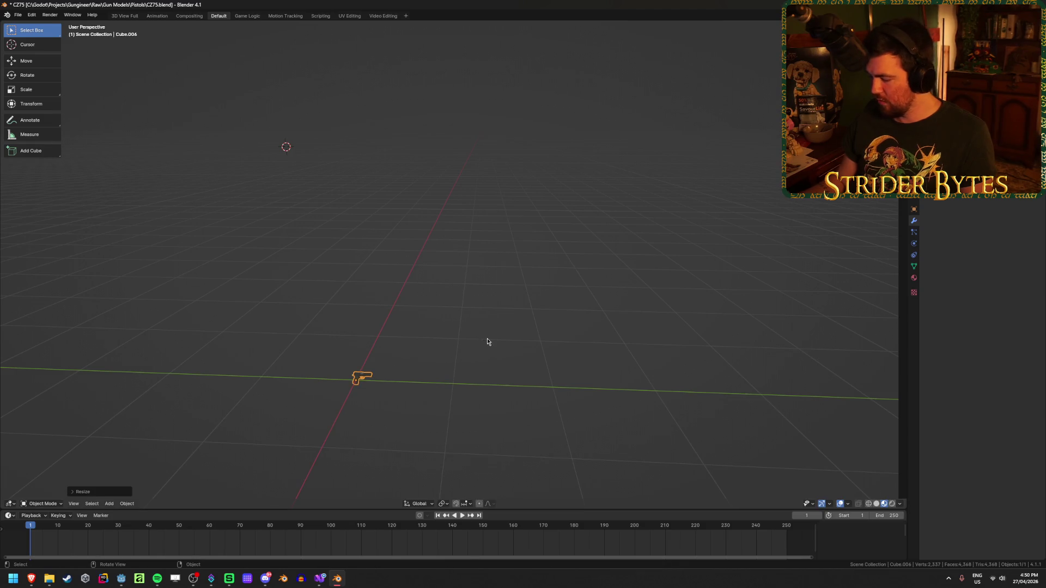
Frame the pistol in the view and apply its rotation transform.
{"action": "key", "text": "KP_Decimal"}
{"action": "key", "text": "ctrl+a"}
{"action": "left_click", "coordinate": [487, 339]}
{"action": "mouse_move", "coordinate": [483, 350]}
{"action": "middle_mouse_down"}
{"action": "mouse_move", "coordinate": [583, 287]}
{"action": "mouse_move", "coordinate": [634, 303]}
{"action": "middle_mouse_up"}
In Edit Mode, hide the selected frame faces to expose the magazine.
{"action": "key", "text": "Tab"}
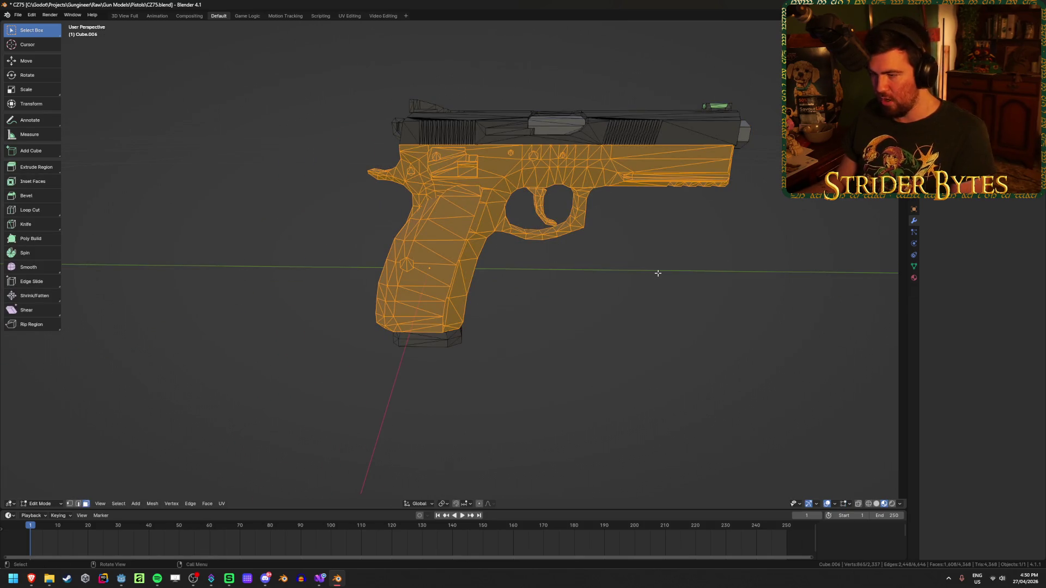
{"action": "key", "text": "p"}
{"action": "left_click", "coordinate": [658, 276]}
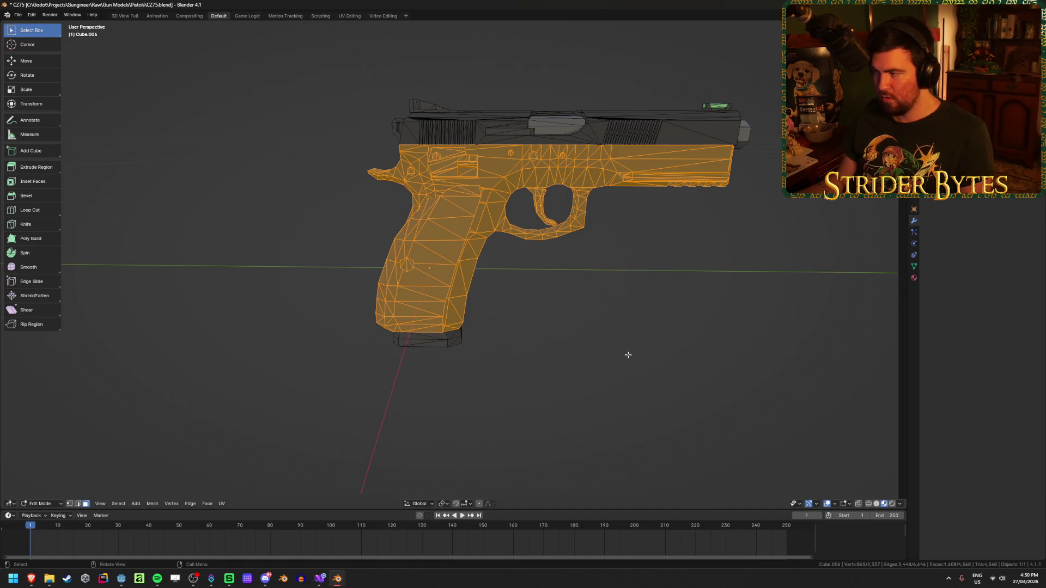
{"action": "key", "text": "h"}
{"action": "middle_click_drag", "start_coordinate": [556, 291], "coordinate": [567, 259]}
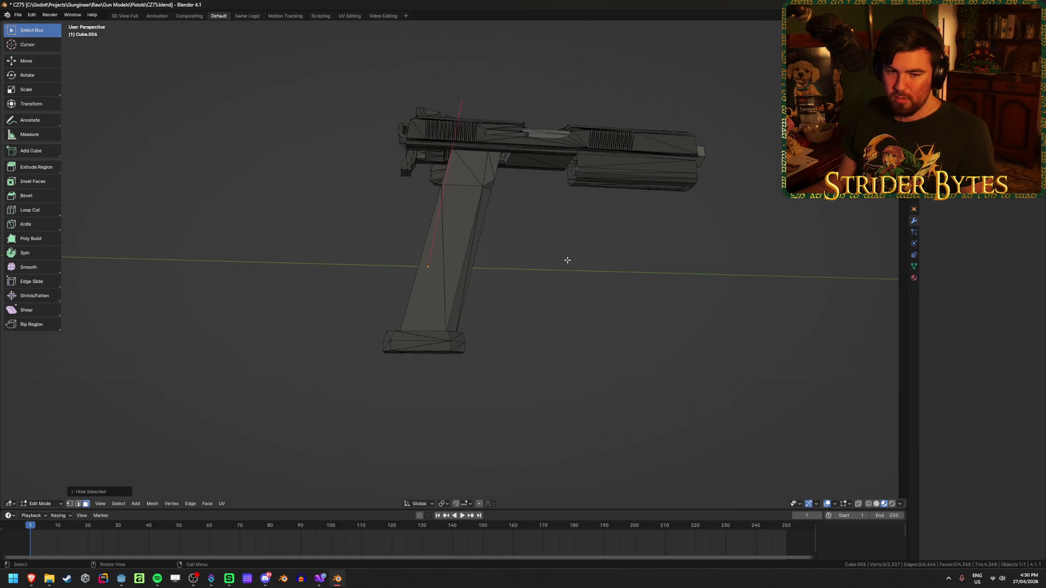
{"action": "middle_click_drag", "start_coordinate": [567, 260], "coordinate": [556, 306]}
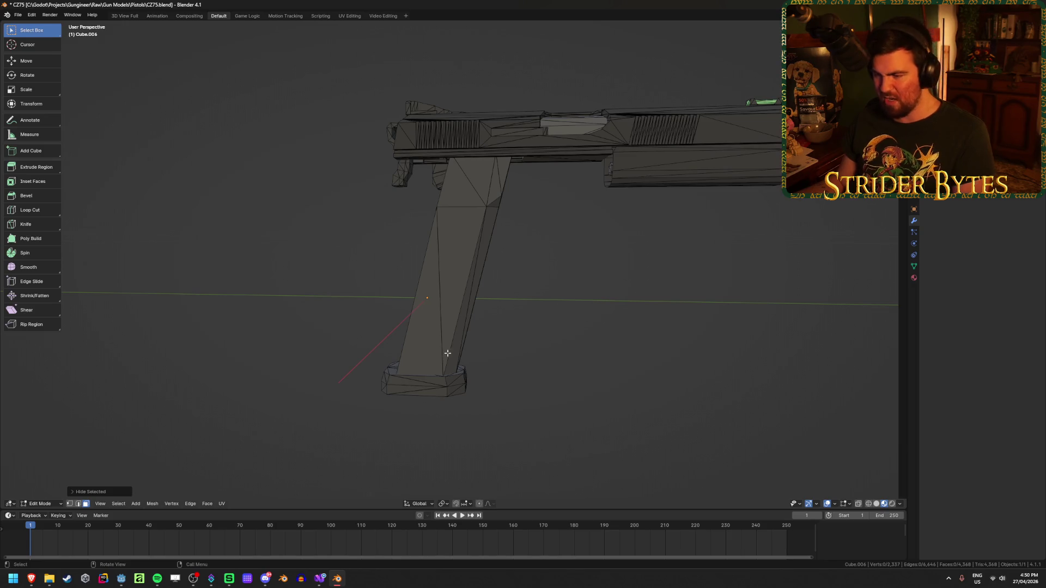
Select the magazine base plate, body and bullets, and separate them by selection.
{"action": "key", "text": "l"}
{"action": "key", "text": "l"}
{"action": "key", "text": "alt+z"}
{"action": "mouse_move", "coordinate": [470, 240]}
{"action": "middle_mouse_down"}
{"action": "mouse_move", "coordinate": [461, 322]}
{"action": "mouse_move", "coordinate": [452, 297]}
{"action": "middle_mouse_up"}
{"action": "scroll", "coordinate": [462, 327], "scroll_direction": "up", "scroll_amount": 4}
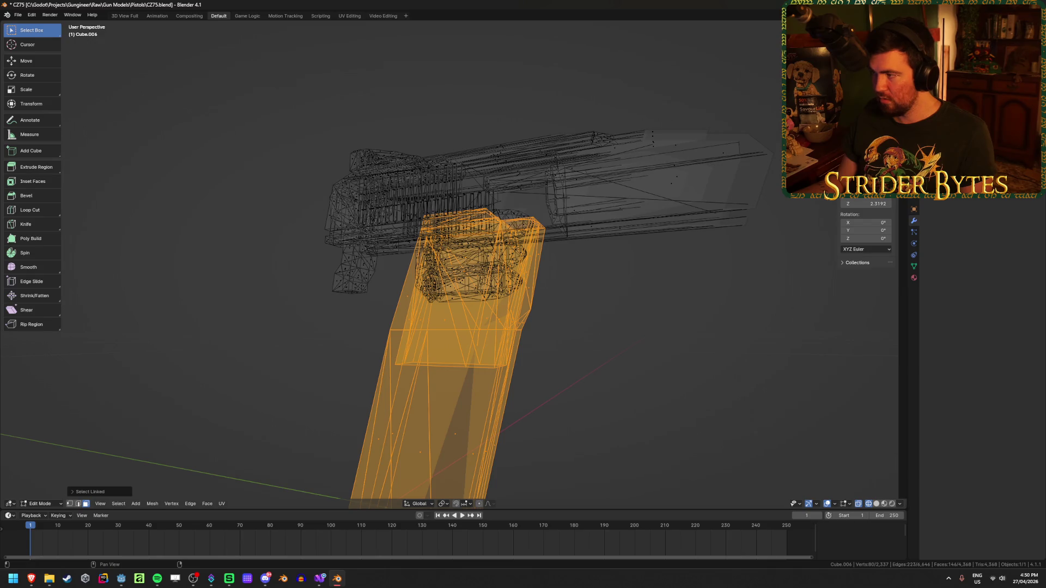
{"action": "middle_click_drag", "start_coordinate": [550, 319], "coordinate": [564, 323]}
{"action": "scroll", "coordinate": [565, 324], "scroll_direction": "up", "scroll_amount": 2}
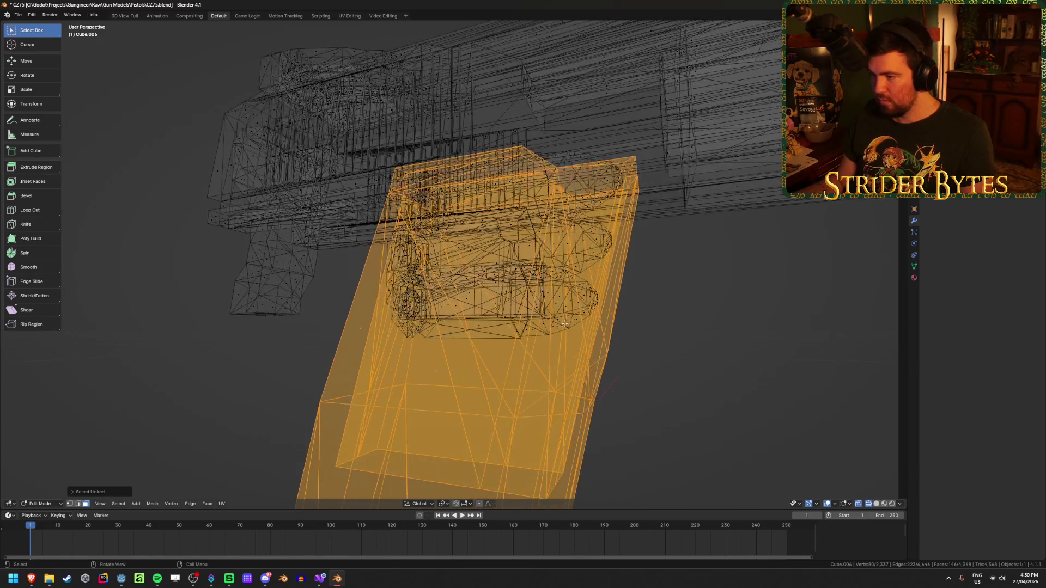
{"action": "key", "text": "l"}
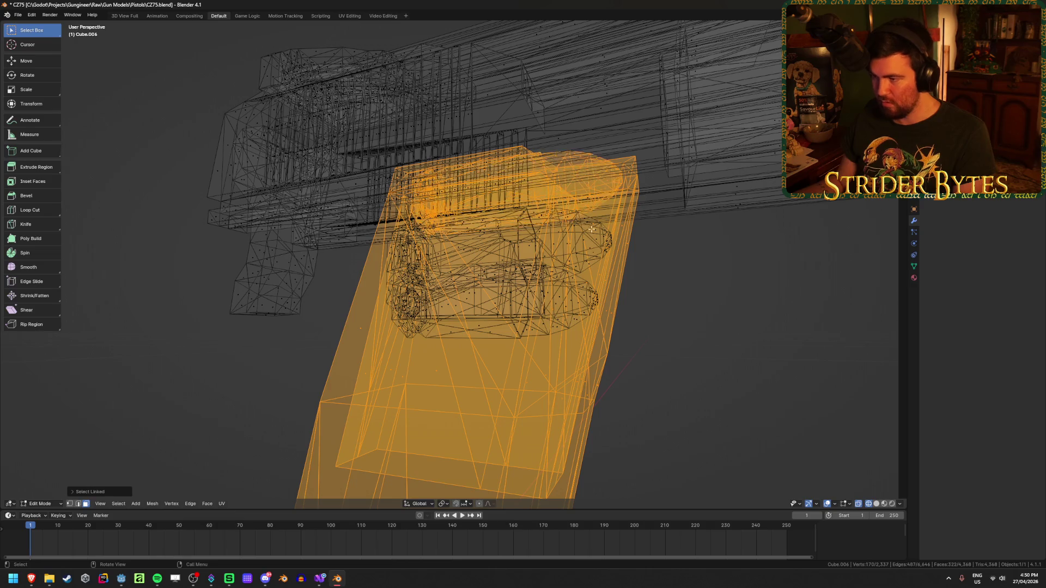
{"action": "key", "text": "l"}
{"action": "key", "text": "l"}
{"action": "mouse_move", "coordinate": [576, 301]}
{"action": "middle_mouse_down"}
{"action": "mouse_move", "coordinate": [515, 316]}
{"action": "mouse_move", "coordinate": [612, 326]}
{"action": "mouse_move", "coordinate": [537, 334]}
{"action": "mouse_move", "coordinate": [552, 336]}
{"action": "middle_mouse_up"}
{"action": "key", "text": "p"}
{"action": "left_click", "coordinate": [539, 336]}
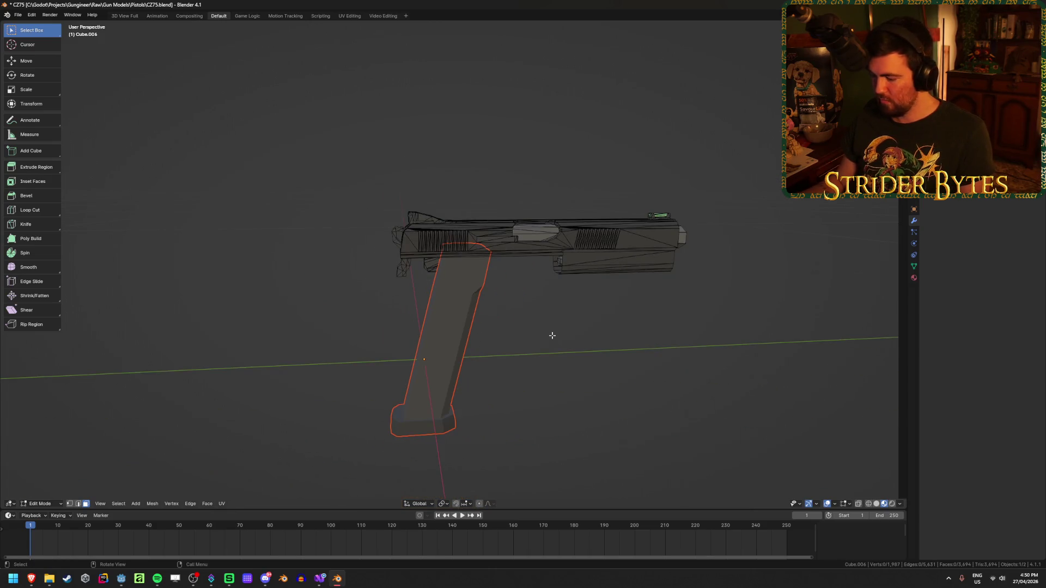
Check the result in side and wireframe views, then re-enter Edit Mode on the pistol mesh.
{"action": "key", "text": "KP_3"}
{"action": "key", "text": "shift+z"}
{"action": "middle_click_drag", "start_coordinate": [330, 147], "coordinate": [572, 373]}
{"action": "key", "text": "shift+z"}
{"action": "scroll", "coordinate": [592, 369], "scroll_direction": "up", "scroll_amount": 4}
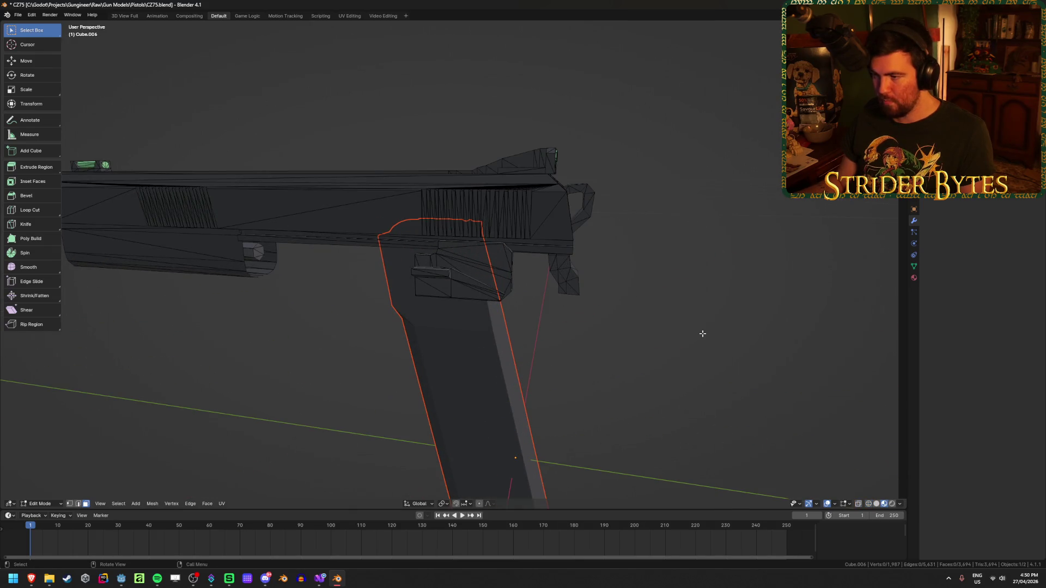
{"action": "middle_click_drag", "start_coordinate": [701, 332], "coordinate": [670, 338]}
{"action": "key", "text": "a"}
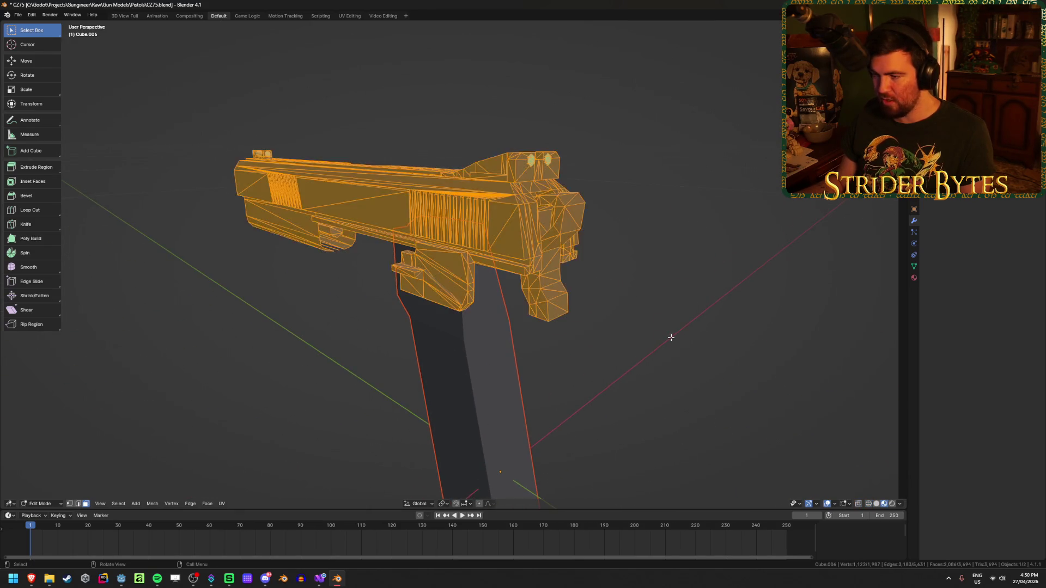
{"action": "key", "text": "l"}
{"action": "key", "text": "Tab"}
{"action": "mouse_move", "coordinate": [457, 284]}
{"action": "middle_mouse_down"}
{"action": "mouse_move", "coordinate": [408, 343]}
{"action": "mouse_move", "coordinate": [357, 375]}
{"action": "mouse_move", "coordinate": [346, 422]}
{"action": "middle_mouse_up"}
{"action": "mouse_move", "coordinate": [622, 349]}
{"action": "middle_mouse_down"}
{"action": "mouse_move", "coordinate": [612, 396]}
{"action": "mouse_move", "coordinate": [588, 326]}
{"action": "mouse_move", "coordinate": [616, 381]}
{"action": "mouse_move", "coordinate": [566, 357]}
{"action": "middle_mouse_up"}
{"action": "key", "text": "Tab"}
{"action": "key", "text": "Tab"}
{"action": "key", "text": "Tab"}
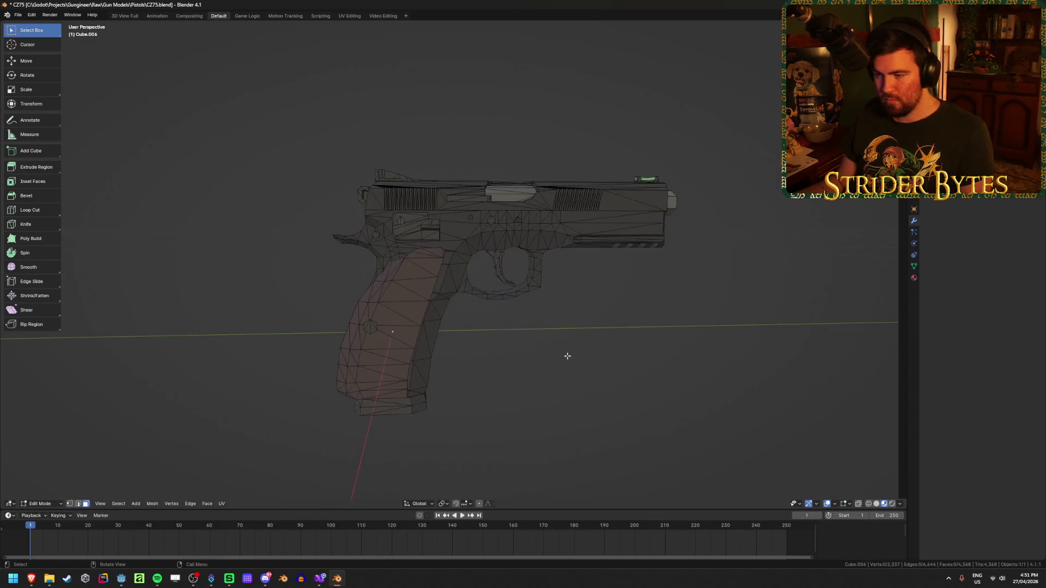
Select all frame parts (trigger, guard, side blocks) excluding the slide, and hide them.
{"action": "scroll", "coordinate": [568, 352], "scroll_direction": "up", "scroll_amount": 2}
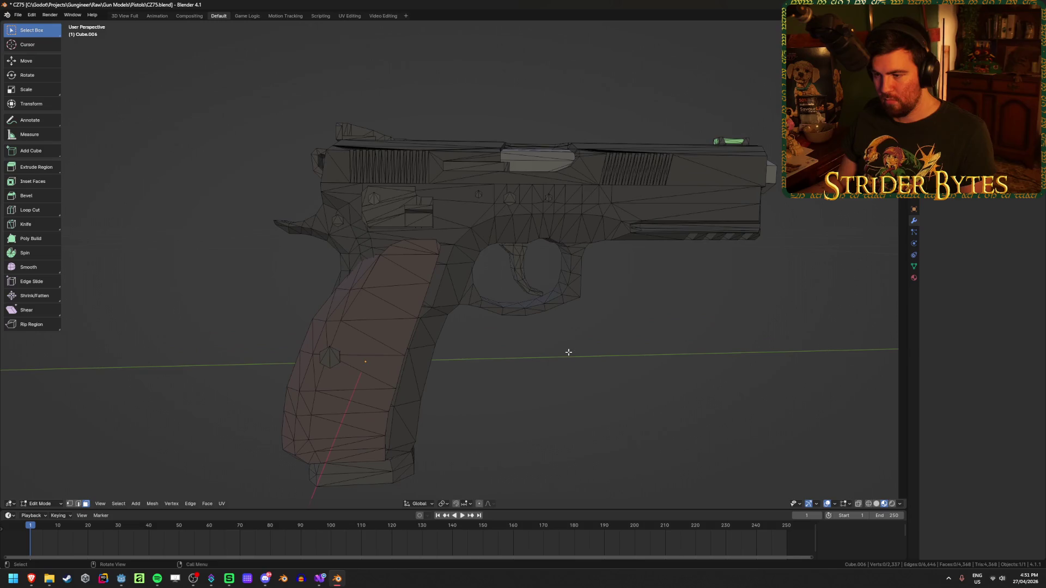
{"action": "left_click", "coordinate": [418, 375]}
{"action": "key", "text": "ctrl+l"}
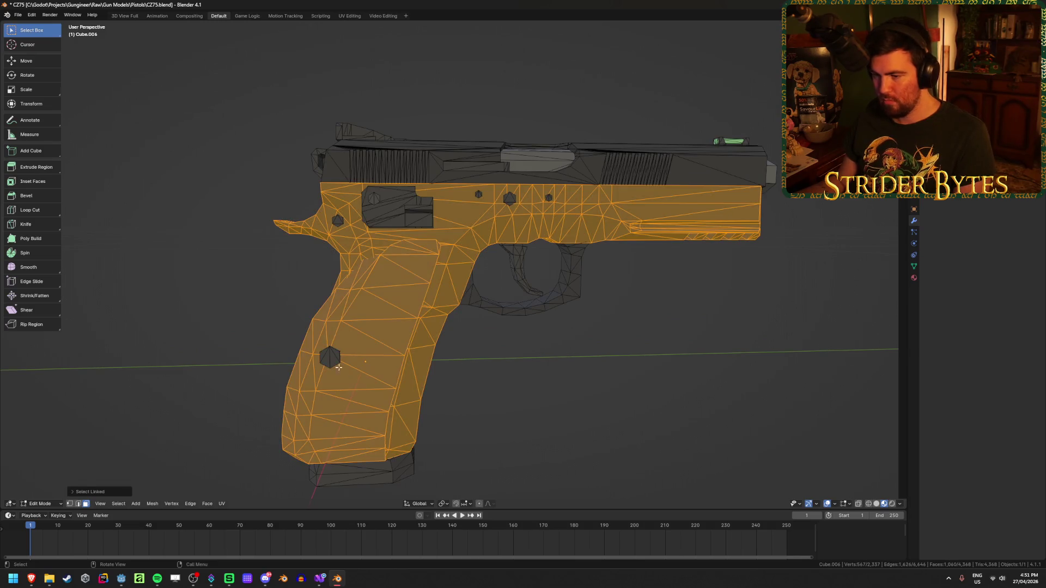
{"action": "key", "text": "l"}
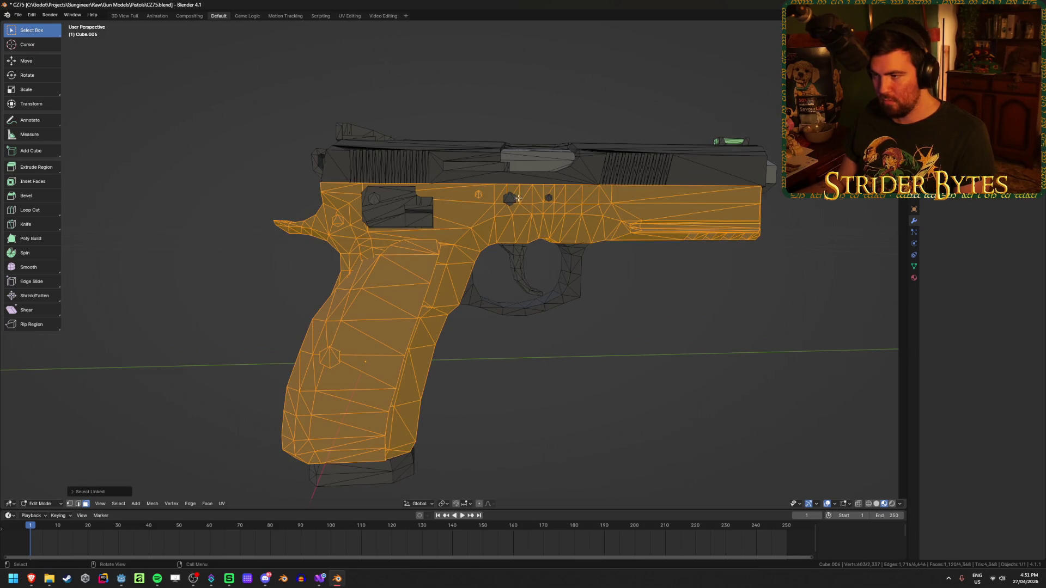
{"action": "key", "text": "l"}
{"action": "key", "text": "l"}
{"action": "key", "text": "l"}
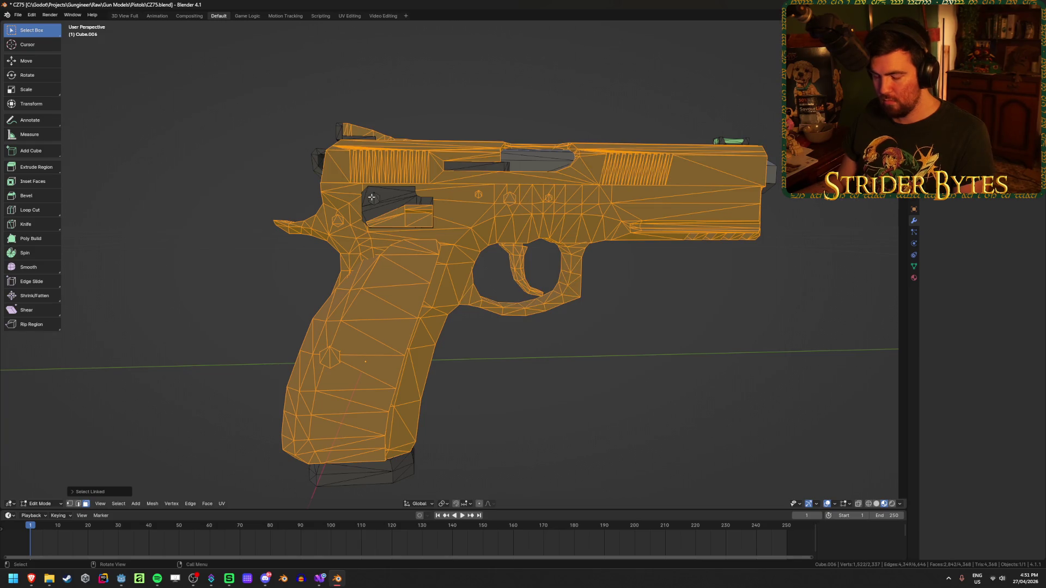
{"action": "key", "text": "shift+l"}
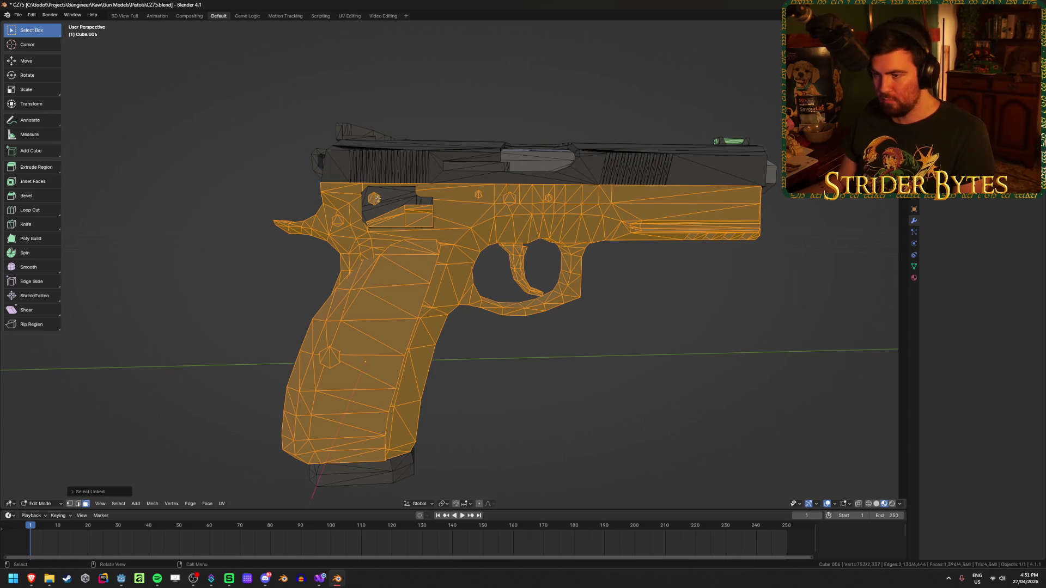
{"action": "key", "text": "l"}
{"action": "middle_click_drag", "start_coordinate": [272, 327], "coordinate": [420, 343]}
{"action": "key", "text": "l"}
{"action": "key", "text": "l"}
{"action": "key", "text": "l"}
{"action": "key", "text": "l"}
{"action": "key", "text": "h"}
Select the magazine base plate, body and both bullets, and separate them into a new object.
{"action": "mouse_move", "coordinate": [444, 298]}
{"action": "middle_mouse_down"}
{"action": "mouse_move", "coordinate": [455, 238]}
{"action": "mouse_move", "coordinate": [546, 171]}
{"action": "mouse_move", "coordinate": [463, 239]}
{"action": "mouse_move", "coordinate": [400, 312]}
{"action": "mouse_move", "coordinate": [350, 334]}
{"action": "mouse_move", "coordinate": [228, 339]}
{"action": "middle_mouse_up"}
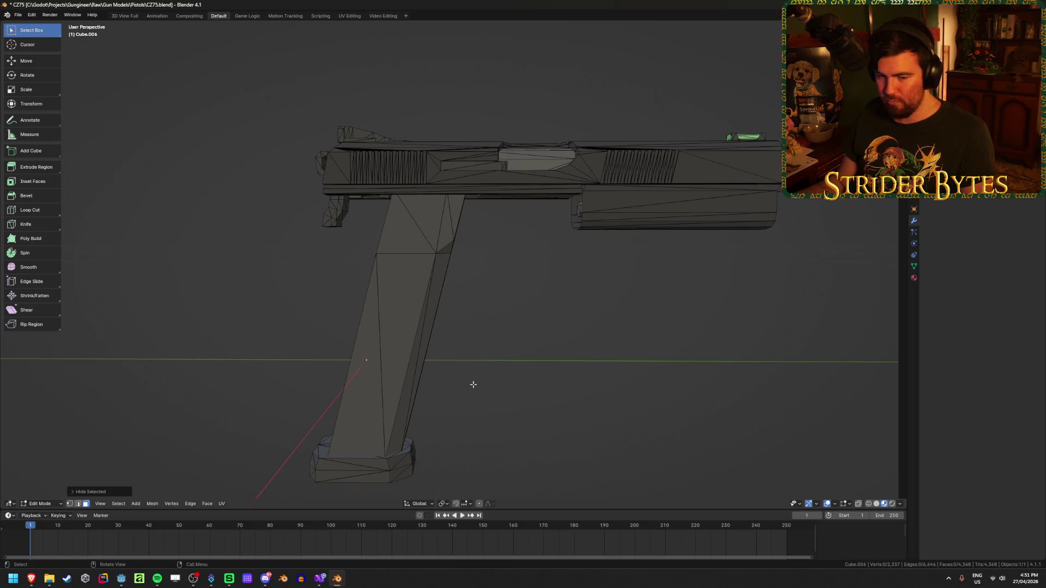
{"action": "key", "text": "l"}
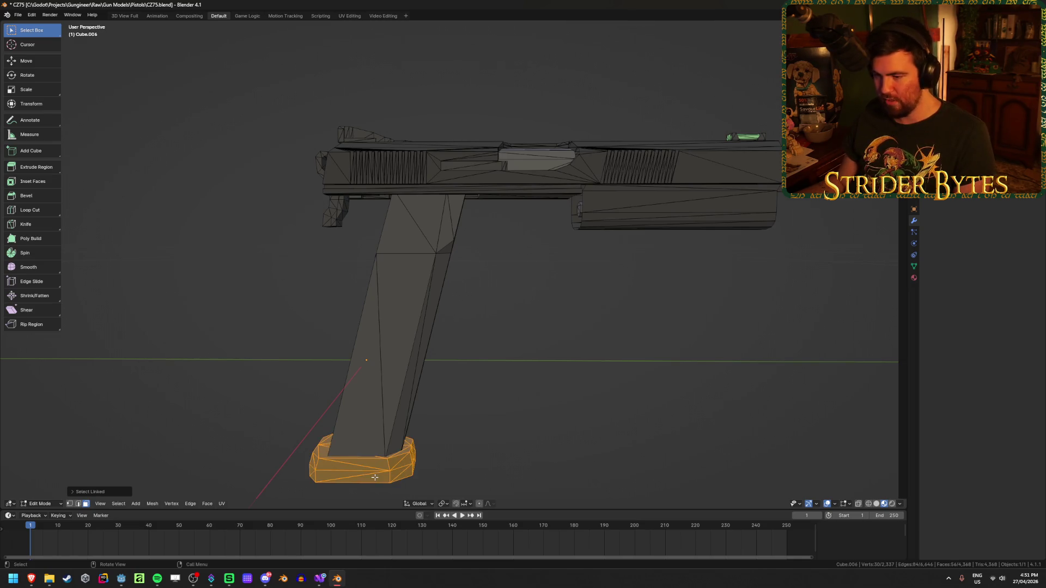
{"action": "key", "text": "l"}
{"action": "key", "text": "shift+z"}
{"action": "scroll", "coordinate": [464, 329], "scroll_direction": "up", "scroll_amount": 3}
{"action": "scroll", "coordinate": [490, 249], "scroll_direction": "up", "scroll_amount": 2}
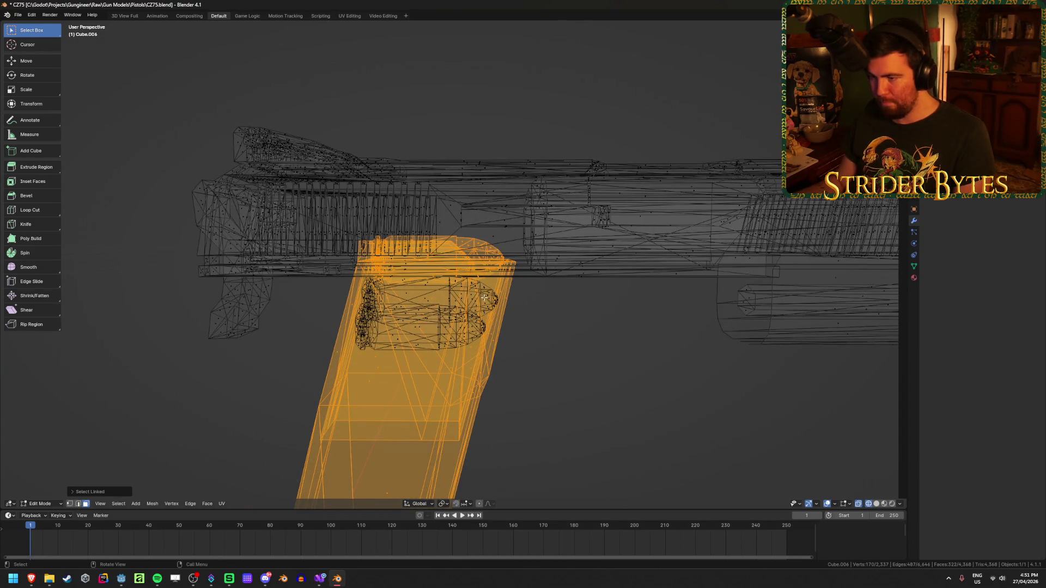
{"action": "key", "text": "l"}
{"action": "key", "text": "l"}
{"action": "middle_click_drag", "start_coordinate": [440, 330], "coordinate": [474, 329]}
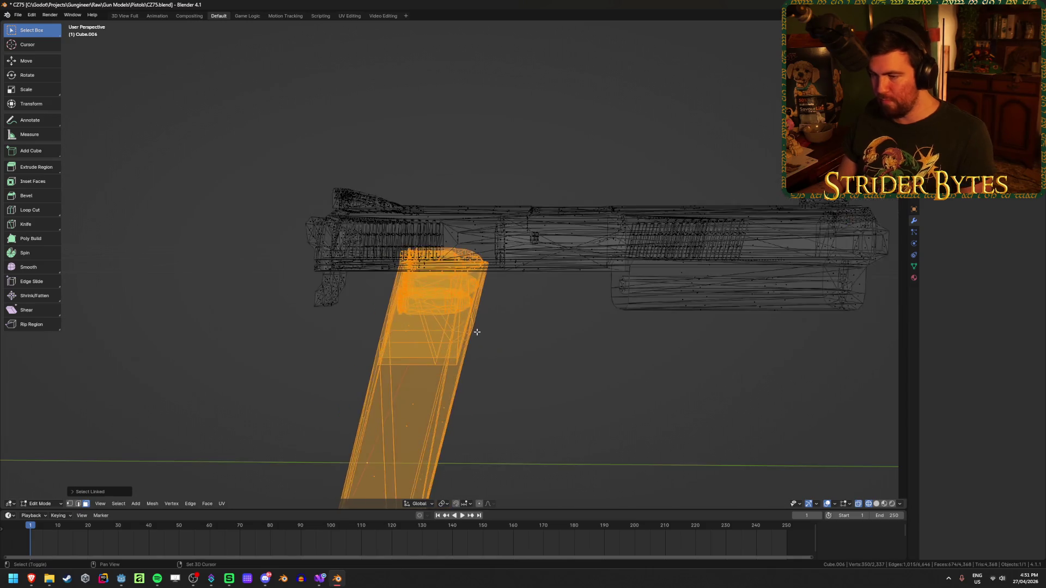
{"action": "key", "text": "shift+z"}
{"action": "key", "text": "p"}
{"action": "left_click", "coordinate": [440, 332]}
Clear the selection, return to Object Mode and save CZ75.blend.
{"action": "scroll", "coordinate": [501, 368], "scroll_direction": "down", "scroll_amount": 5}
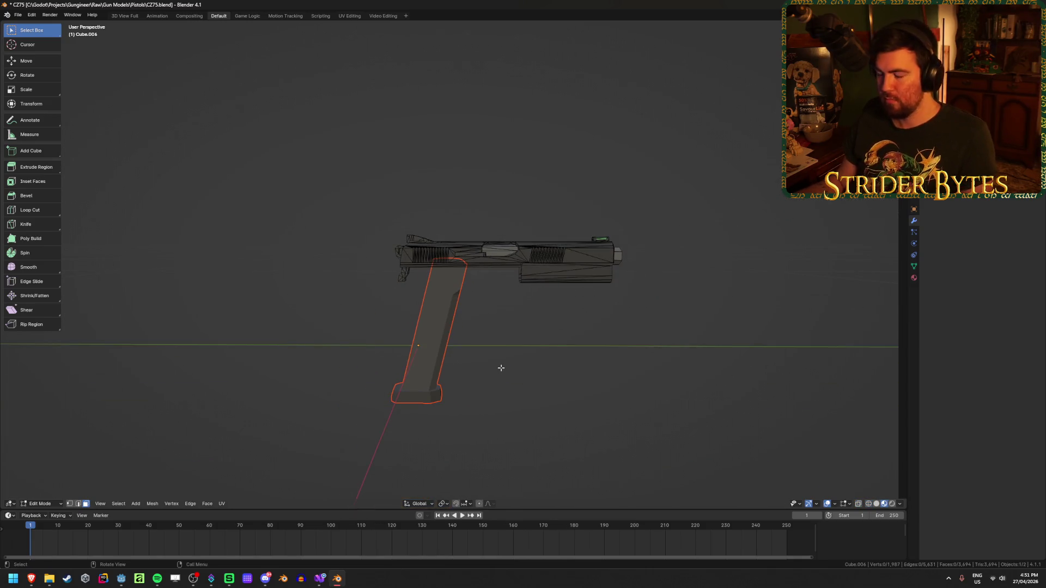
{"action": "scroll", "coordinate": [540, 355], "scroll_direction": "up", "scroll_amount": 3}
{"action": "key", "text": "shift+z"}
{"action": "left_click_drag", "start_coordinate": [277, 139], "coordinate": [810, 334]}
{"action": "key", "text": "alt+a"}
{"action": "key", "text": "Tab"}
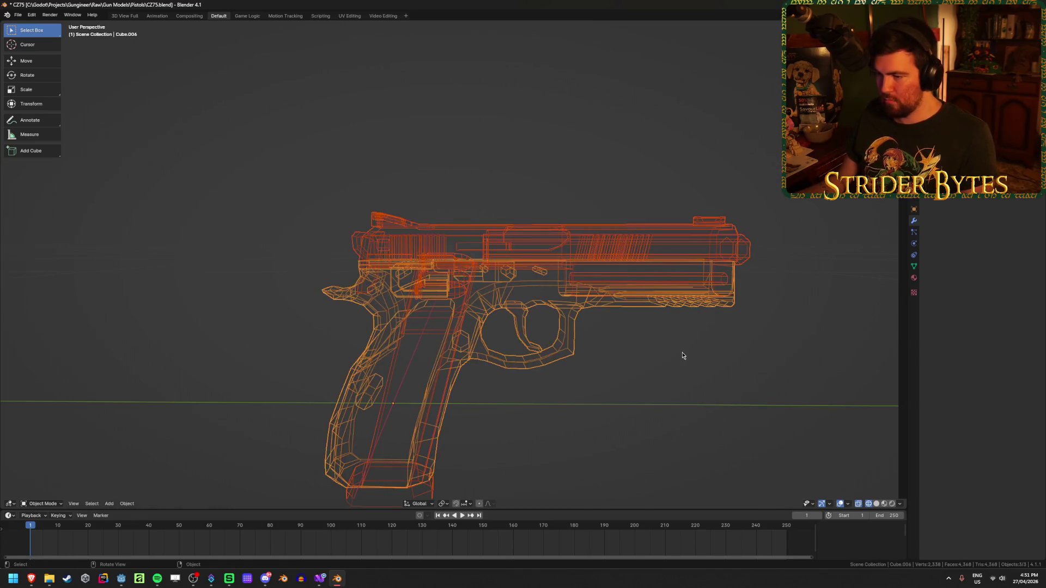
{"action": "key", "text": "alt+a"}
{"action": "key", "text": "shift+z"}
{"action": "mouse_move", "coordinate": [578, 372]}
{"action": "middle_mouse_down", "text": "shift"}
{"action": "mouse_move", "coordinate": [609, 343]}
{"action": "mouse_move", "coordinate": [604, 316]}
{"action": "middle_mouse_up", "text": "shift"}
{"action": "key", "text": "ctrl+s"}
{"action": "key", "text": "ctrl+a"}
{"action": "left_click", "coordinate": [682, 341]}
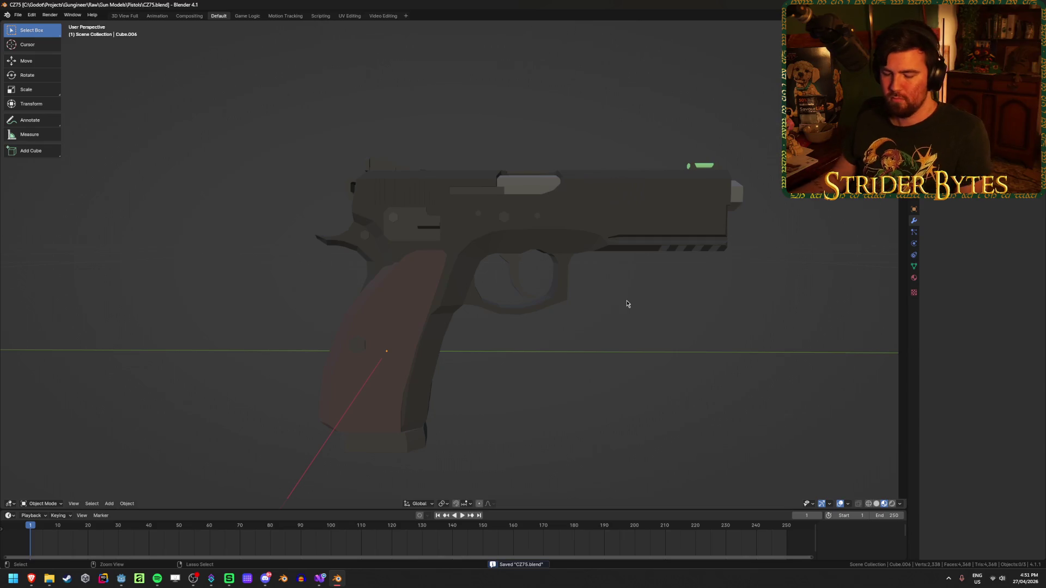
{"action": "key", "text": "ctrl+a"}
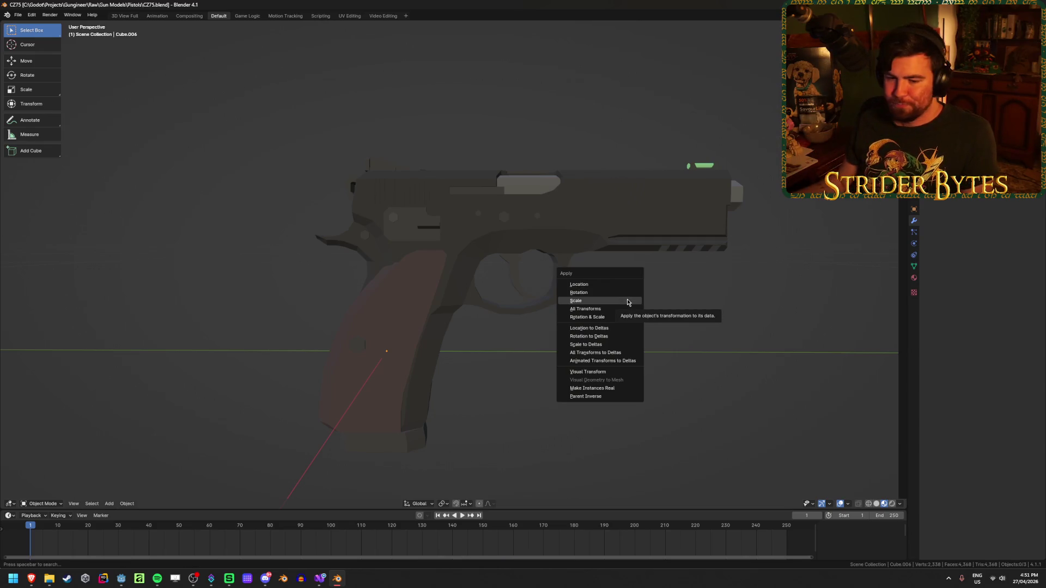
Dismiss the Apply menu and hide the frame object so the slide stands alone.
{"action": "left_click", "coordinate": [628, 301]}
{"action": "left_click", "coordinate": [411, 448]}
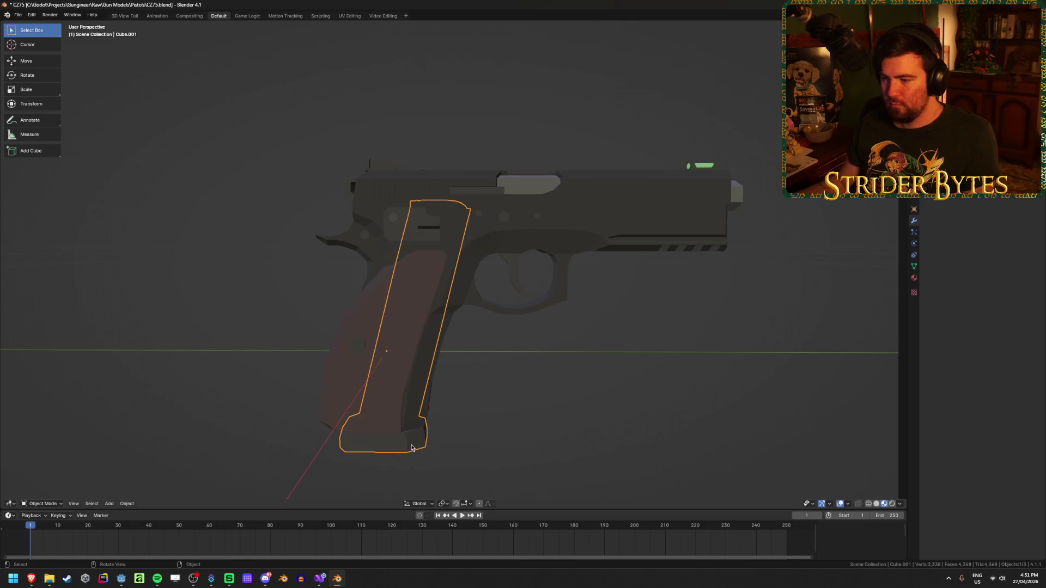
{"action": "left_click", "coordinate": [360, 325]}
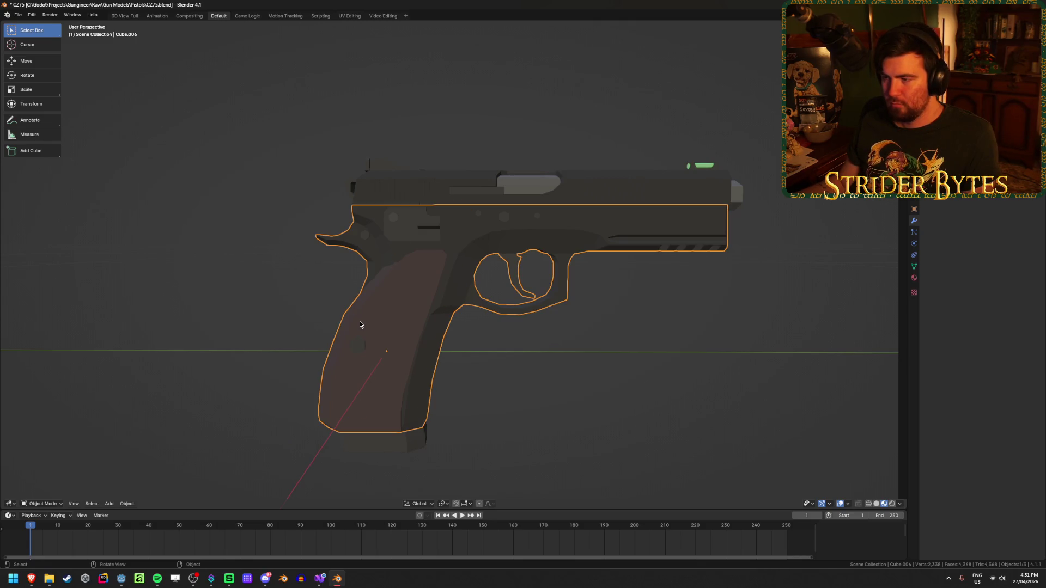
{"action": "mouse_move", "coordinate": [551, 168]}
{"action": "middle_mouse_down"}
{"action": "mouse_move", "coordinate": [628, 227]}
{"action": "mouse_move", "coordinate": [620, 268]}
{"action": "mouse_move", "coordinate": [537, 255]}
{"action": "mouse_move", "coordinate": [553, 290]}
{"action": "mouse_move", "coordinate": [548, 165]}
{"action": "middle_mouse_up"}
{"action": "middle_click_drag", "start_coordinate": [504, 219], "coordinate": [528, 145]}
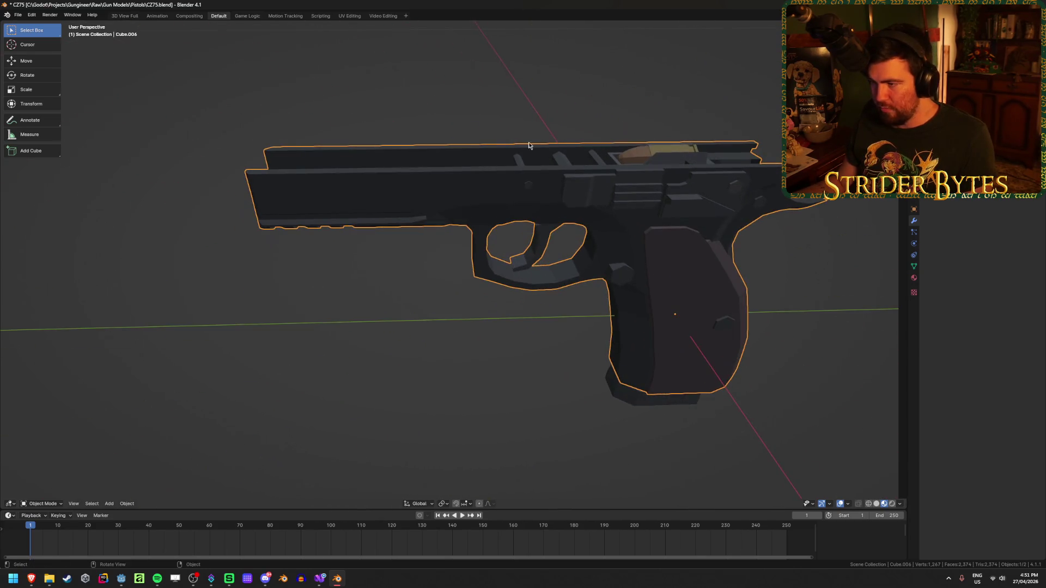
{"action": "mouse_move", "coordinate": [525, 206]}
{"action": "middle_mouse_down"}
{"action": "mouse_move", "coordinate": [511, 218]}
{"action": "mouse_move", "coordinate": [531, 305]}
{"action": "mouse_move", "coordinate": [469, 261]}
{"action": "mouse_move", "coordinate": [405, 270]}
{"action": "mouse_move", "coordinate": [320, 240]}
{"action": "mouse_move", "coordinate": [359, 239]}
{"action": "middle_mouse_up"}
{"action": "key", "text": "h"}
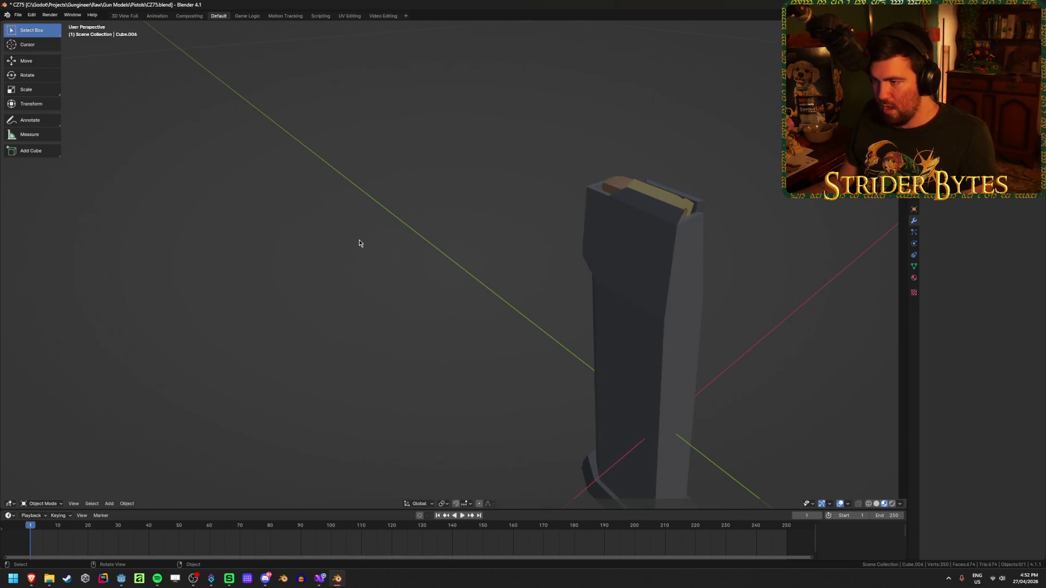
{"action": "key", "text": "alt+h"}
{"action": "left_click", "coordinate": [672, 338]}
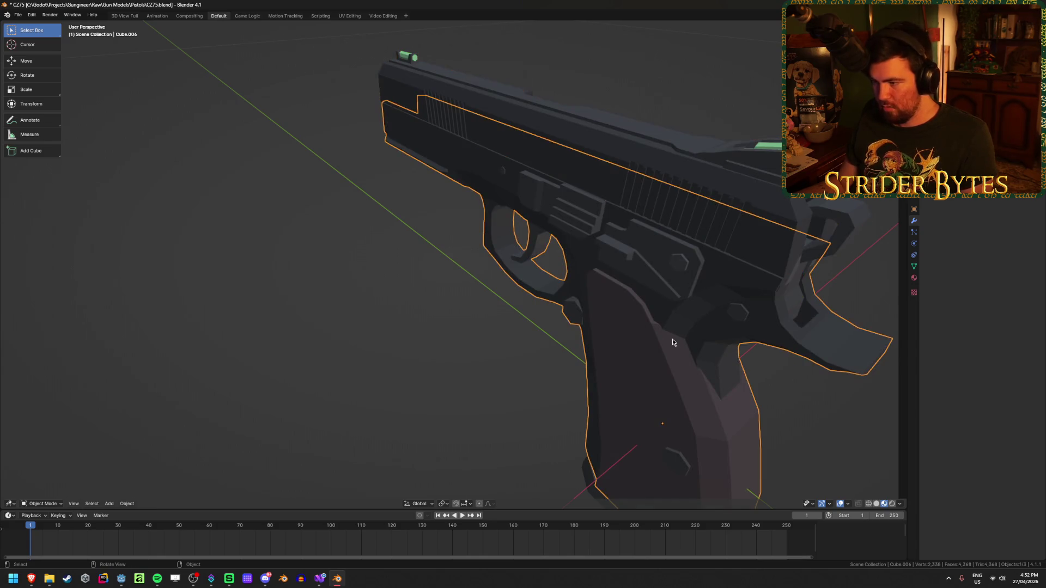
{"action": "key", "text": "h"}
{"action": "mouse_move", "coordinate": [598, 315]}
{"action": "middle_mouse_down"}
{"action": "mouse_move", "coordinate": [411, 222]}
{"action": "mouse_move", "coordinate": [479, 210]}
{"action": "mouse_move", "coordinate": [536, 324]}
{"action": "mouse_move", "coordinate": [608, 228]}
{"action": "mouse_move", "coordinate": [612, 201]}
{"action": "mouse_move", "coordinate": [392, 185]}
{"action": "mouse_move", "coordinate": [366, 250]}
{"action": "mouse_move", "coordinate": [394, 269]}
{"action": "mouse_move", "coordinate": [401, 243]}
{"action": "mouse_move", "coordinate": [574, 320]}
{"action": "mouse_move", "coordinate": [428, 328]}
{"action": "mouse_move", "coordinate": [427, 374]}
{"action": "mouse_move", "coordinate": [464, 334]}
{"action": "mouse_move", "coordinate": [473, 306]}
{"action": "middle_mouse_up"}
Open the slide Cube.002 in Edit Mode and select a bottom edge.
{"action": "left_click", "coordinate": [469, 205]}
{"action": "key", "text": "Tab"}
{"action": "scroll", "coordinate": [479, 210], "scroll_direction": "up", "scroll_amount": 5}
{"action": "left_click", "coordinate": [608, 227]}
{"action": "left_click", "coordinate": [365, 250]}
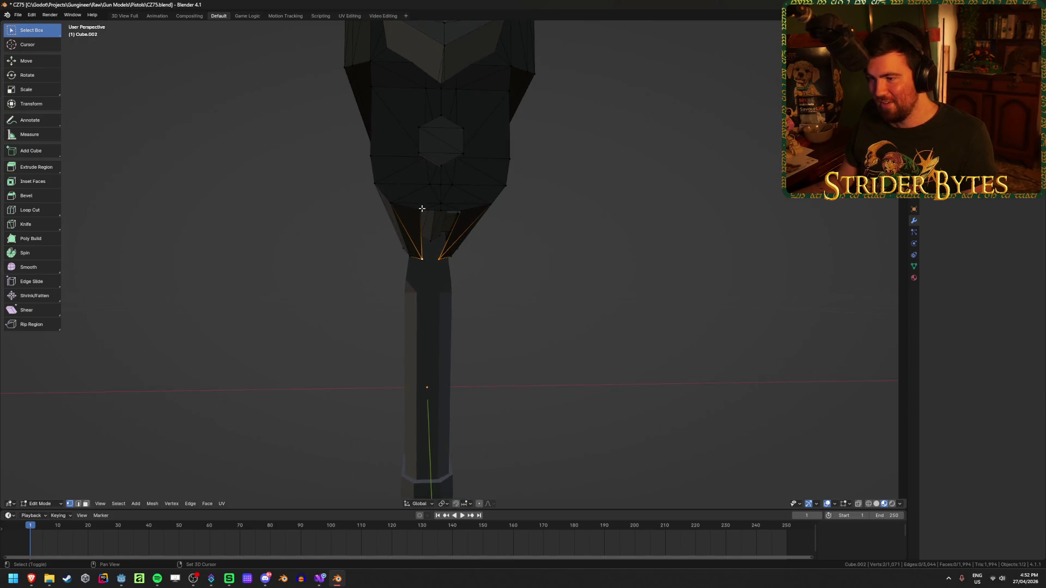
Enable snapping and extrude a slide vertex along the Y axis.
{"action": "scroll", "coordinate": [467, 210], "scroll_direction": "up", "scroll_amount": 3}
{"action": "scroll", "coordinate": [437, 175], "scroll_direction": "down", "scroll_amount": 2}
{"action": "left_click", "coordinate": [438, 177]}
{"action": "mouse_move", "coordinate": [478, 203]}
{"action": "middle_mouse_down"}
{"action": "mouse_move", "coordinate": [551, 202]}
{"action": "mouse_move", "coordinate": [238, 261]}
{"action": "mouse_move", "coordinate": [562, 324]}
{"action": "middle_mouse_up"}
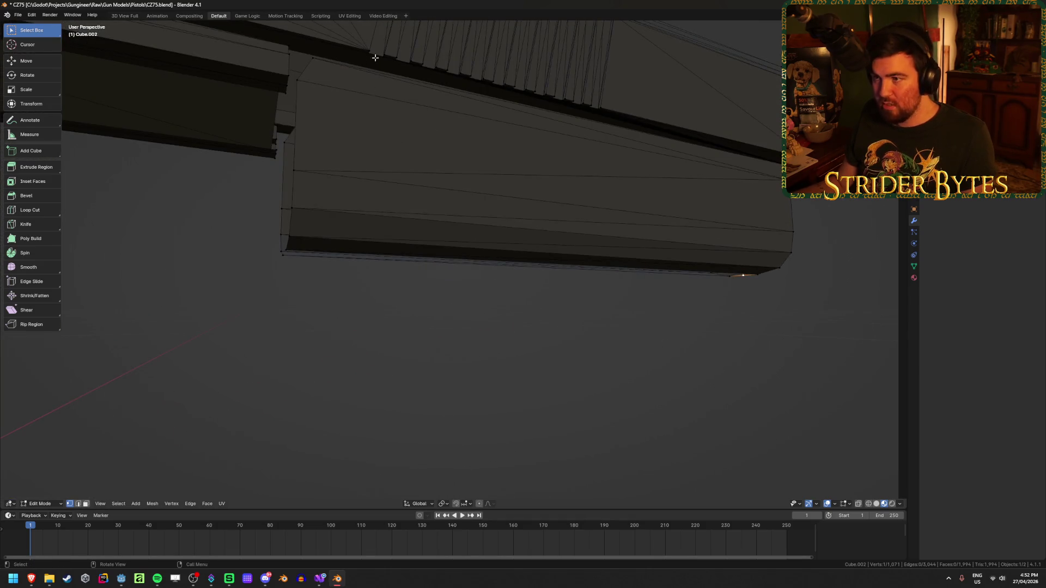
{"action": "left_click", "coordinate": [463, 503]}
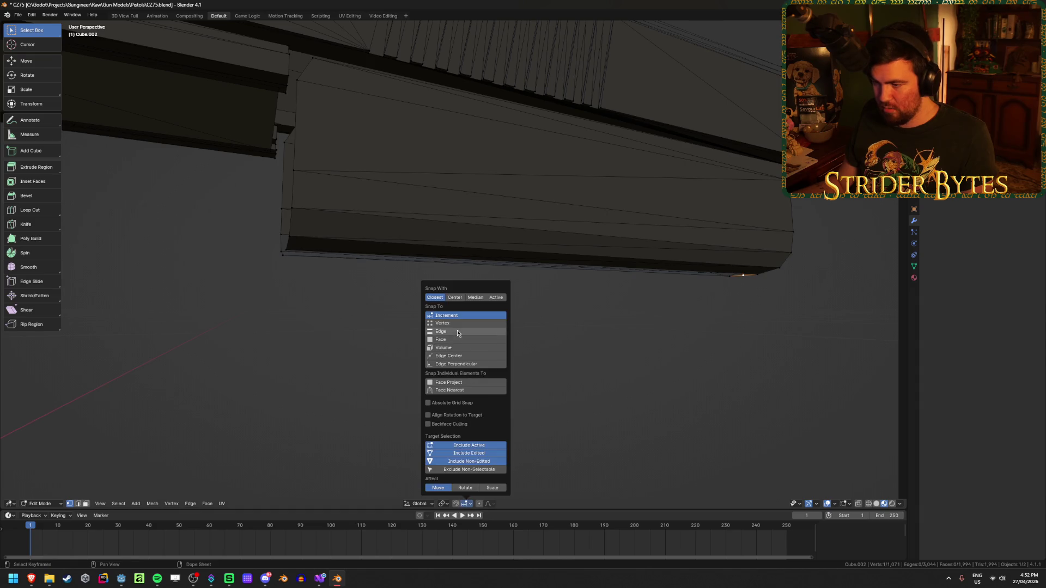
{"action": "key", "text": "e"}
{"action": "key", "text": "y"}
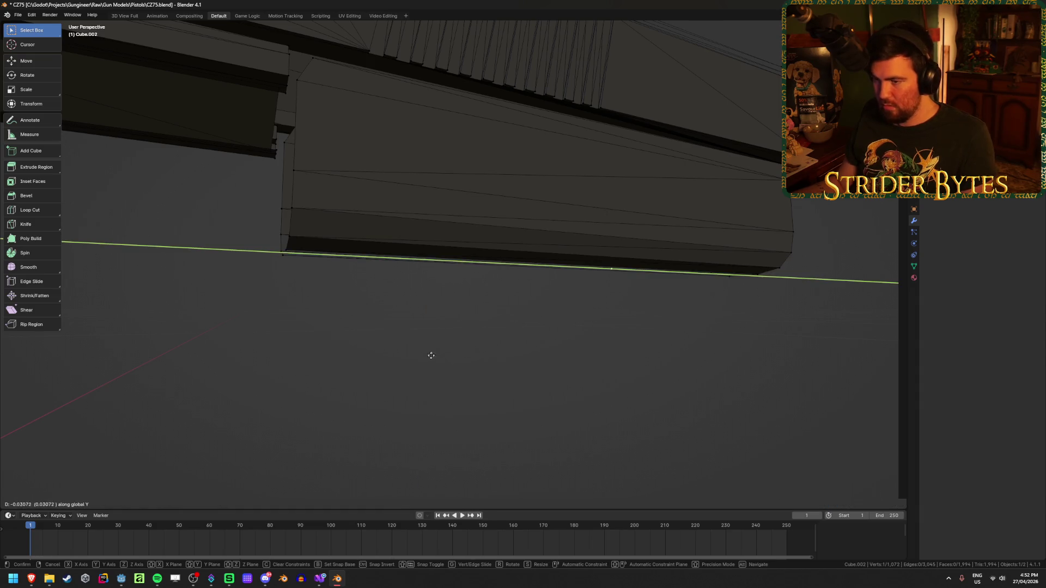
{"action": "left_click", "coordinate": [289, 257]}
Fill the missing face at the hexagonal opening from four vertices.
{"action": "mouse_move", "coordinate": [285, 256]}
{"action": "middle_mouse_down"}
{"action": "mouse_move", "coordinate": [362, 339]}
{"action": "mouse_move", "coordinate": [414, 359]}
{"action": "mouse_move", "coordinate": [410, 338]}
{"action": "mouse_move", "coordinate": [289, 315]}
{"action": "mouse_move", "coordinate": [327, 228]}
{"action": "middle_mouse_up"}
{"action": "left_click", "coordinate": [319, 228], "text": "alt"}
{"action": "left_click", "coordinate": [307, 303]}
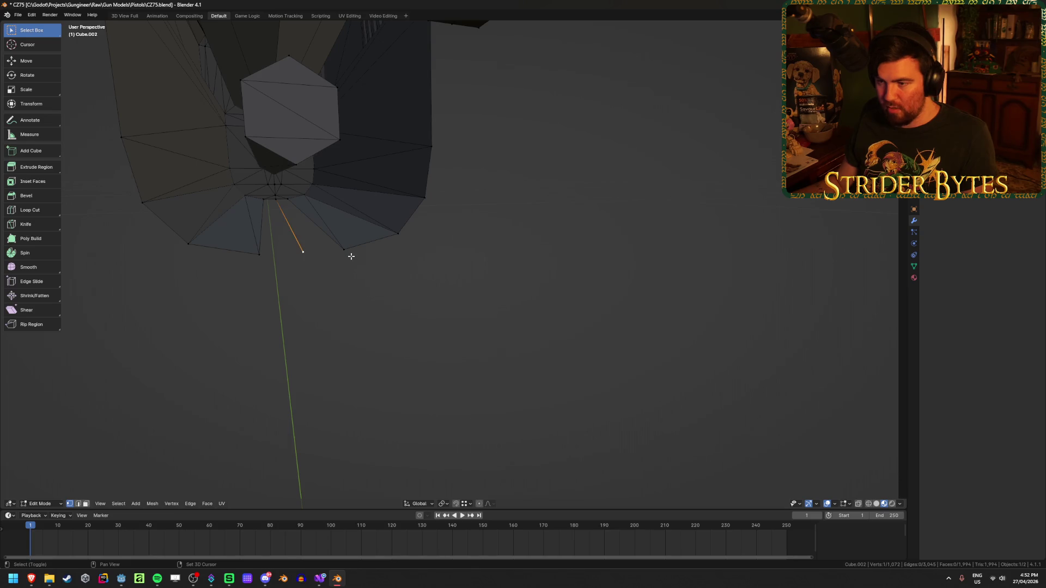
{"action": "key", "text": "f"}
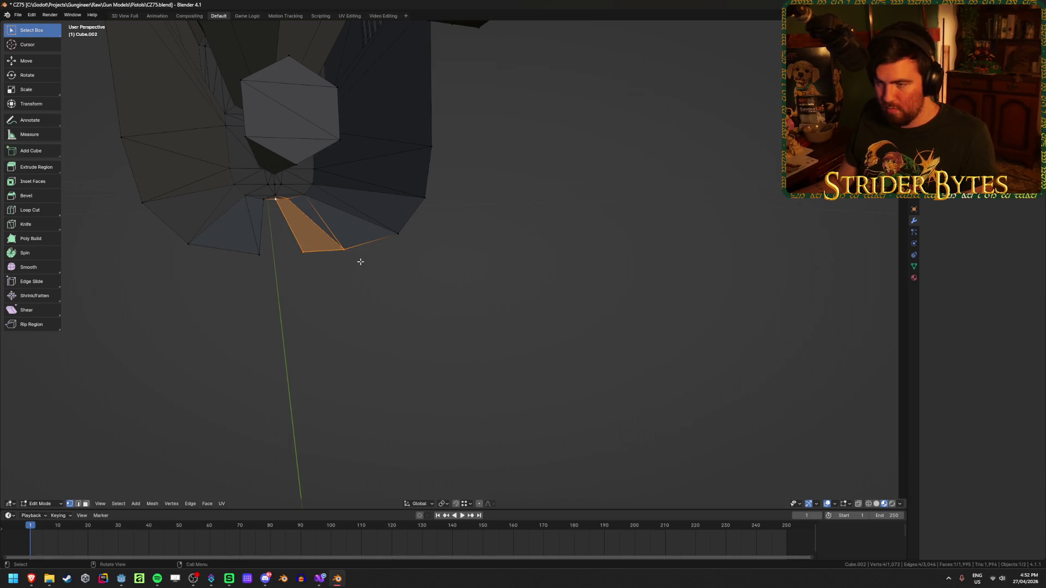
{"action": "left_click", "coordinate": [306, 252]}
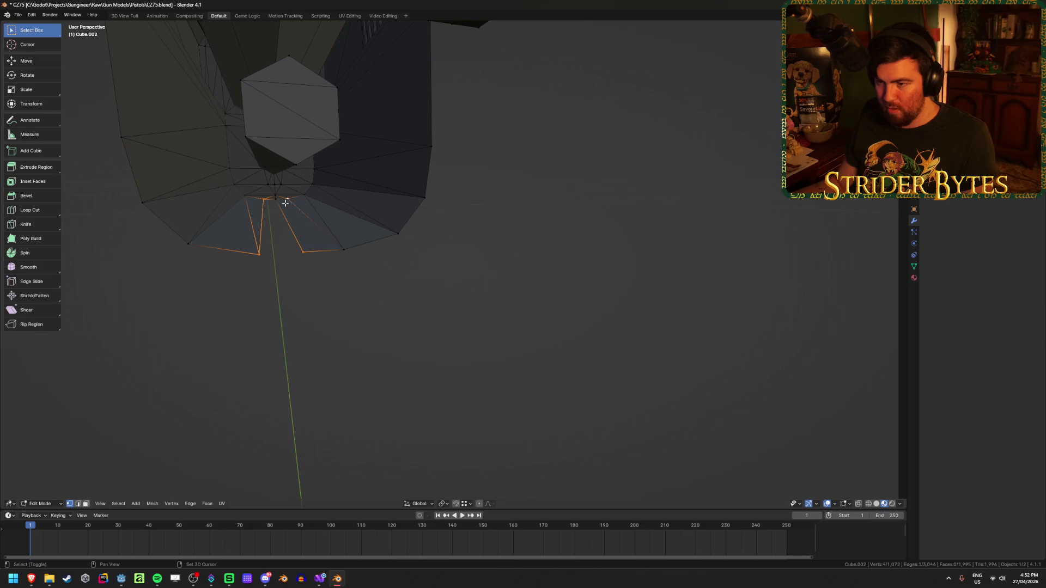
{"action": "left_click", "coordinate": [541, 341]}
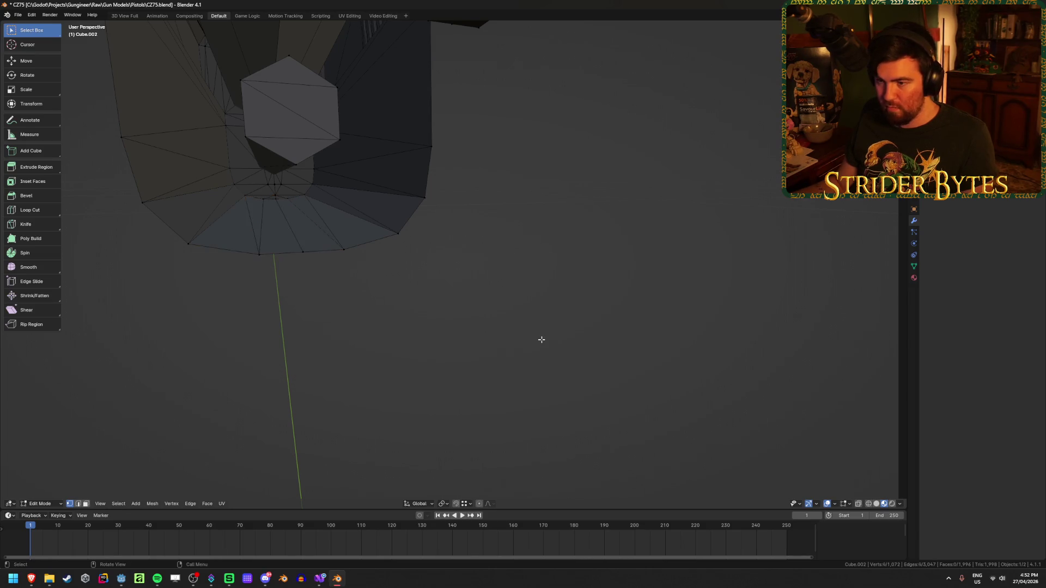
Return to Object Mode and view the whole pistol from another angle.
{"action": "key", "text": "Tab"}
{"action": "left_click", "coordinate": [540, 339]}
{"action": "mouse_move", "coordinate": [523, 341]}
{"action": "middle_mouse_down"}
{"action": "mouse_move", "coordinate": [357, 338]}
{"action": "mouse_move", "coordinate": [380, 341]}
{"action": "mouse_move", "coordinate": [361, 329]}
{"action": "mouse_move", "coordinate": [408, 303]}
{"action": "mouse_move", "coordinate": [590, 320]}
{"action": "mouse_move", "coordinate": [444, 320]}
{"action": "mouse_move", "coordinate": [479, 325]}
{"action": "mouse_move", "coordinate": [452, 294]}
{"action": "middle_mouse_up"}
{"action": "scroll", "coordinate": [380, 341], "scroll_direction": "up", "scroll_amount": 3}
{"action": "scroll", "coordinate": [380, 341], "scroll_direction": "down", "scroll_amount": 2}
{"action": "right_click", "coordinate": [452, 294]}
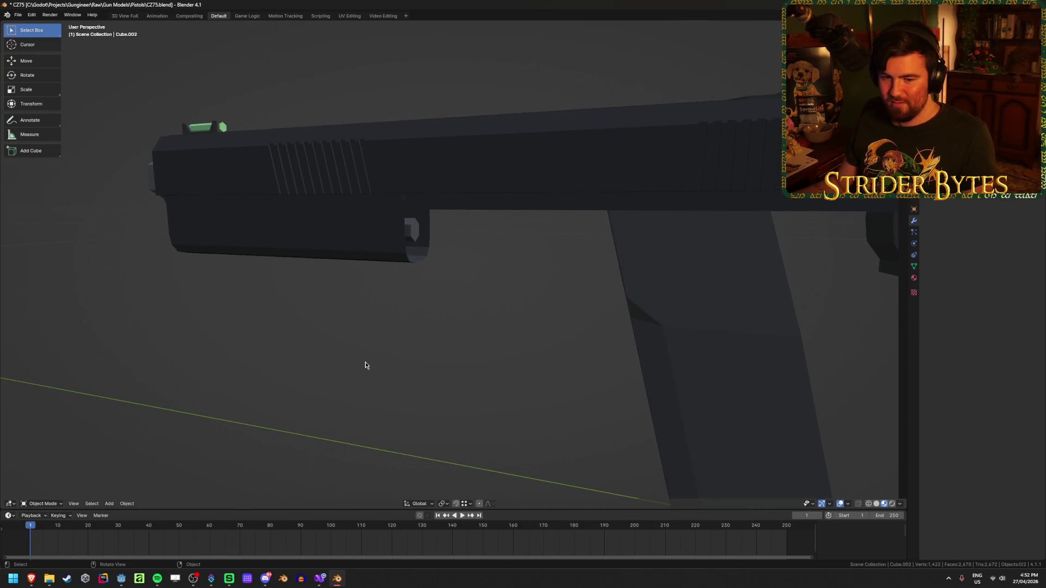
Save CZ75.blend.
{"action": "key", "text": "ctrl+s"}
{"action": "scroll", "coordinate": [365, 362], "scroll_direction": "down", "scroll_amount": 3}
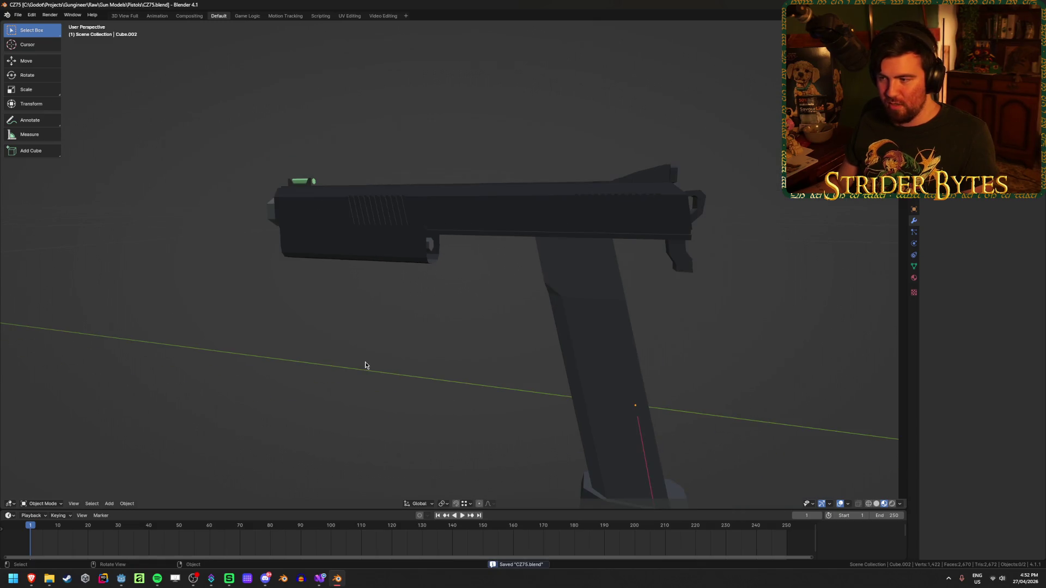
{"action": "scroll", "coordinate": [362, 363], "scroll_direction": "down", "scroll_amount": 2}
{"action": "middle_click_drag", "start_coordinate": [360, 364], "coordinate": [360, 373]}
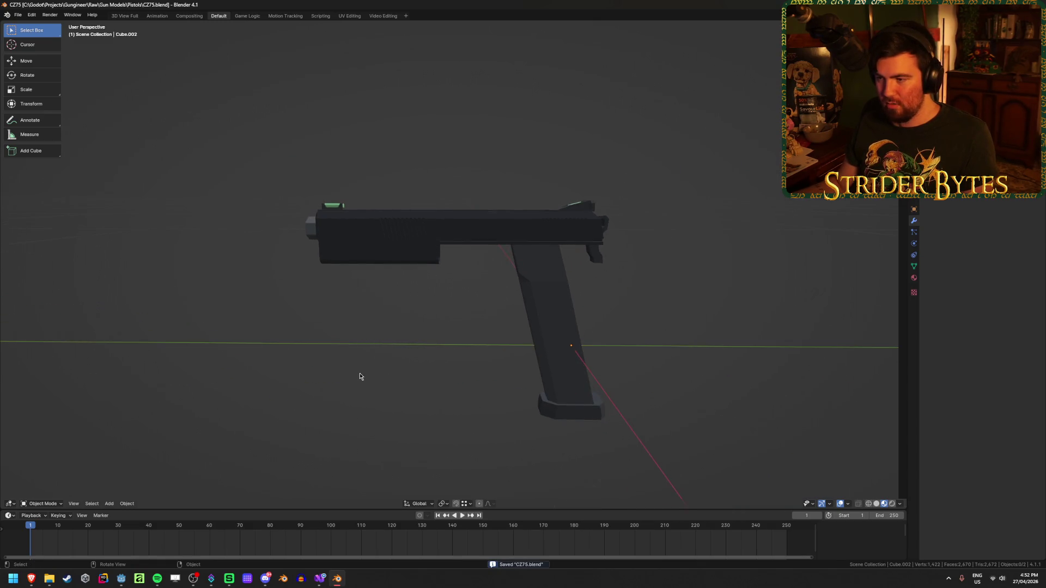
Unhide all pistol parts and bring up Set Origin choices for the slide.
{"action": "key", "text": "alt+h"}
{"action": "left_click", "coordinate": [411, 390]}
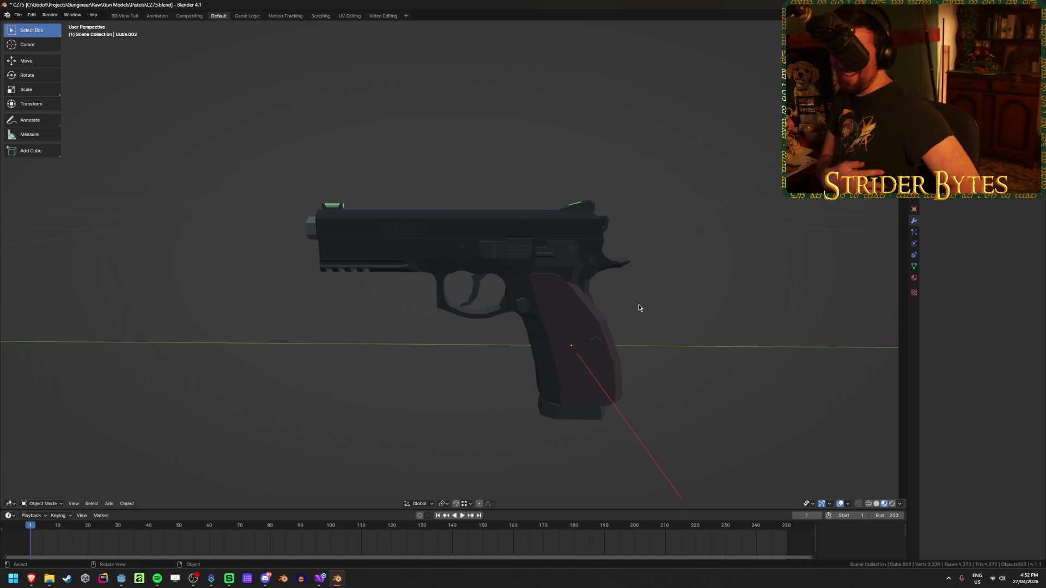
{"action": "mouse_move", "coordinate": [643, 219]}
{"action": "middle_mouse_down"}
{"action": "mouse_move", "coordinate": [582, 236]}
{"action": "mouse_move", "coordinate": [430, 318]}
{"action": "middle_mouse_up"}
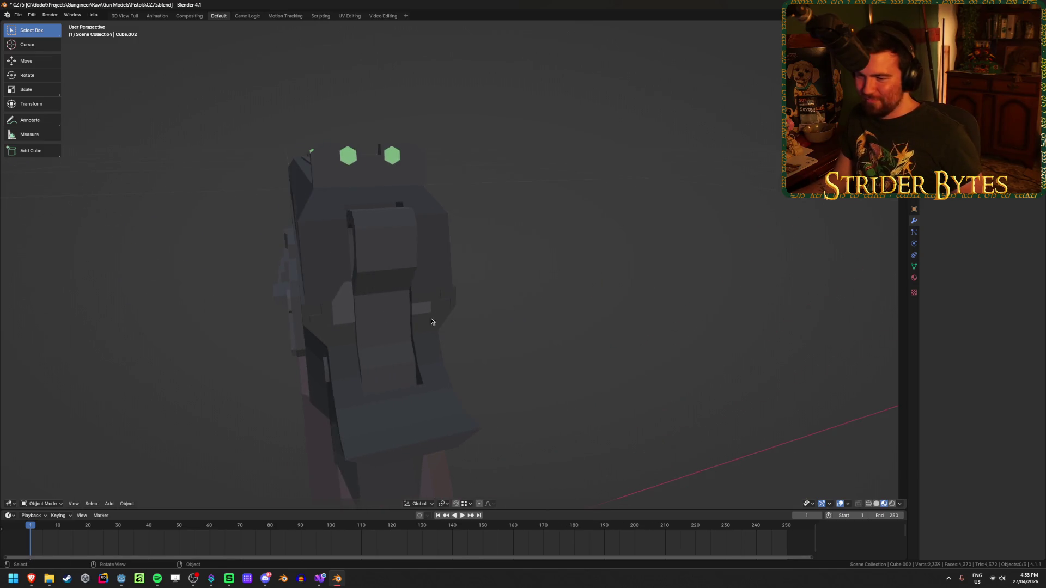
{"action": "key", "text": "Tab"}
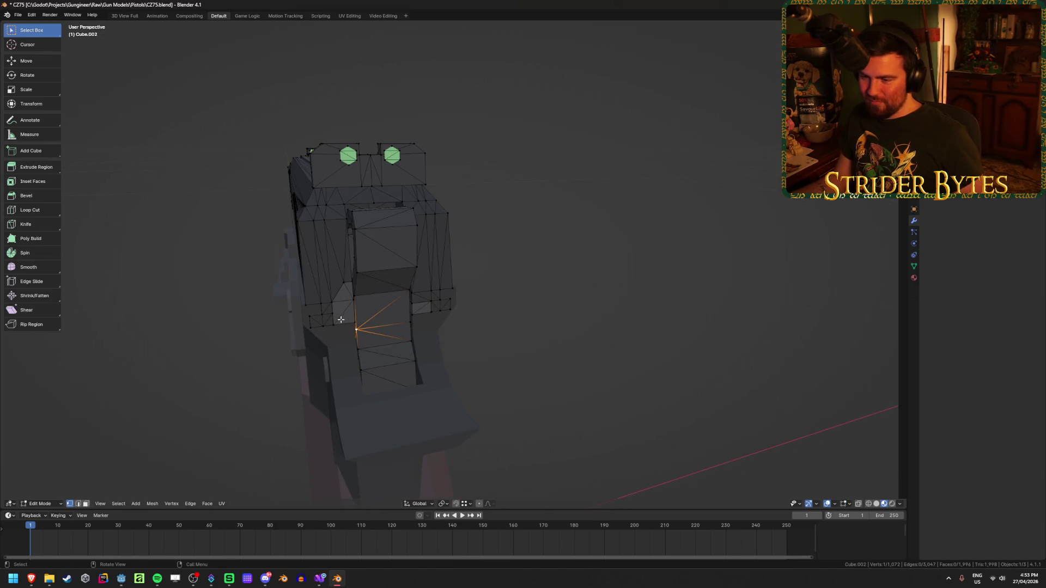
{"action": "key", "text": "ctrl+Tab"}
{"action": "key", "text": "Tab"}
{"action": "middle_click_drag", "start_coordinate": [416, 318], "coordinate": [456, 362]}
{"action": "right_click", "coordinate": [457, 363]}
{"action": "mouse_move", "coordinate": [460, 360]}
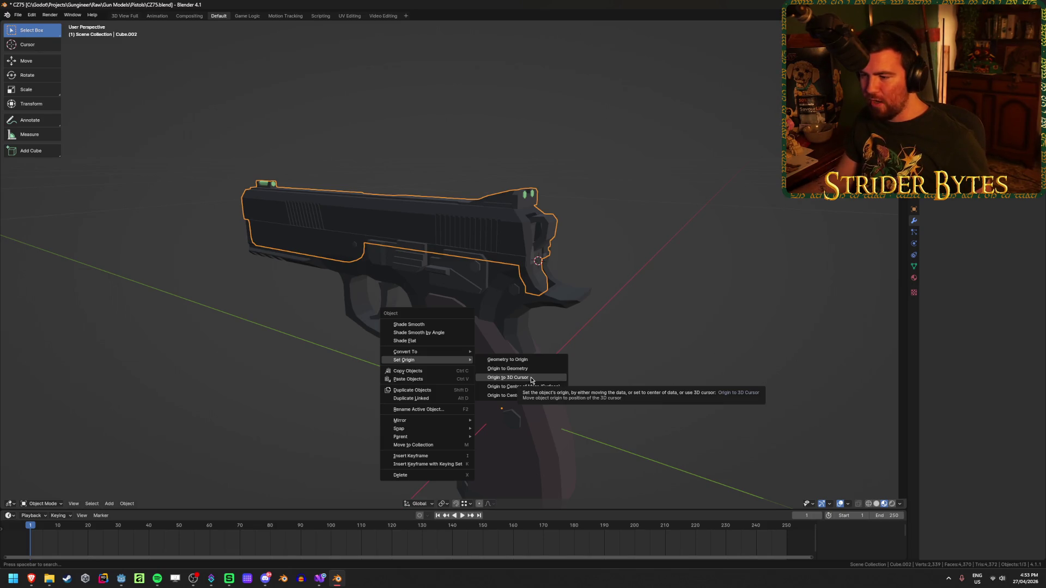
Move the slide's origin to the 3D cursor.
{"action": "left_click", "coordinate": [531, 379]}
{"action": "left_click", "coordinate": [583, 350]}
{"action": "left_click", "coordinate": [483, 380]}
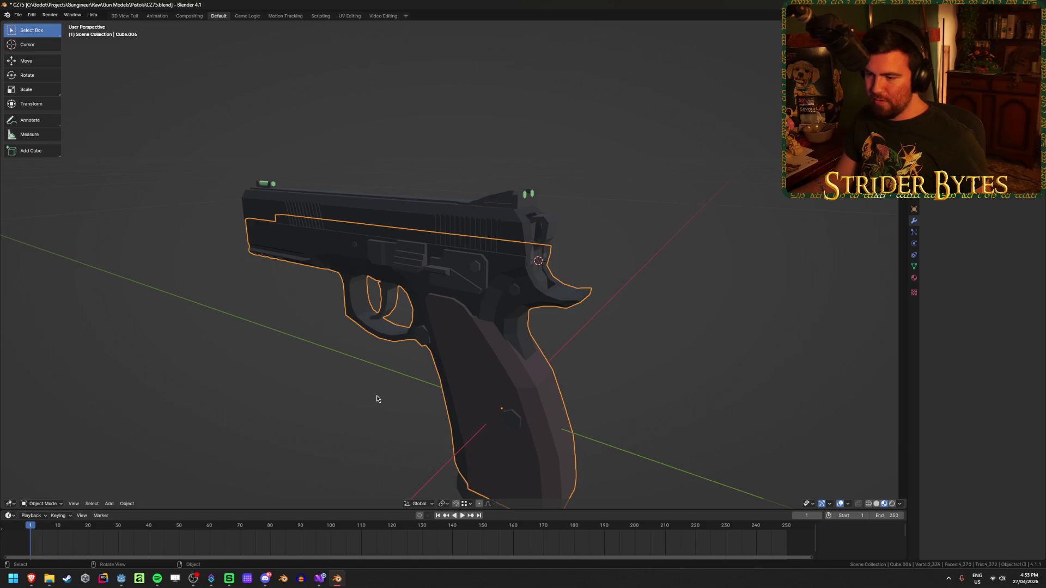
{"action": "middle_click_drag", "start_coordinate": [377, 399], "coordinate": [403, 385]}
Snap the 3D cursor to the selected magazine geometry.
{"action": "left_click", "coordinate": [514, 473]}
{"action": "mouse_move", "coordinate": [514, 473]}
{"action": "middle_mouse_down"}
{"action": "mouse_move", "coordinate": [497, 439]}
{"action": "mouse_move", "coordinate": [325, 451]}
{"action": "middle_mouse_up"}
{"action": "left_click", "coordinate": [623, 232]}
{"action": "scroll", "coordinate": [583, 201], "scroll_direction": "up", "scroll_amount": 2}
{"action": "left_click", "coordinate": [546, 264]}
{"action": "mouse_move", "coordinate": [547, 264]}
{"action": "middle_mouse_down"}
{"action": "mouse_move", "coordinate": [562, 286]}
{"action": "mouse_move", "coordinate": [523, 329]}
{"action": "middle_mouse_up"}
{"action": "left_click", "coordinate": [527, 327]}
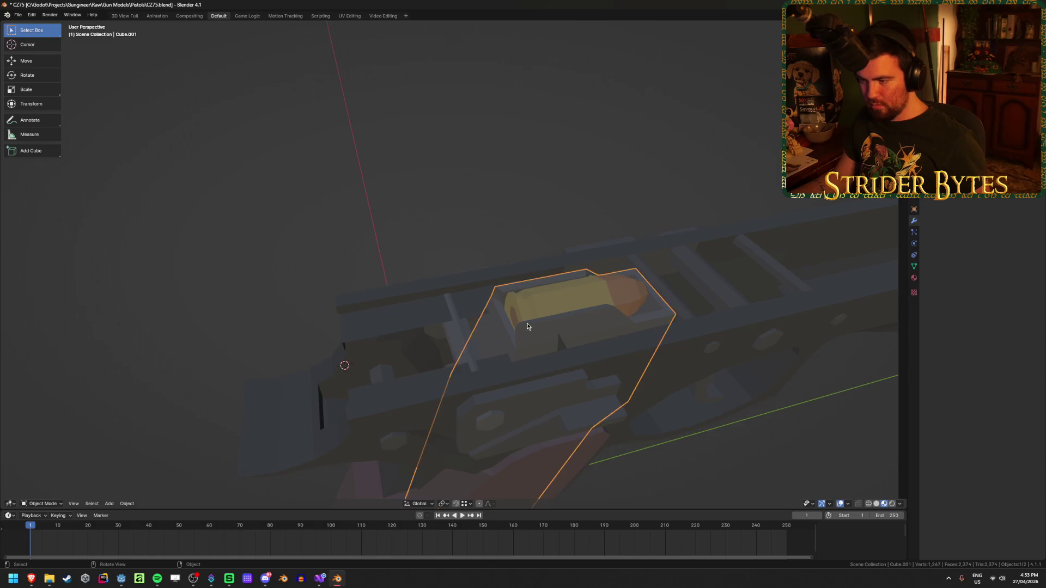
{"action": "key", "text": "Tab"}
{"action": "key", "text": "shift+s"}
{"action": "left_click", "coordinate": [501, 367]}
{"action": "key", "text": "Tab"}
Set the magazine's origin to the 3D cursor.
{"action": "scroll", "coordinate": [501, 365], "scroll_direction": "down", "scroll_amount": 5}
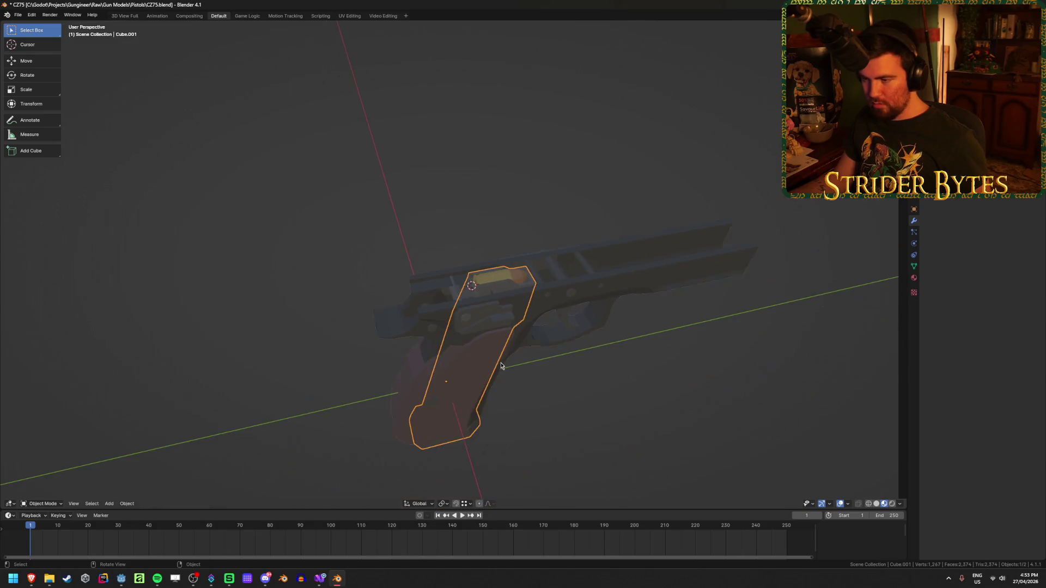
{"action": "right_click", "coordinate": [501, 366]}
{"action": "mouse_move", "coordinate": [502, 364]}
{"action": "left_click", "coordinate": [578, 382]}
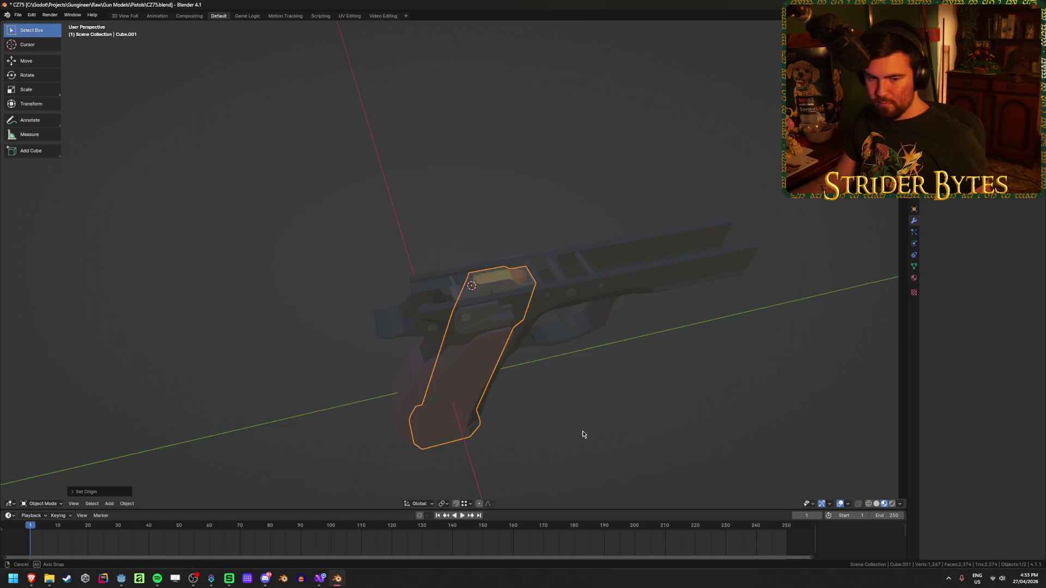
{"action": "middle_click_drag", "start_coordinate": [581, 431], "coordinate": [573, 402]}
{"action": "key", "text": "KP_3"}
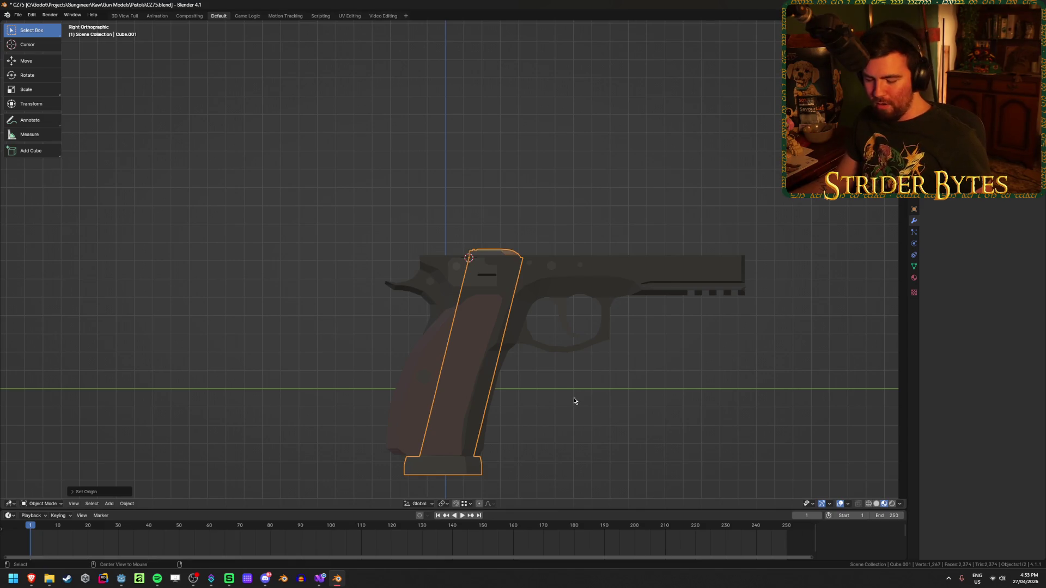
Unhide all parts and snap the 3D cursor to the slide.
{"action": "key", "text": "alt+h"}
{"action": "left_click", "coordinate": [579, 401]}
{"action": "left_click", "coordinate": [447, 281]}
{"action": "middle_click_drag", "start_coordinate": [447, 281], "coordinate": [347, 284]}
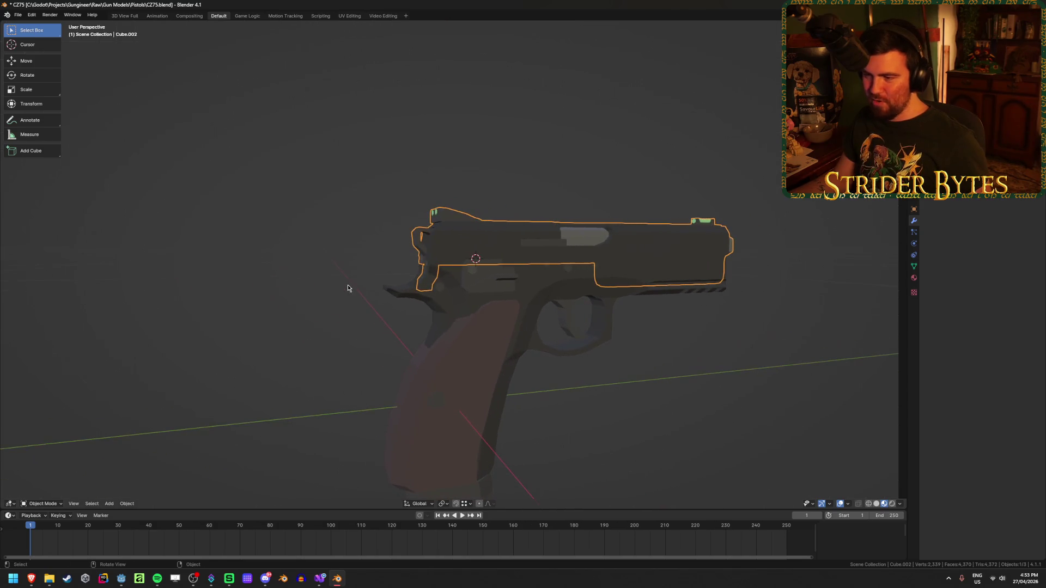
{"action": "key", "text": "shift+s"}
{"action": "left_click", "coordinate": [356, 329]}
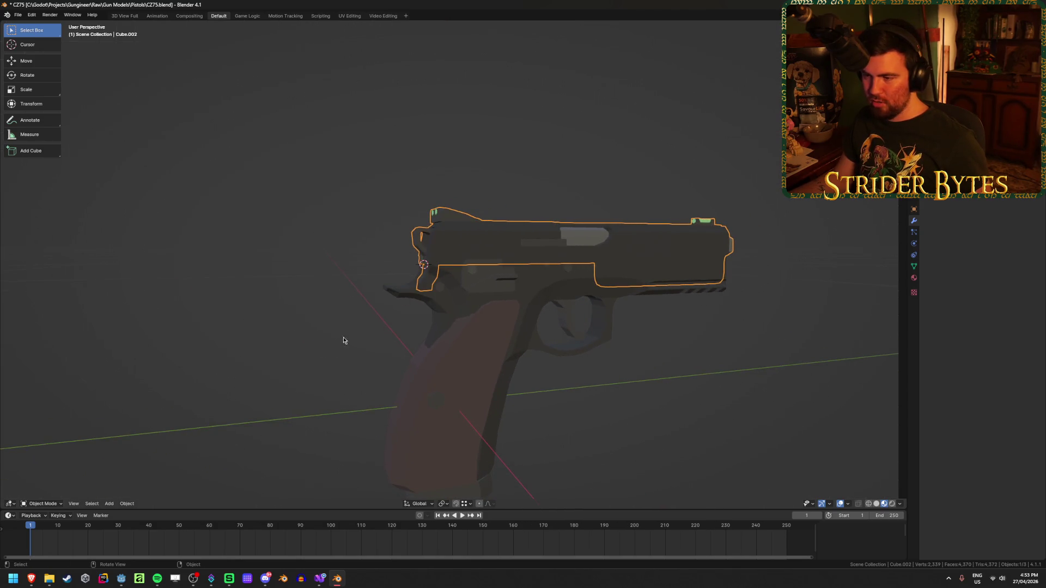
Bring up the Add list for placing an empty at the 3D cursor.
{"action": "key", "text": "shift+a"}
{"action": "mouse_move", "coordinate": [317, 352]}
{"action": "key", "text": "Escape"}
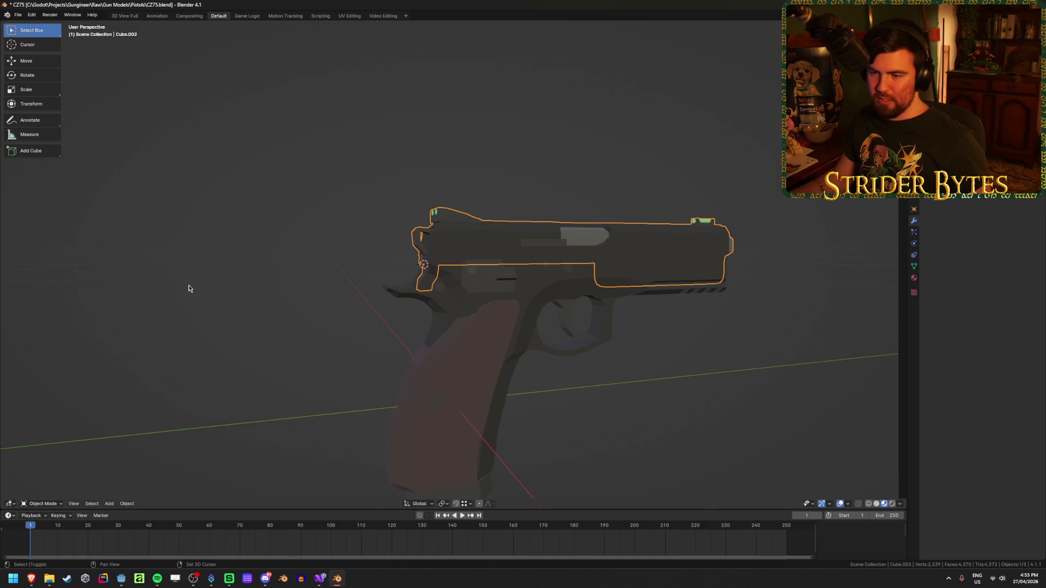
{"action": "key", "text": "shift+a"}
Add a Plain Axes empty at the slide's cursor and scale it.
{"action": "mouse_move", "coordinate": [190, 288]}
{"action": "left_click", "coordinate": [229, 293]}
{"action": "mouse_move", "coordinate": [240, 305]}
{"action": "middle_mouse_down"}
{"action": "mouse_move", "coordinate": [303, 334]}
{"action": "mouse_move", "coordinate": [584, 334]}
{"action": "mouse_move", "coordinate": [810, 256]}
{"action": "middle_mouse_up"}
{"action": "key", "text": "s"}
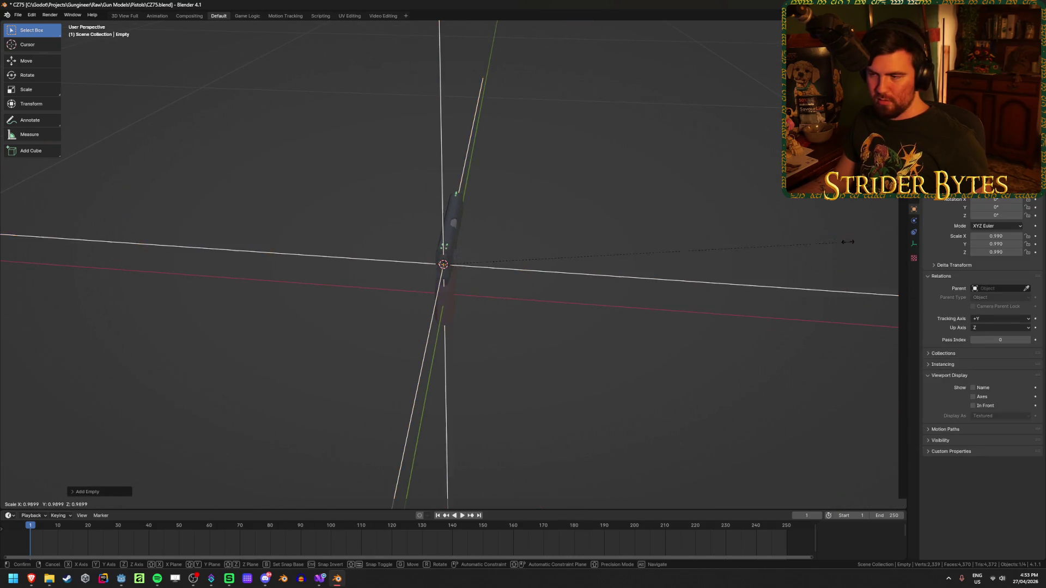
{"action": "left_click", "coordinate": [473, 275]}
{"action": "scroll", "coordinate": [656, 345], "scroll_direction": "up", "scroll_amount": 2}
Apply the empty's scale so it reads 1.000 and open its rename box.
{"action": "key", "text": "ctrl+a"}
{"action": "left_click", "coordinate": [649, 341]}
{"action": "middle_click_drag", "start_coordinate": [650, 342], "coordinate": [573, 321]}
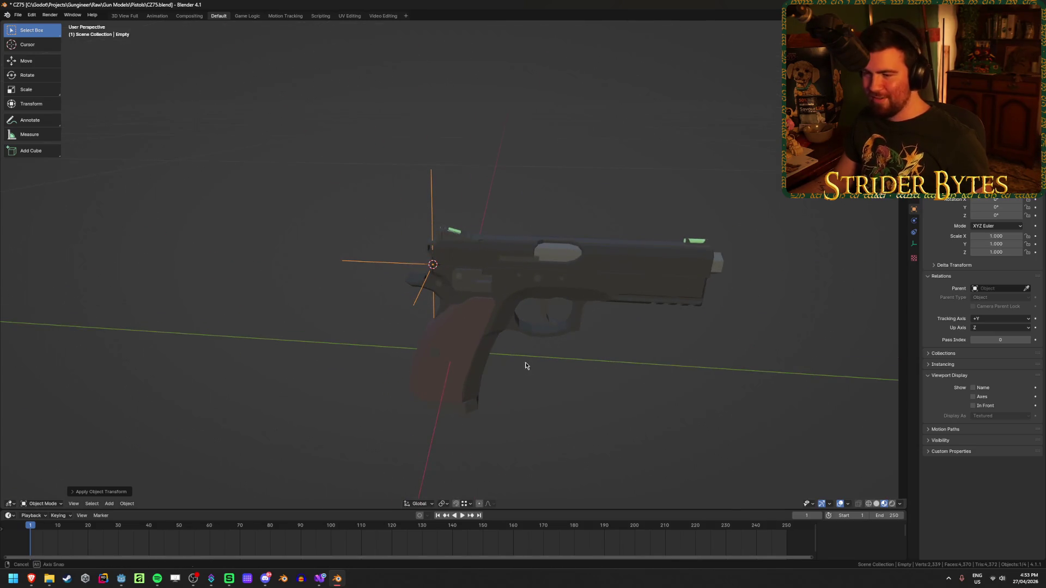
{"action": "middle_click_drag", "start_coordinate": [526, 365], "coordinate": [541, 365]}
{"action": "key", "text": "F2"}
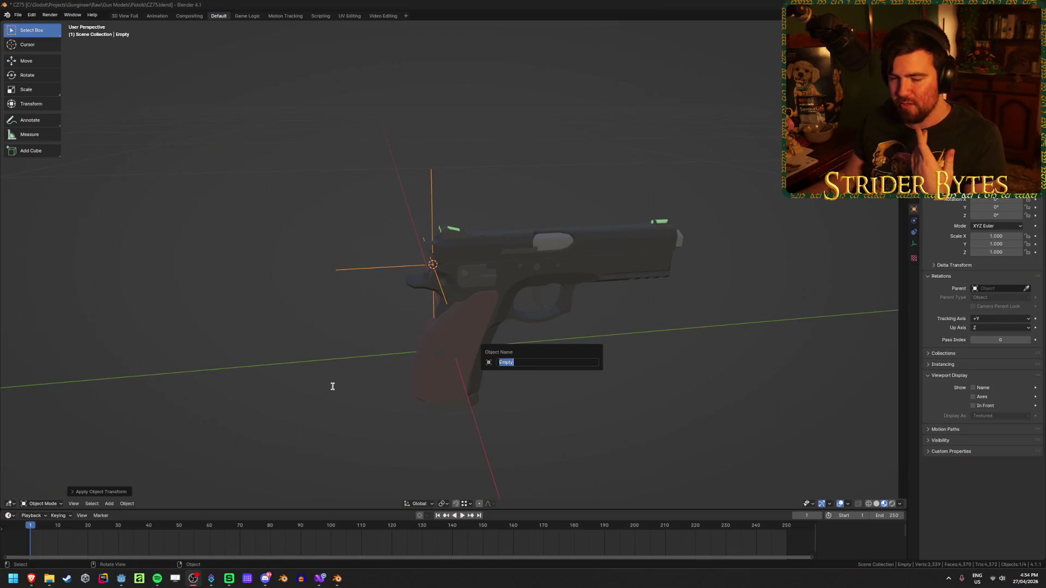
Rename the empty to BarrelAttach.
{"action": "mouse_move", "coordinate": [362, 351]}
{"action": "middle_mouse_down"}
{"action": "mouse_move", "coordinate": [364, 341]}
{"action": "mouse_move", "coordinate": [327, 362]}
{"action": "mouse_move", "coordinate": [370, 357]}
{"action": "middle_mouse_up"}
{"action": "key", "text": "F2"}
{"action": "type", "text": "BarrelAttach"}
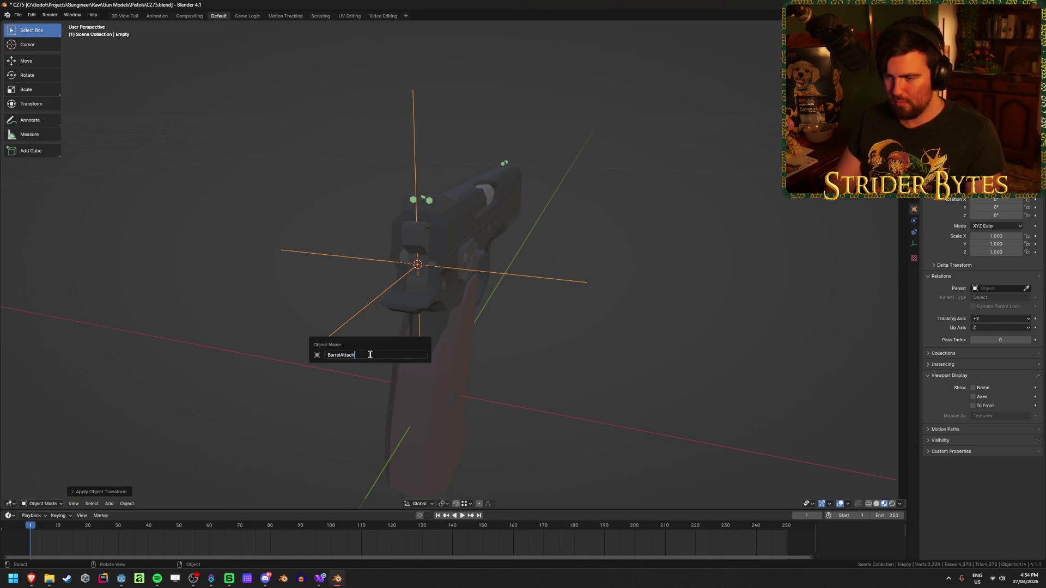
{"action": "key", "text": "Return"}
{"action": "mouse_move", "coordinate": [371, 354]}
{"action": "middle_mouse_down"}
{"action": "mouse_move", "coordinate": [475, 358]}
{"action": "mouse_move", "coordinate": [488, 211]}
{"action": "middle_mouse_up"}
Snap the 3D cursor to the magazine.
{"action": "left_click", "coordinate": [489, 211]}
{"action": "left_click", "coordinate": [526, 342]}
{"action": "mouse_move", "coordinate": [528, 366]}
{"action": "middle_mouse_down"}
{"action": "mouse_move", "coordinate": [458, 355]}
{"action": "mouse_move", "coordinate": [423, 432]}
{"action": "middle_mouse_up"}
{"action": "left_click", "coordinate": [484, 362]}
{"action": "mouse_move", "coordinate": [498, 361]}
{"action": "middle_mouse_down"}
{"action": "mouse_move", "coordinate": [518, 392]}
{"action": "mouse_move", "coordinate": [555, 376]}
{"action": "middle_mouse_up"}
{"action": "key", "text": "shift+s"}
{"action": "left_click", "coordinate": [519, 432]}
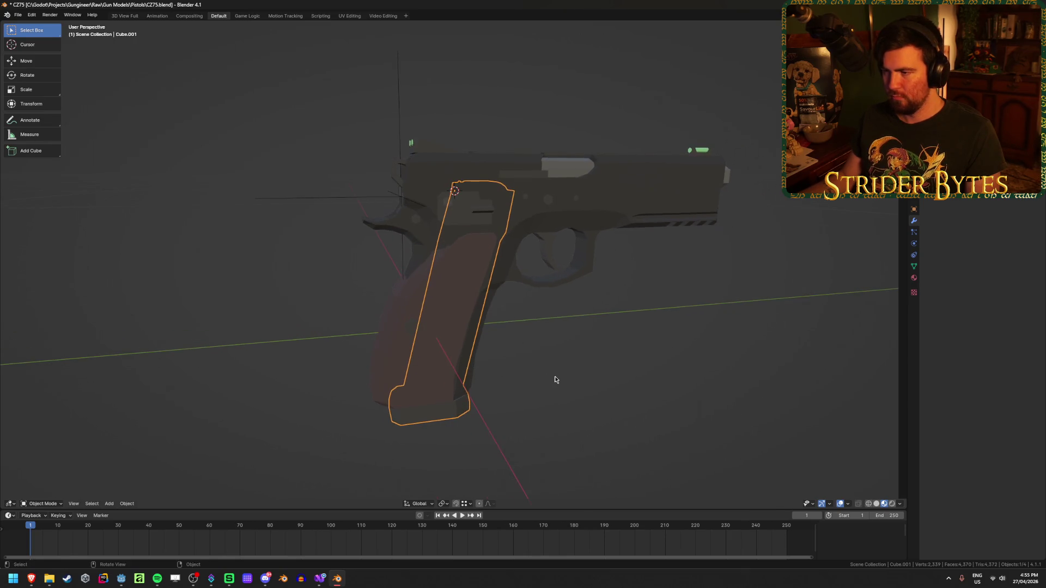
Add a smaller Plain Axes empty at the cursor with scale applied to 1.
{"action": "key", "text": "shift+a"}
{"action": "left_click", "coordinate": [588, 376]}
{"action": "scroll", "coordinate": [588, 374], "scroll_direction": "down", "scroll_amount": 5}
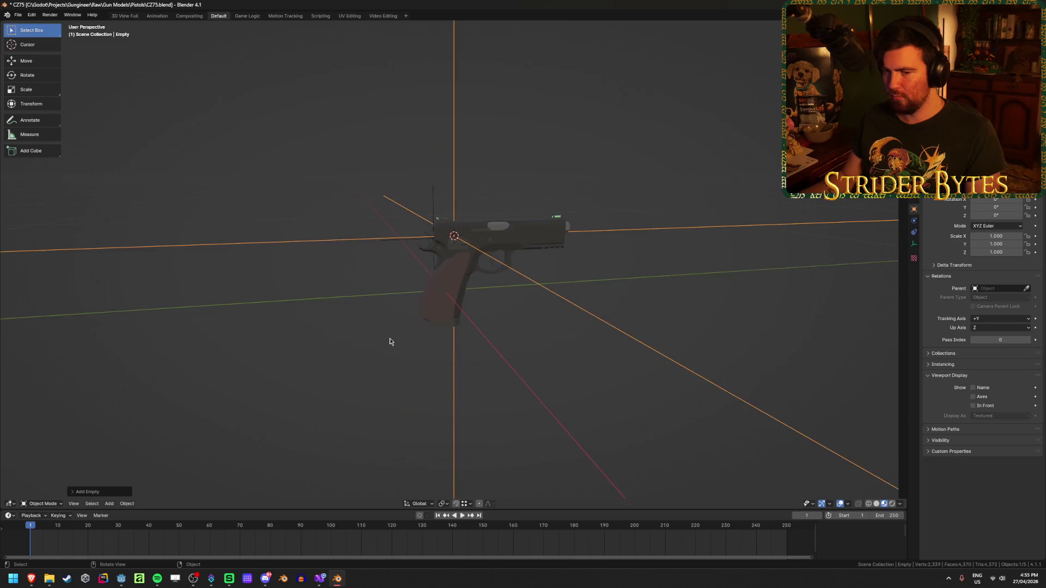
{"action": "middle_click_drag", "start_coordinate": [390, 343], "coordinate": [459, 365]}
{"action": "key", "text": "s"}
{"action": "left_click", "coordinate": [623, 244]}
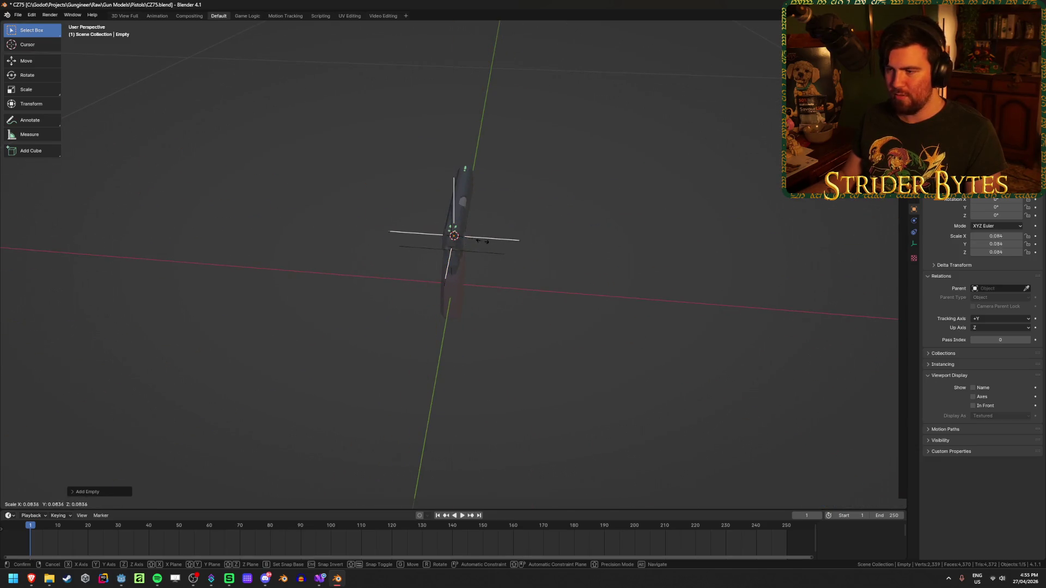
{"action": "key", "text": "ctrl+a"}
{"action": "left_click", "coordinate": [580, 279]}
Hide the pistol frame in right ortho view and show the empty in wireframe.
{"action": "middle_click_drag", "start_coordinate": [654, 304], "coordinate": [599, 256]}
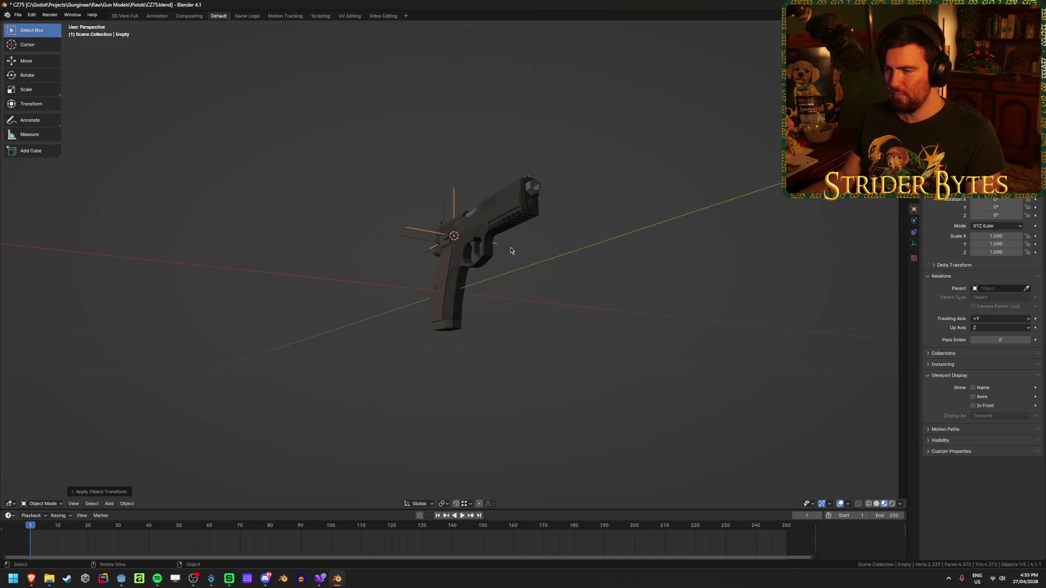
{"action": "key", "text": "KP_3"}
{"action": "scroll", "coordinate": [549, 207], "scroll_direction": "up", "scroll_amount": 3}
{"action": "left_click", "coordinate": [533, 202]}
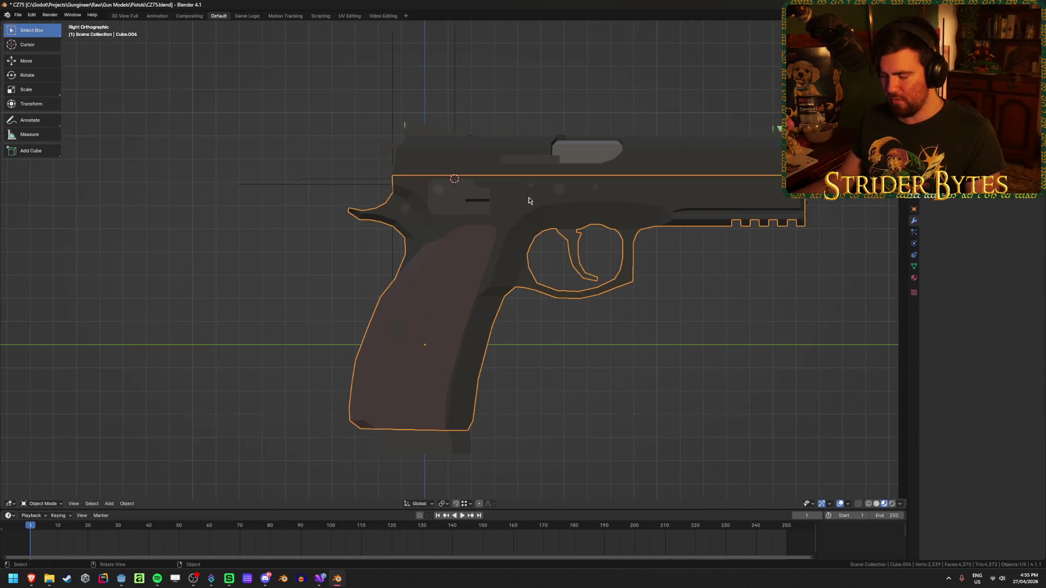
{"action": "key", "text": "h"}
{"action": "left_click", "coordinate": [455, 101]}
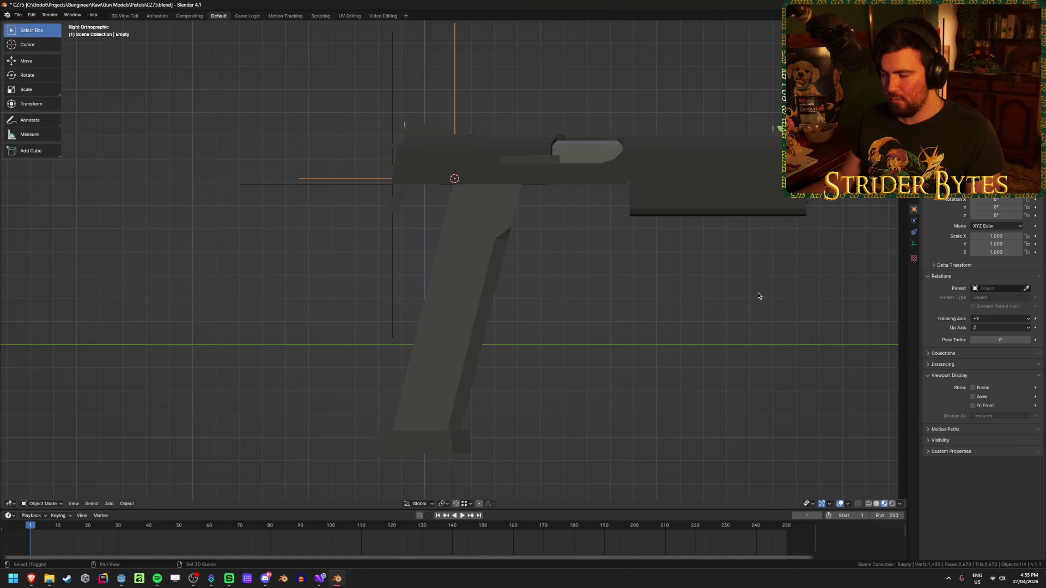
{"action": "key", "text": "shift+z"}
{"action": "key", "text": "r"}
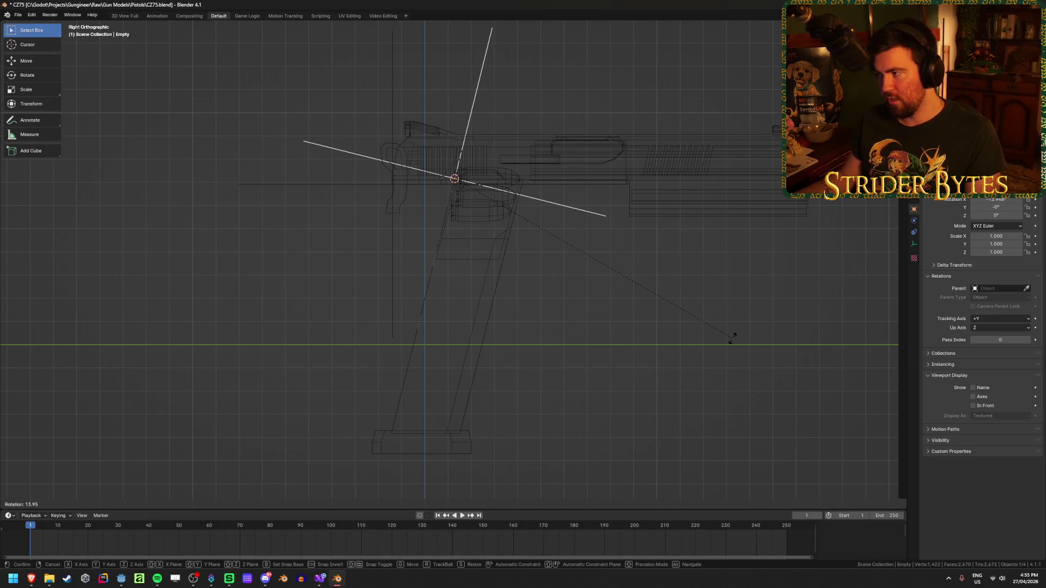
Tilt the new empty 14° and return to solid shading.
{"action": "type", "text": "14"}
{"action": "key", "text": "Return"}
{"action": "mouse_move", "coordinate": [637, 303]}
{"action": "middle_mouse_down"}
{"action": "mouse_move", "coordinate": [515, 305]}
{"action": "mouse_move", "coordinate": [644, 317]}
{"action": "middle_mouse_up"}
{"action": "key", "text": "shift+z"}
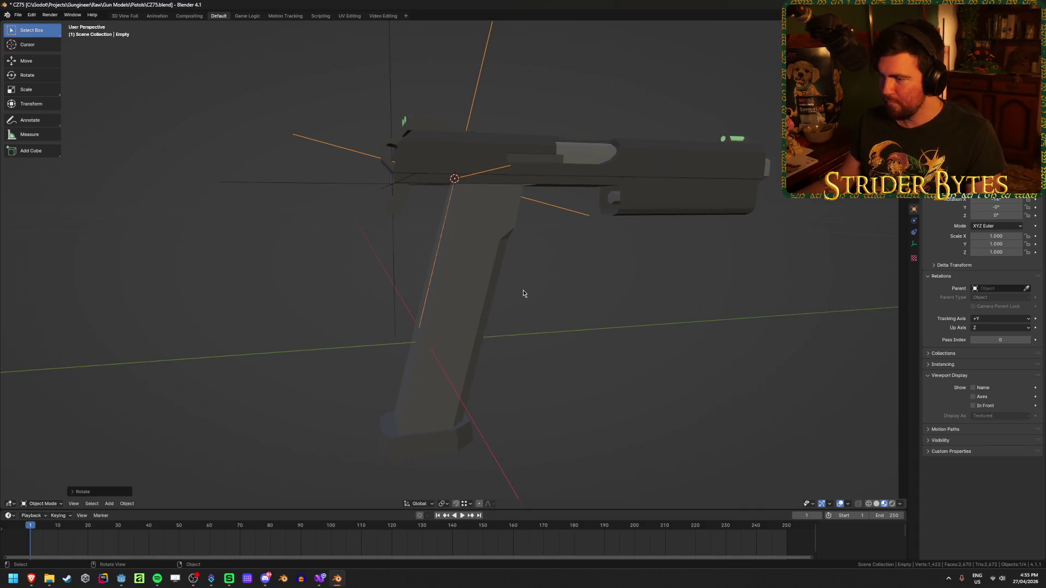
Apply the magazine's upright rotation, then re-tilt it about X to match the grip.
{"action": "key", "text": "ctrl+z"}
{"action": "key", "text": "r"}
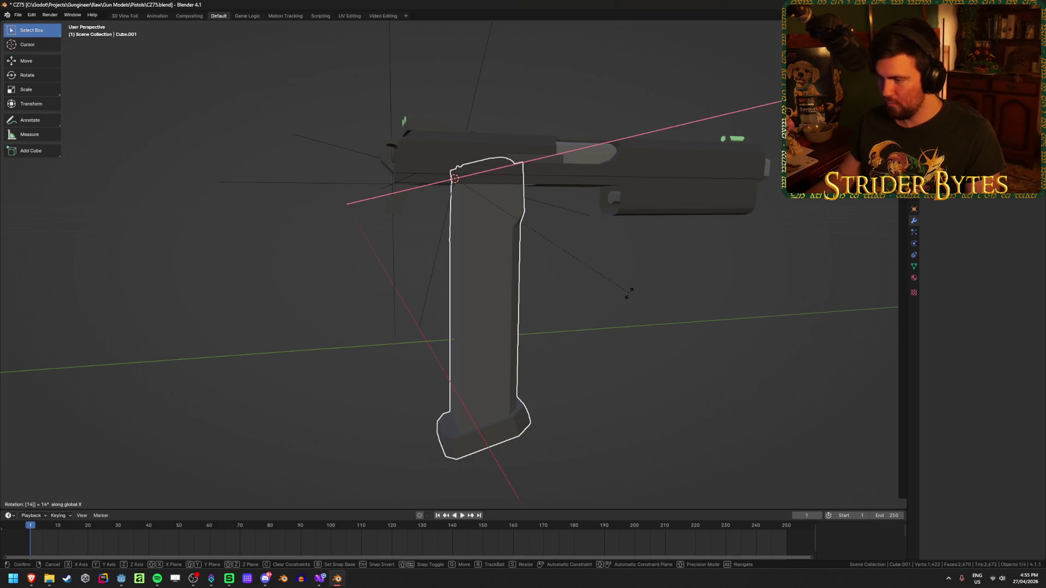
{"action": "key", "text": "Return"}
{"action": "key", "text": "ctrl+a"}
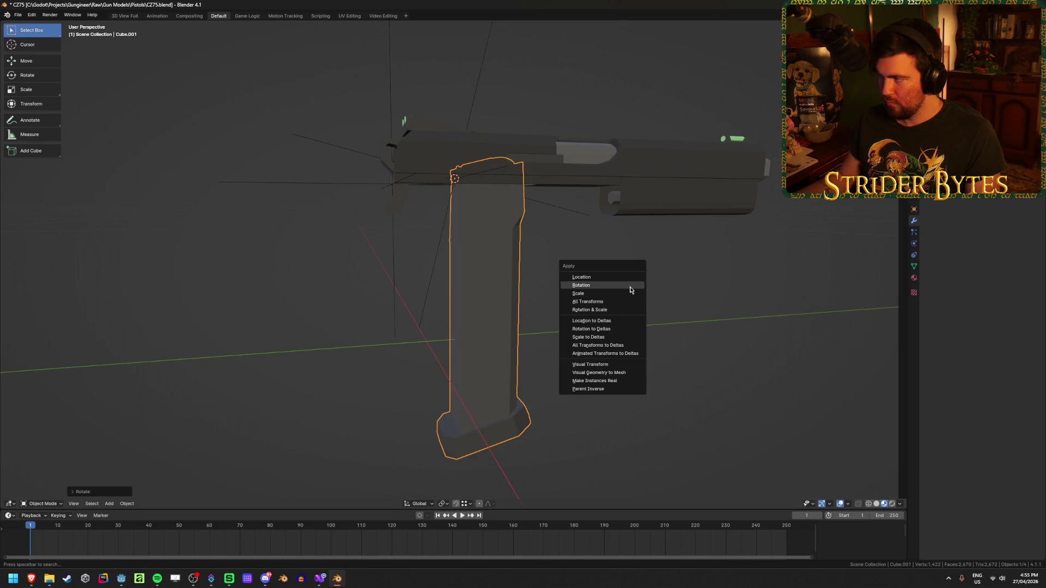
{"action": "left_click", "coordinate": [630, 287]}
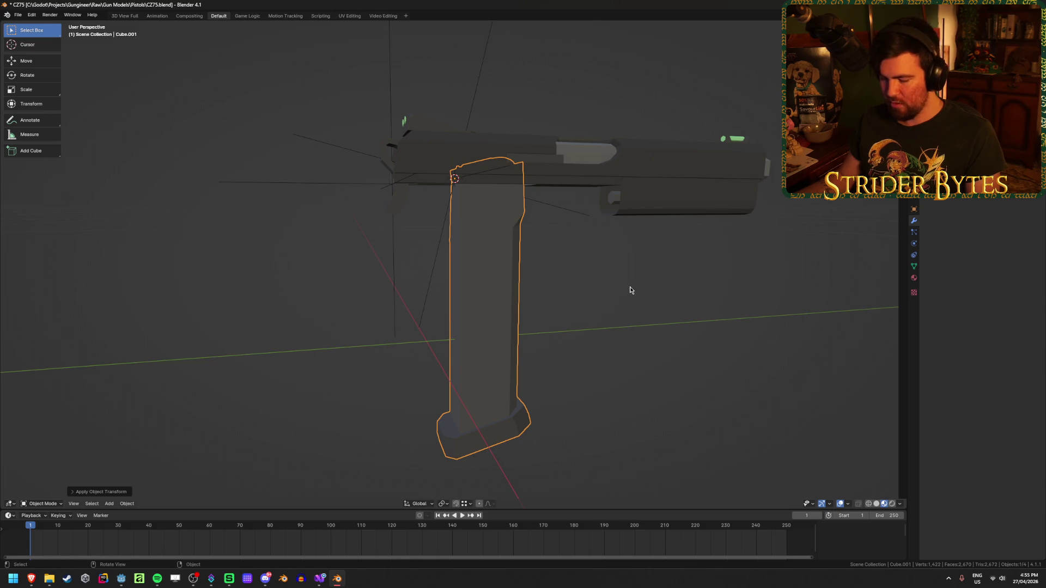
{"action": "key", "text": "r"}
{"action": "key", "text": "x"}
{"action": "type", "text": "-14"}
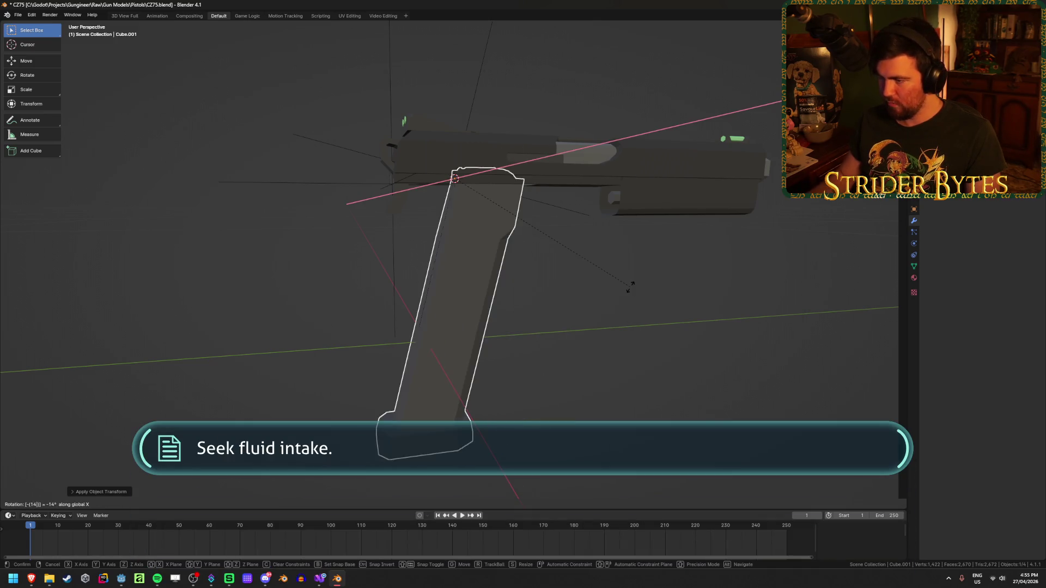
{"action": "left_click", "coordinate": [630, 288]}
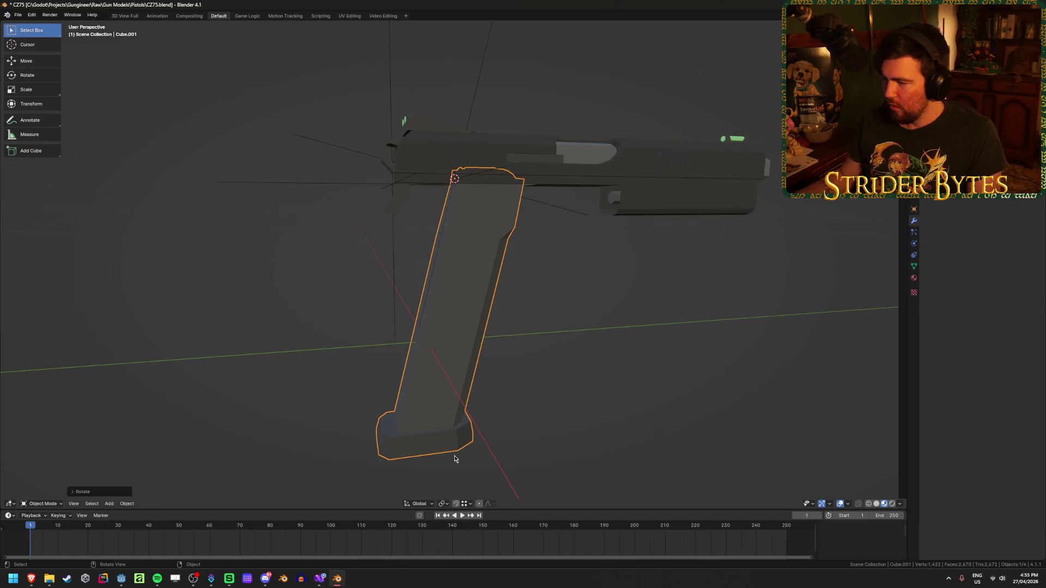
Save CZ75.blend and unhide the frame.
{"action": "key", "text": "ctrl+s"}
{"action": "mouse_move", "coordinate": [624, 350]}
{"action": "middle_mouse_down"}
{"action": "mouse_move", "coordinate": [600, 353]}
{"action": "mouse_move", "coordinate": [552, 386]}
{"action": "mouse_move", "coordinate": [562, 384]}
{"action": "middle_mouse_up"}
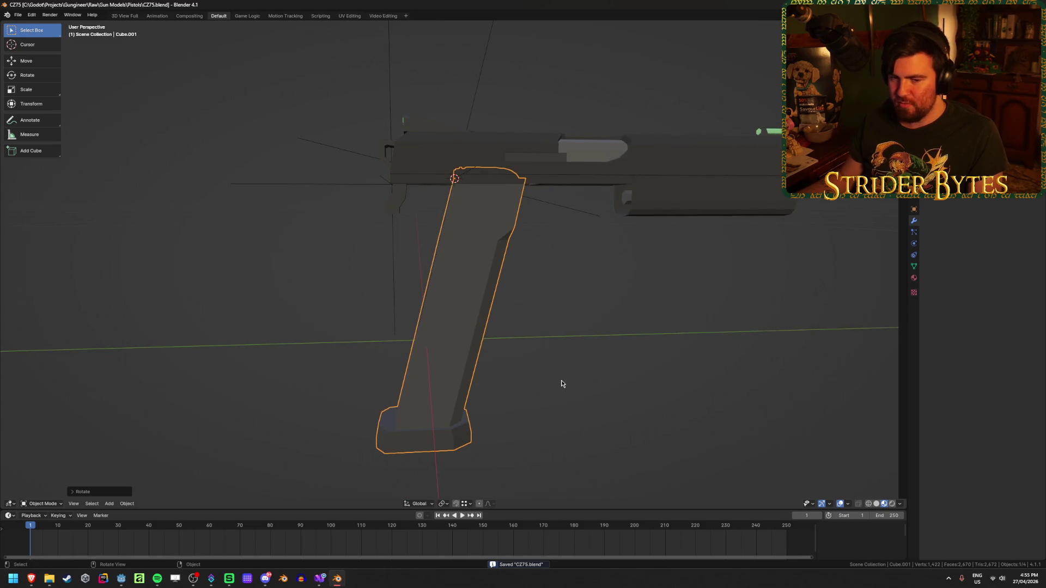
{"action": "key", "text": "alt+h"}
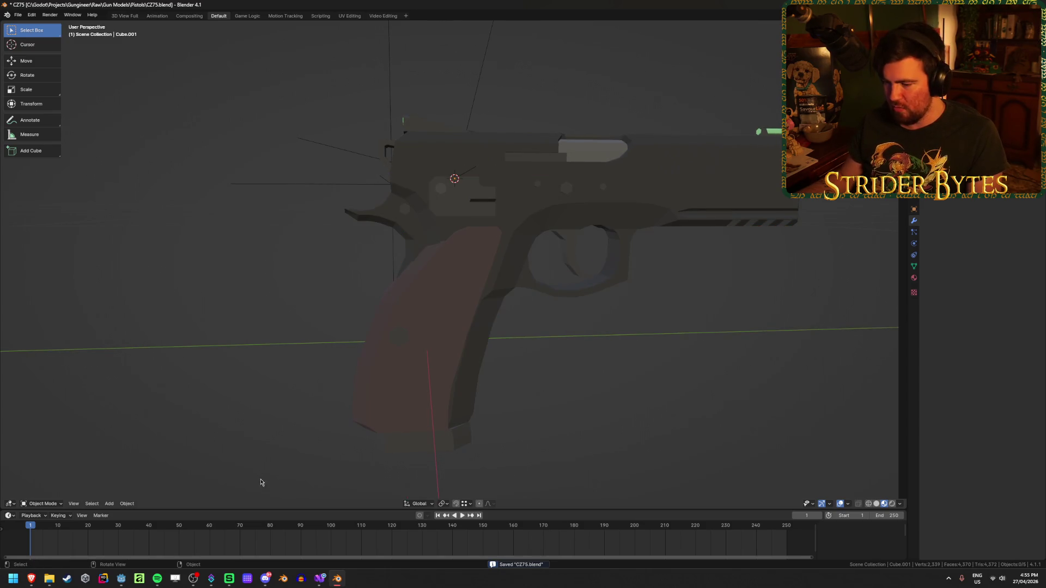
{"action": "left_click", "coordinate": [265, 579]}
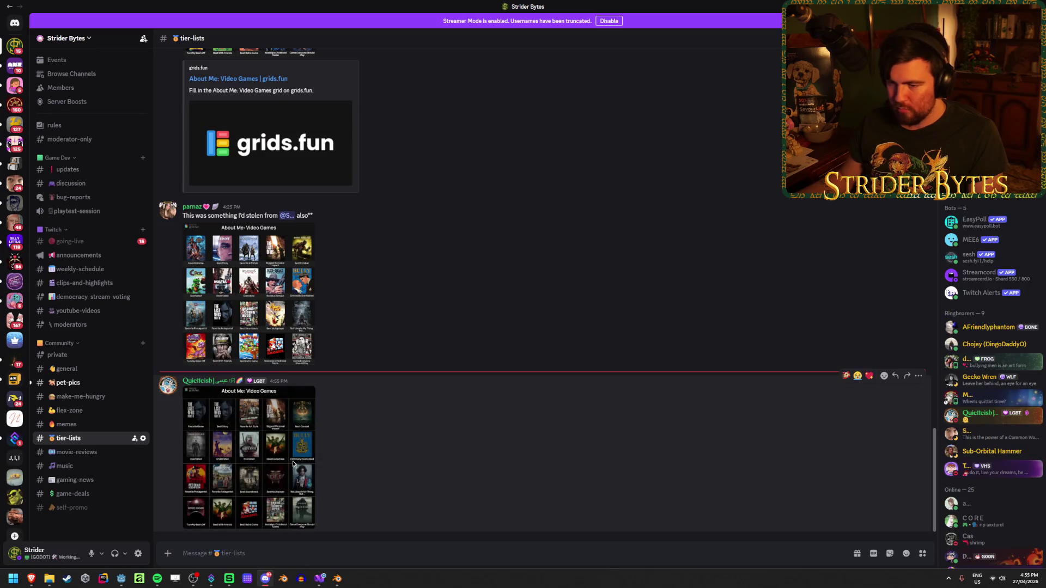
Open the About Me: Video Games grid image full size.
{"action": "left_click", "coordinate": [293, 463]}
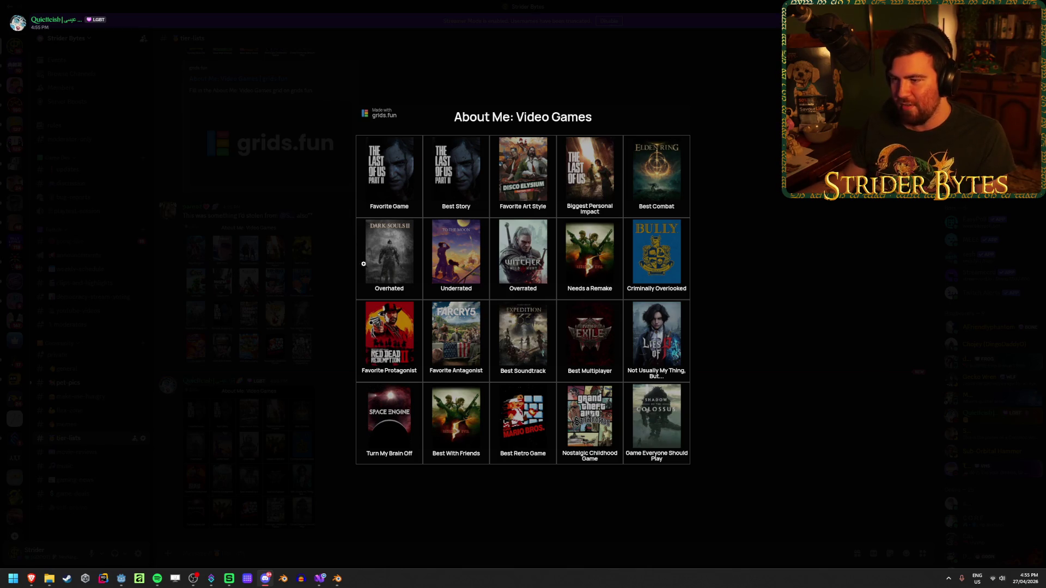
Zoom in and out on three areas of the games grid, then return to Blender.
{"action": "left_click", "coordinate": [520, 269]}
{"action": "left_click", "coordinate": [520, 269]}
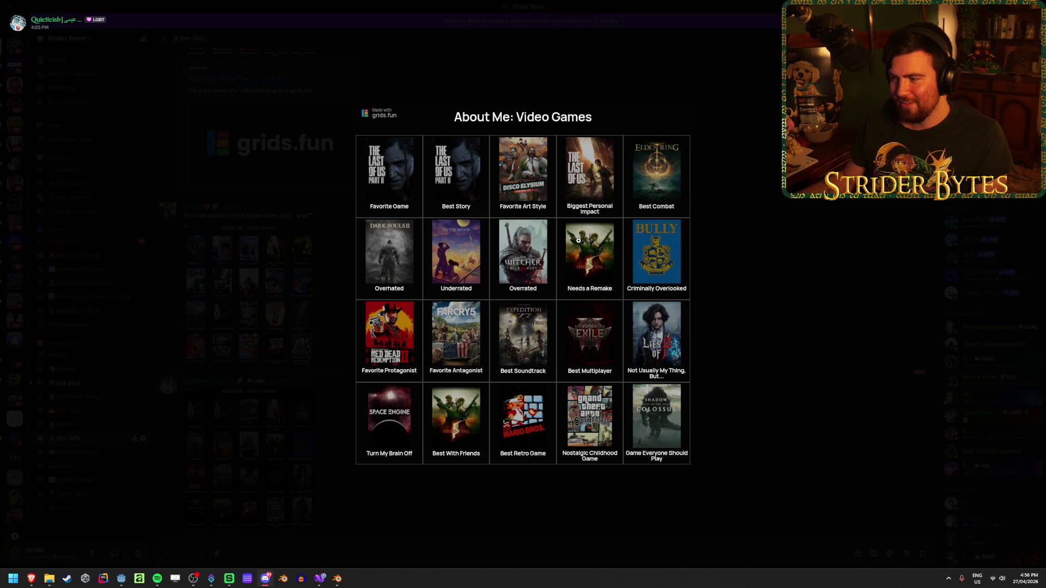
{"action": "left_click", "coordinate": [451, 246]}
{"action": "left_click", "coordinate": [443, 226]}
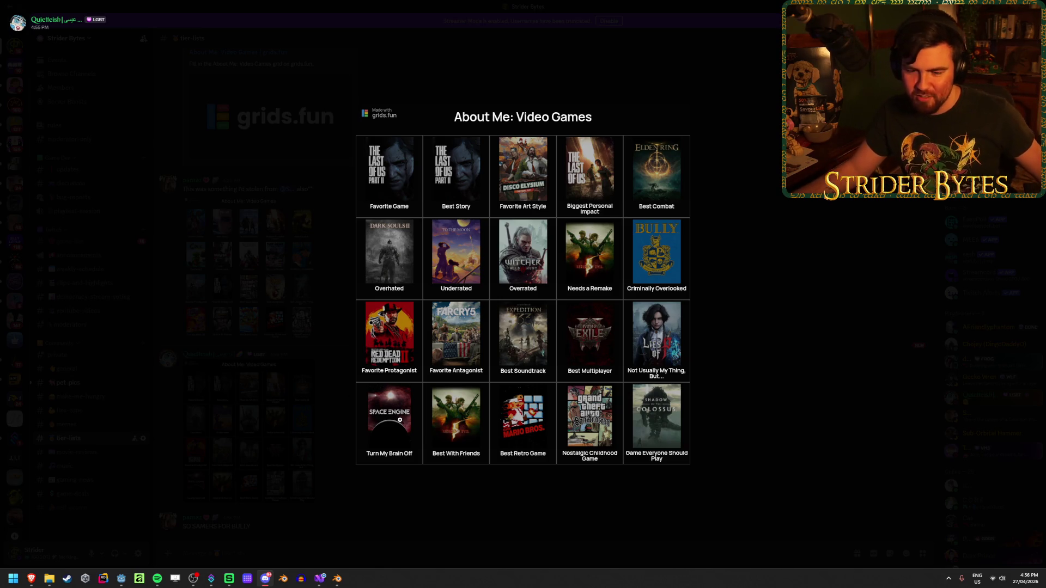
{"action": "left_click", "coordinate": [400, 420]}
{"action": "left_click", "coordinate": [311, 453]}
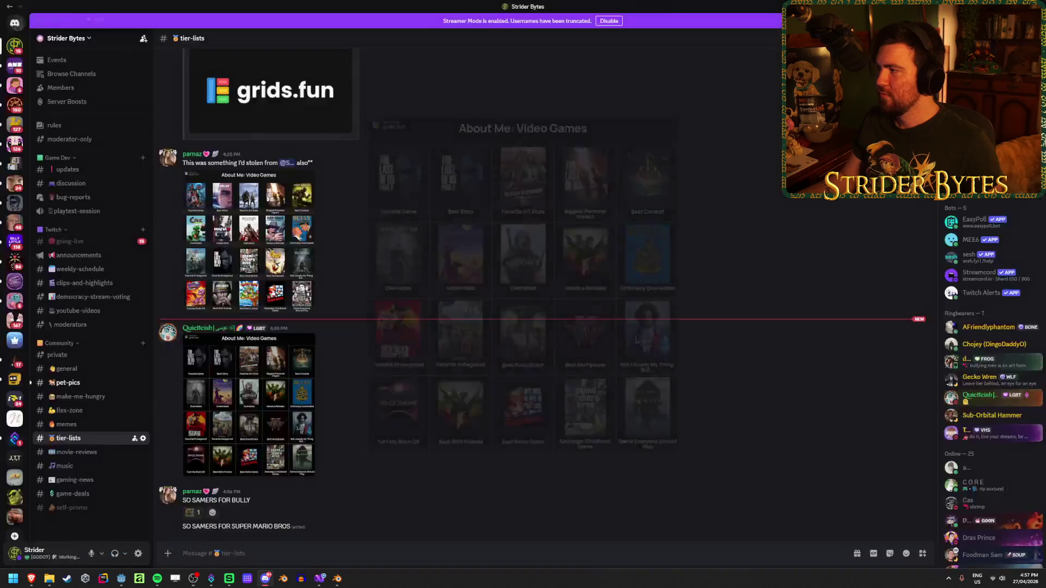
{"action": "key", "text": "alt+Tab"}
Snap the 3D cursor to a vertex at the front of the frame's trigger guard.
{"action": "left_click", "coordinate": [472, 334]}
{"action": "left_click", "coordinate": [481, 450]}
{"action": "mouse_move", "coordinate": [581, 356]}
{"action": "middle_mouse_down"}
{"action": "mouse_move", "coordinate": [662, 279]}
{"action": "mouse_move", "coordinate": [588, 243]}
{"action": "middle_mouse_up"}
{"action": "left_click", "coordinate": [656, 237]}
{"action": "left_click", "coordinate": [666, 233]}
{"action": "scroll", "coordinate": [536, 256], "scroll_direction": "up", "scroll_amount": 3}
{"action": "key", "text": "Tab"}
{"action": "scroll", "coordinate": [565, 260], "scroll_direction": "up", "scroll_amount": 3}
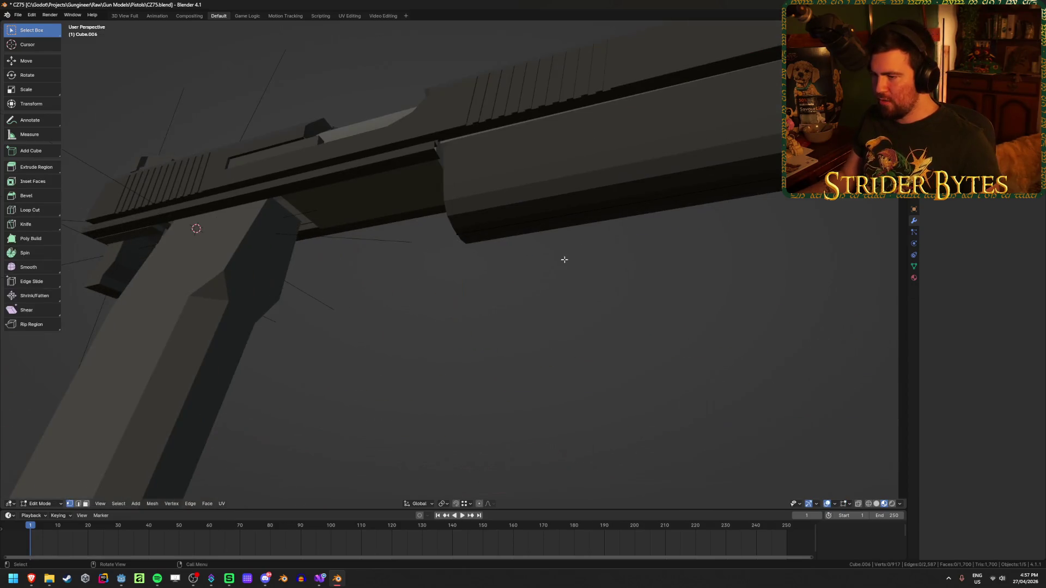
{"action": "key", "text": "alt+h"}
{"action": "key", "text": "alt+a"}
{"action": "left_click", "coordinate": [512, 254]}
{"action": "key", "text": "shift+s"}
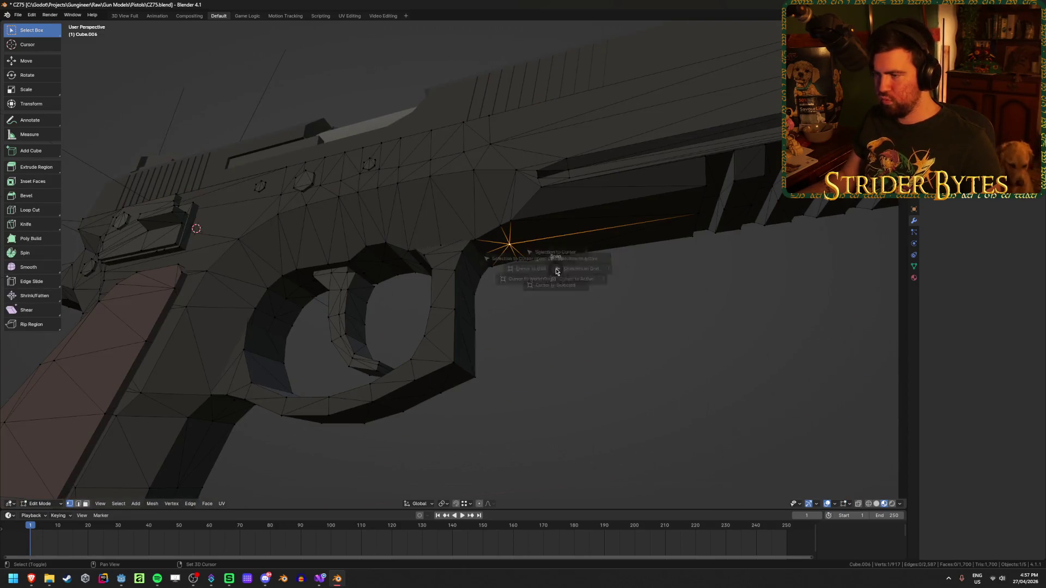
{"action": "left_click", "coordinate": [560, 315]}
{"action": "scroll", "coordinate": [579, 367], "scroll_direction": "down", "scroll_amount": 5}
{"action": "key", "text": "Tab"}
Add a small, scale-applied plain-axes empty there and name it Foregrip.
{"action": "key", "text": "shift+a"}
{"action": "mouse_move", "coordinate": [583, 308]}
{"action": "left_click", "coordinate": [618, 303]}
{"action": "scroll", "coordinate": [716, 366], "scroll_direction": "down", "scroll_amount": 3}
{"action": "mouse_move", "coordinate": [717, 366]}
{"action": "middle_mouse_down"}
{"action": "mouse_move", "coordinate": [322, 358]}
{"action": "mouse_move", "coordinate": [709, 278]}
{"action": "middle_mouse_up"}
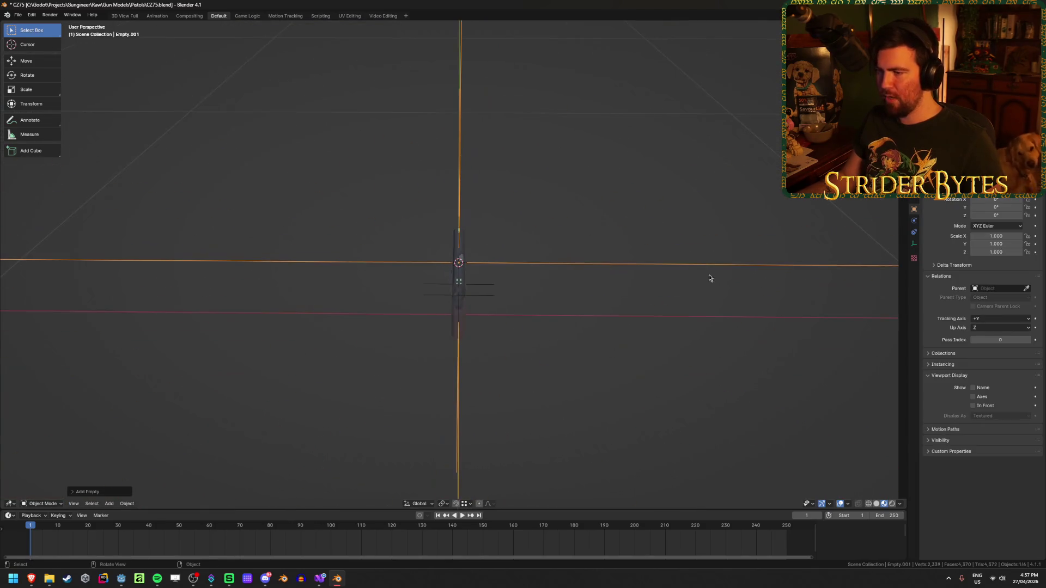
{"action": "key", "text": "s"}
{"action": "left_click", "coordinate": [478, 278]}
{"action": "key", "text": "ctrl+a"}
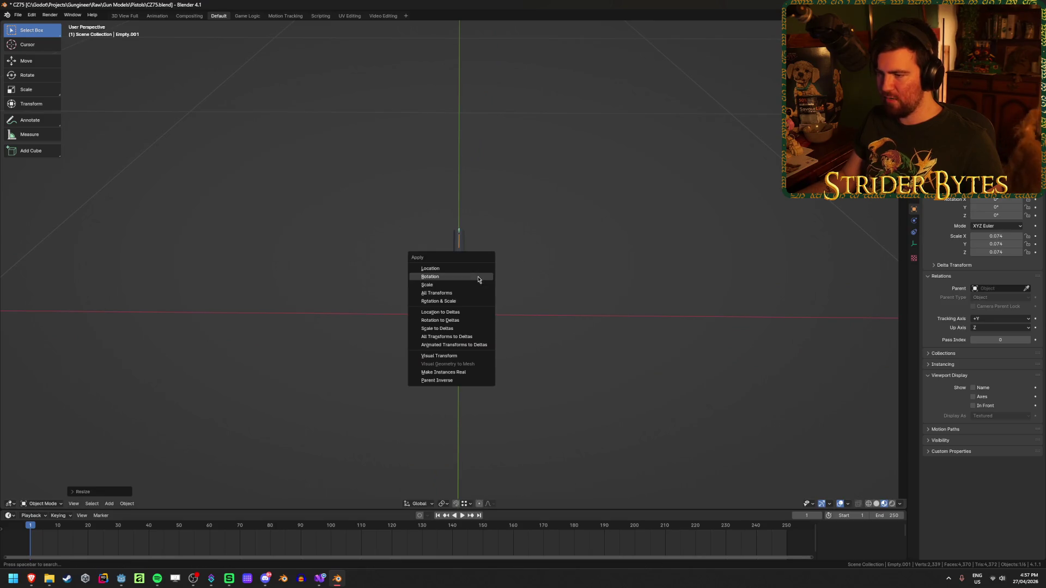
{"action": "left_click", "coordinate": [477, 285]}
{"action": "scroll", "coordinate": [630, 331], "scroll_direction": "up", "scroll_amount": 3}
{"action": "middle_click_drag", "start_coordinate": [630, 331], "coordinate": [567, 343]}
{"action": "key", "text": "F2"}
{"action": "type", "text": "ForegripAttach"}
{"action": "key", "text": "Return"}
Place the 3D cursor at the slide's muzzle geometry.
{"action": "mouse_move", "coordinate": [567, 338]}
{"action": "middle_mouse_down"}
{"action": "mouse_move", "coordinate": [490, 262]}
{"action": "mouse_move", "coordinate": [560, 270]}
{"action": "middle_mouse_up"}
{"action": "left_click", "coordinate": [447, 240]}
{"action": "scroll", "coordinate": [561, 269], "scroll_direction": "up", "scroll_amount": 2}
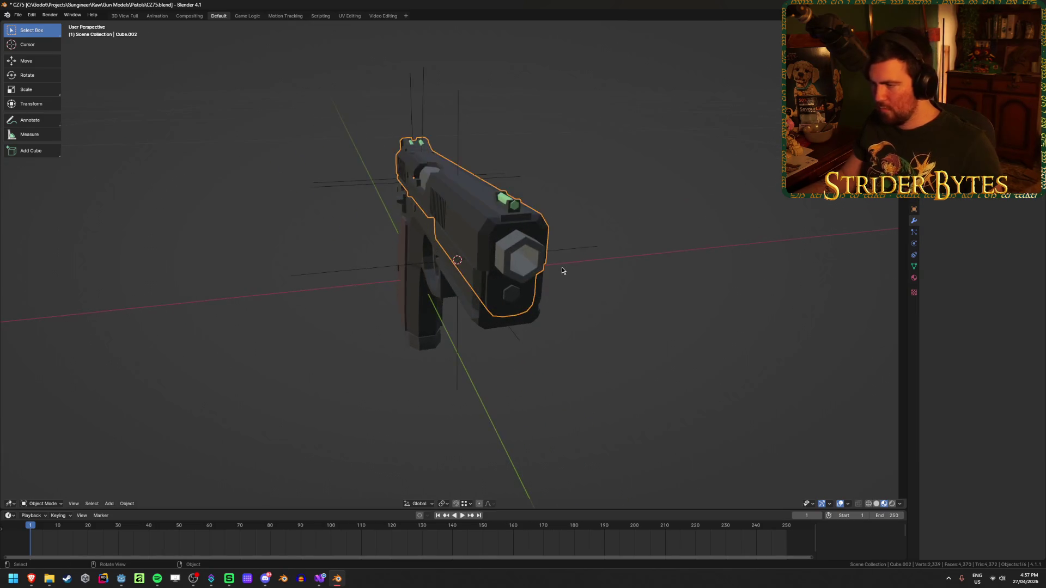
{"action": "key", "text": "Tab"}
{"action": "key", "text": "ctrl+Tab"}
{"action": "key", "text": "Escape"}
{"action": "key", "text": "Tab"}
Add a small, scale-applied plain-axes empty at the muzzle named MuzzleAttach.
{"action": "key", "text": "shift+a"}
{"action": "mouse_move", "coordinate": [602, 340]}
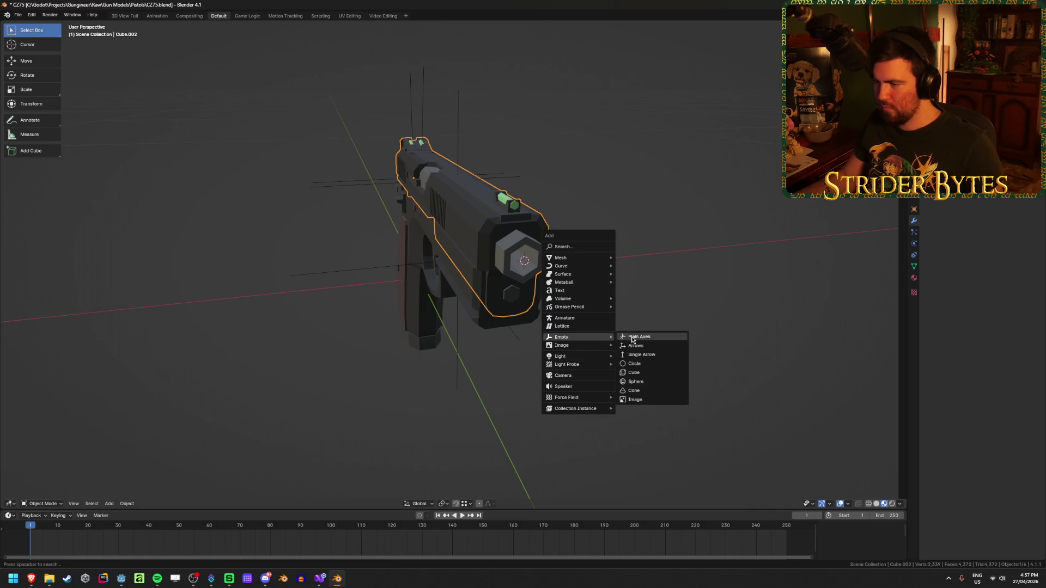
{"action": "left_click", "coordinate": [634, 340]}
{"action": "mouse_move", "coordinate": [495, 392]}
{"action": "middle_mouse_down"}
{"action": "mouse_move", "coordinate": [537, 401]}
{"action": "mouse_move", "coordinate": [175, 355]}
{"action": "middle_mouse_up"}
{"action": "key", "text": "s"}
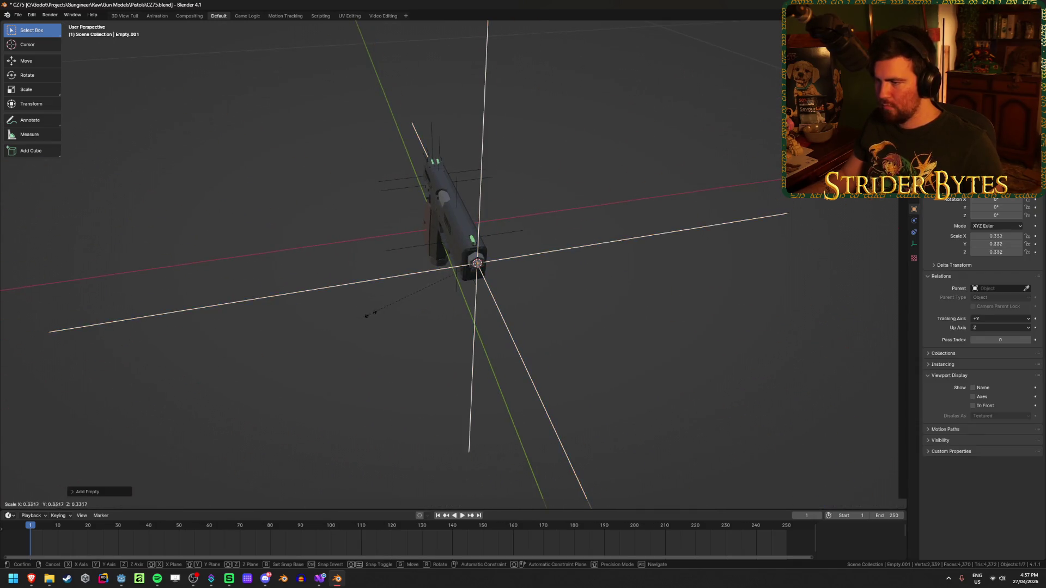
{"action": "left_click", "coordinate": [468, 283]}
{"action": "key", "text": "ctrl+a"}
{"action": "left_click", "coordinate": [534, 312]}
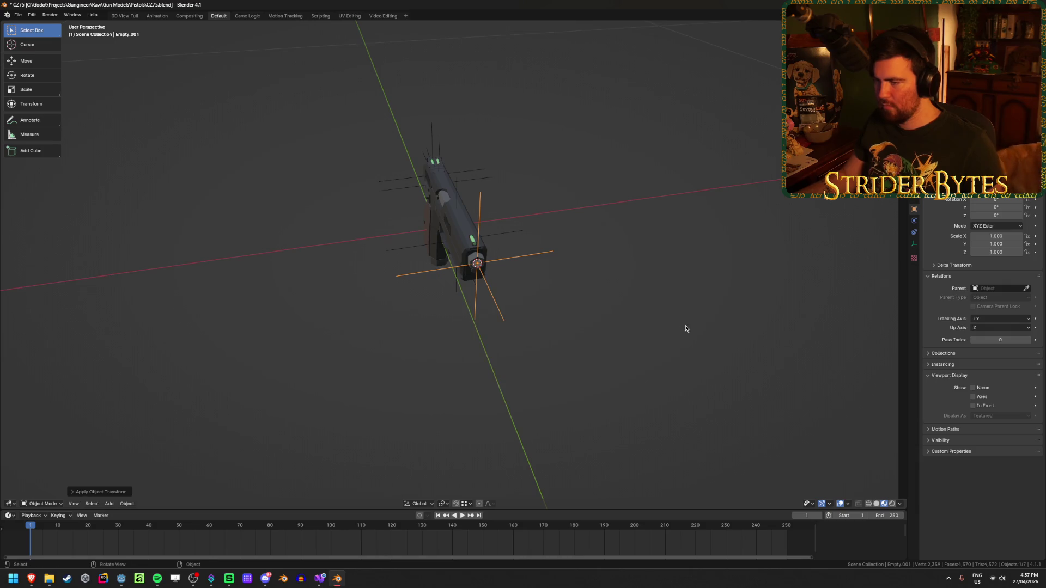
{"action": "key", "text": "F2"}
{"action": "type", "text": "MuzzleAttach"}
{"action": "key", "text": "Return"}
Select the slide and enter Edit Mode on it.
{"action": "mouse_move", "coordinate": [675, 327]}
{"action": "middle_mouse_down"}
{"action": "mouse_move", "coordinate": [398, 288]}
{"action": "mouse_move", "coordinate": [337, 314]}
{"action": "mouse_move", "coordinate": [396, 260]}
{"action": "middle_mouse_up"}
{"action": "scroll", "coordinate": [396, 259], "scroll_direction": "up", "scroll_amount": 3}
{"action": "scroll", "coordinate": [397, 260], "scroll_direction": "up", "scroll_amount": 3}
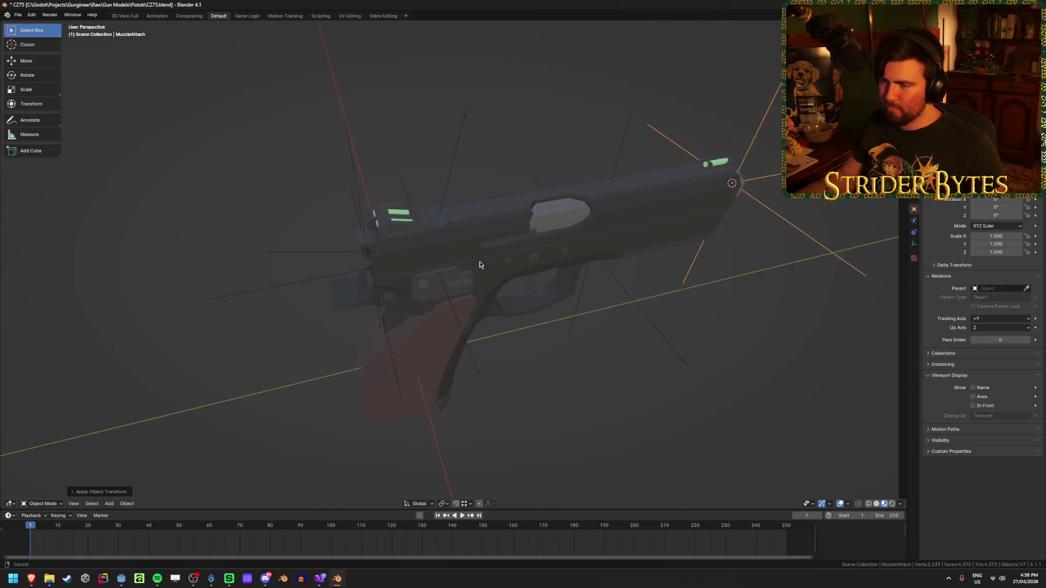
{"action": "left_click", "coordinate": [507, 233]}
{"action": "key", "text": "Tab"}
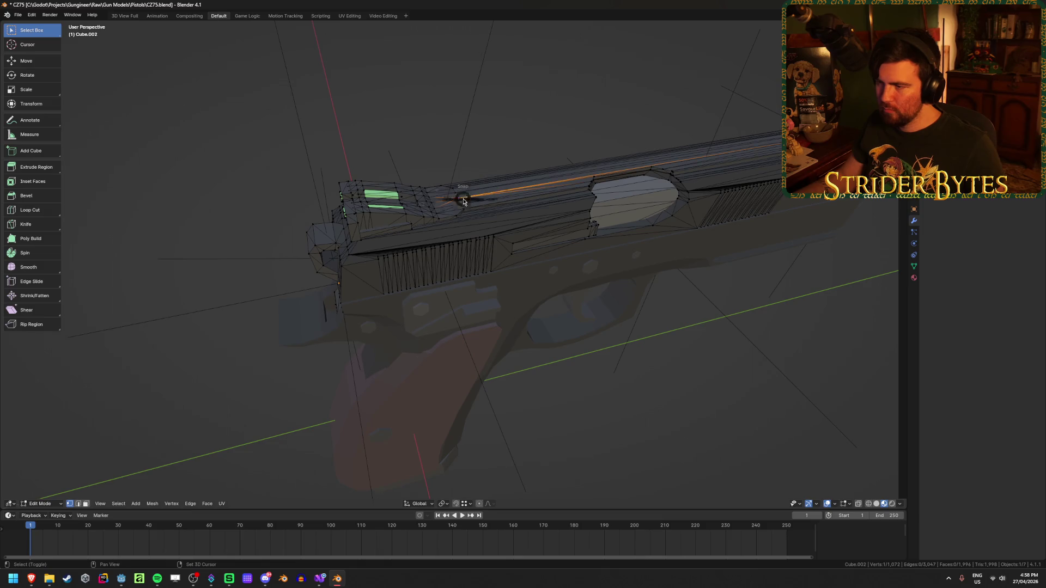
Add a small, scale-applied plain-axes empty atop the slide named SightAttach.
{"action": "key", "text": "Tab"}
{"action": "scroll", "coordinate": [529, 254], "scroll_direction": "down", "scroll_amount": 3}
{"action": "key", "text": "shift+a"}
{"action": "mouse_move", "coordinate": [529, 252]}
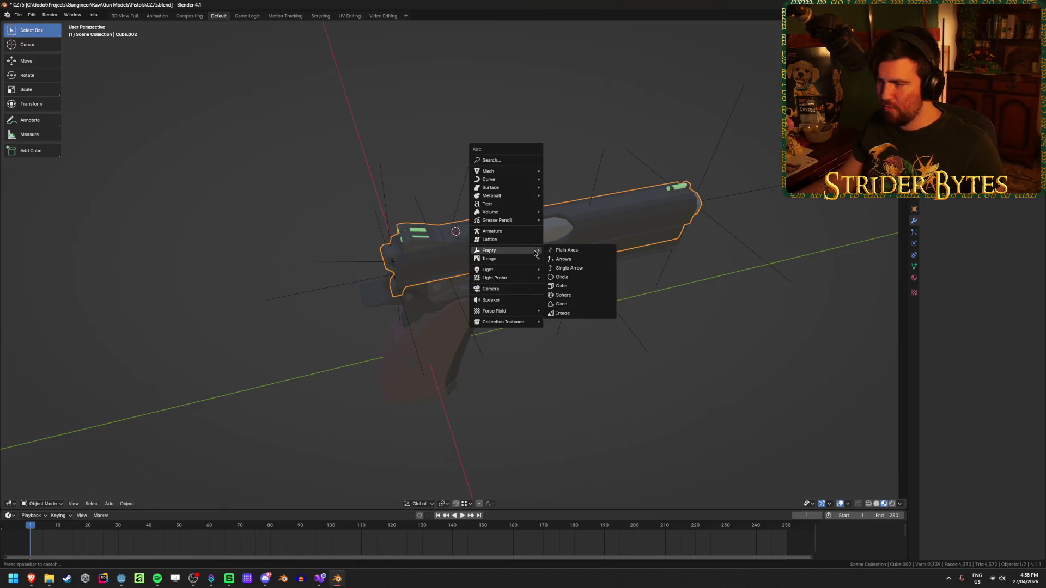
{"action": "left_click", "coordinate": [566, 250]}
{"action": "mouse_move", "coordinate": [553, 294]}
{"action": "middle_mouse_down"}
{"action": "mouse_move", "coordinate": [368, 345]}
{"action": "mouse_move", "coordinate": [837, 265]}
{"action": "middle_mouse_up"}
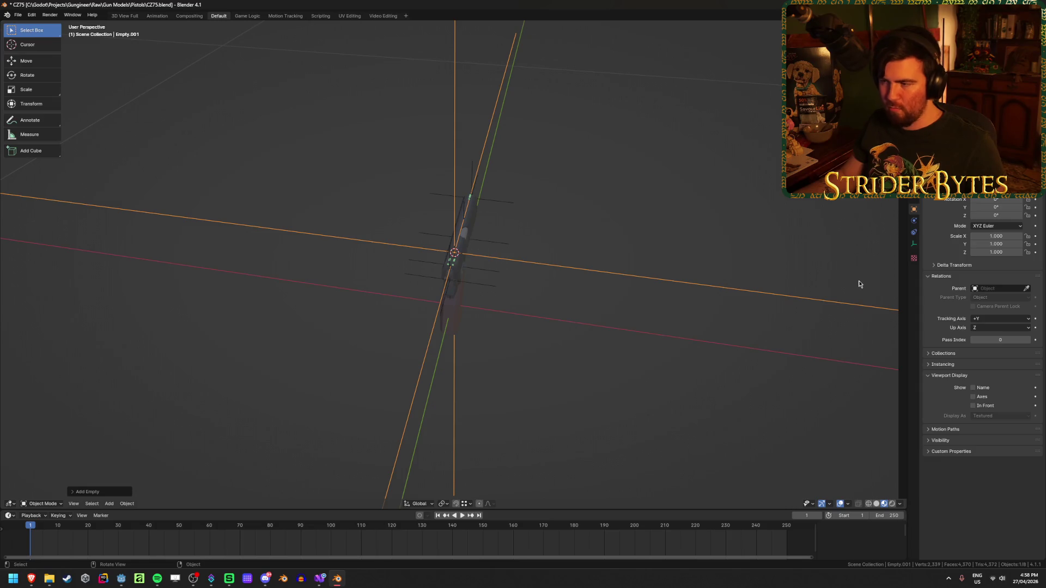
{"action": "key", "text": "s"}
{"action": "left_click", "coordinate": [484, 263]}
{"action": "key", "text": "ctrl+a"}
{"action": "left_click", "coordinate": [483, 262]}
{"action": "scroll", "coordinate": [556, 310], "scroll_direction": "up", "scroll_amount": 2}
{"action": "key", "text": "shift"}
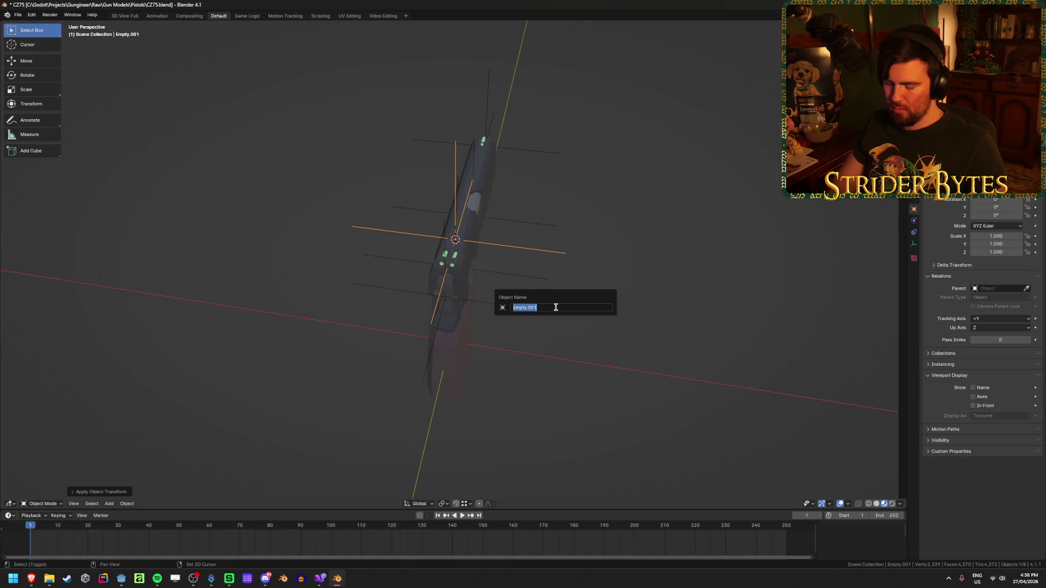
{"action": "type", "text": "SightAttac"}
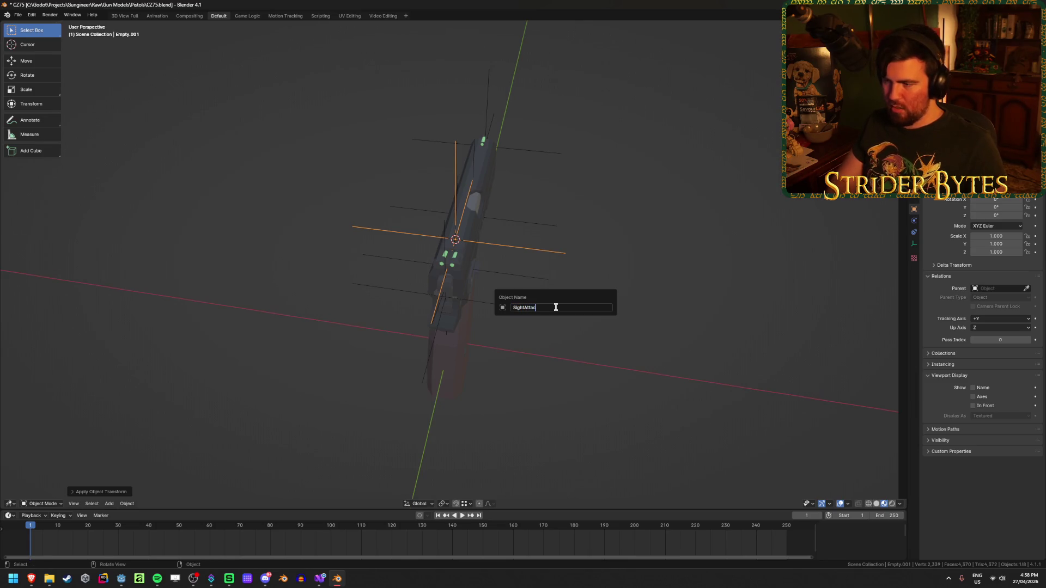
{"action": "type", "text": "h"}
{"action": "key", "text": "Return"}
Save CZ75.blend and orbit out to view the whole pistol.
{"action": "key", "text": "ctrl+s"}
{"action": "middle_click_drag", "start_coordinate": [642, 320], "coordinate": [613, 306]}
{"action": "right_click", "coordinate": [613, 307]}
{"action": "middle_click_drag", "start_coordinate": [726, 329], "coordinate": [684, 343]}
{"action": "scroll", "coordinate": [622, 353], "scroll_direction": "up", "scroll_amount": 3}
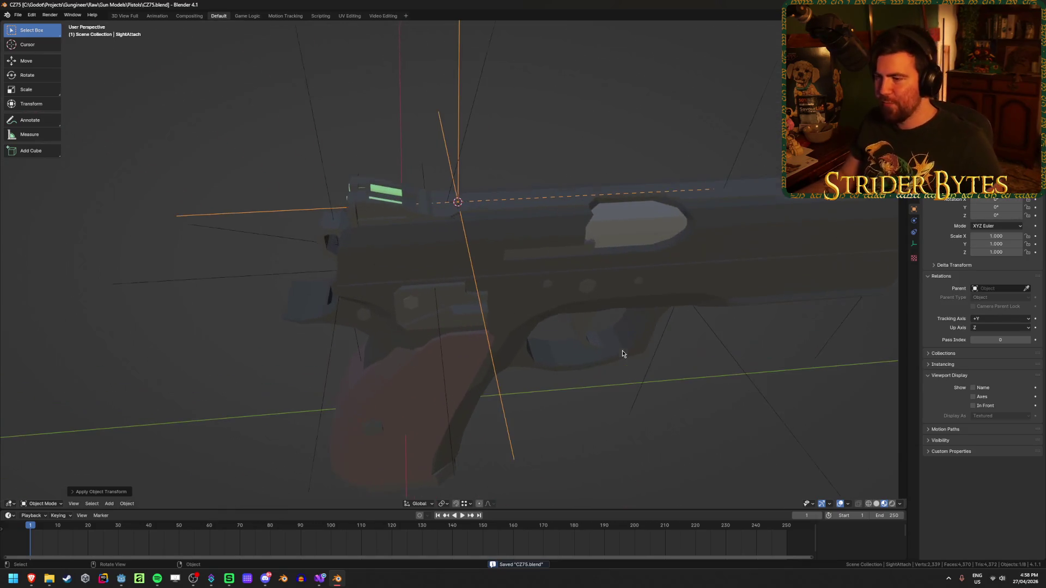
{"action": "scroll", "coordinate": [537, 345], "scroll_direction": "down", "scroll_amount": 3}
{"action": "mouse_move", "coordinate": [537, 345]}
{"action": "middle_mouse_down"}
{"action": "mouse_move", "coordinate": [536, 423]}
{"action": "mouse_move", "coordinate": [539, 374]}
{"action": "mouse_move", "coordinate": [489, 375]}
{"action": "mouse_move", "coordinate": [488, 397]}
{"action": "mouse_move", "coordinate": [537, 385]}
{"action": "mouse_move", "coordinate": [558, 419]}
{"action": "middle_mouse_up"}
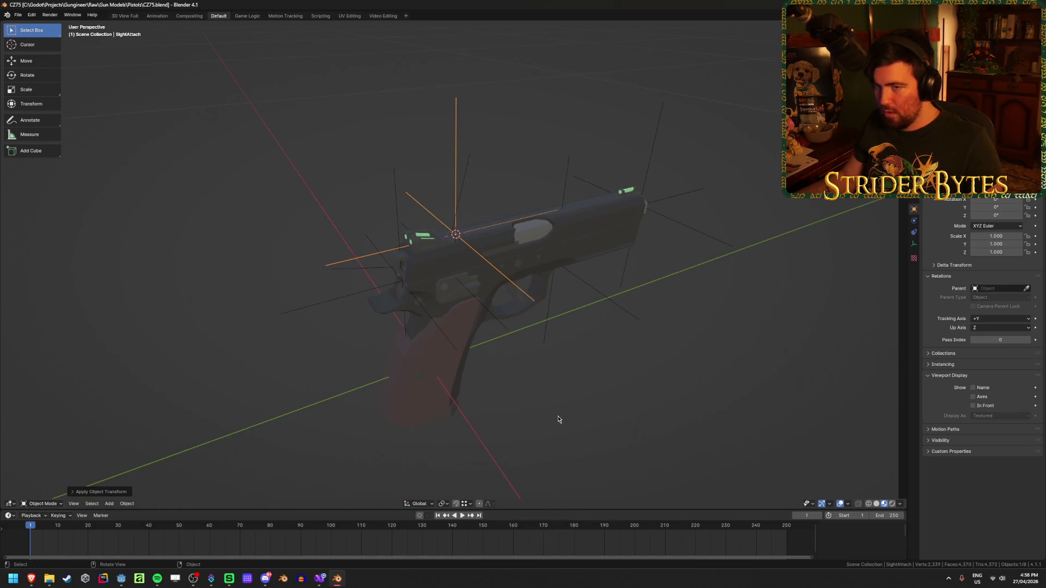
{"action": "scroll", "coordinate": [558, 419], "scroll_direction": "up", "scroll_amount": 2}
Snap the 3D cursor to the selected sight vertices on top of the slide.
{"action": "left_click", "coordinate": [350, 277]}
{"action": "middle_click_drag", "start_coordinate": [350, 277], "coordinate": [414, 258]}
{"action": "key", "text": "Tab"}
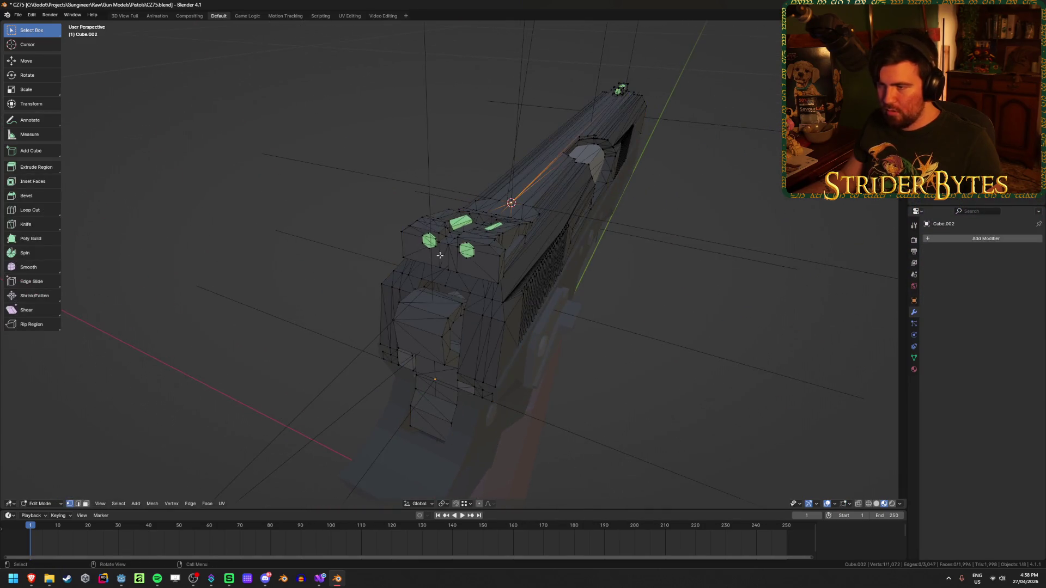
{"action": "scroll", "coordinate": [446, 255], "scroll_direction": "up", "scroll_amount": 4}
{"action": "left_click", "coordinate": [414, 178], "text": "shift"}
{"action": "middle_click_drag", "start_coordinate": [415, 179], "coordinate": [458, 220]}
{"action": "key", "text": "shift+s"}
{"action": "left_click", "coordinate": [444, 236]}
{"action": "key", "text": "Tab"}
Add a small, scale-applied empty at the sights named AimPoint.
{"action": "key", "text": "shift+a"}
{"action": "mouse_move", "coordinate": [502, 269]}
{"action": "left_click", "coordinate": [580, 268]}
{"action": "scroll", "coordinate": [572, 306], "scroll_direction": "down", "scroll_amount": 8}
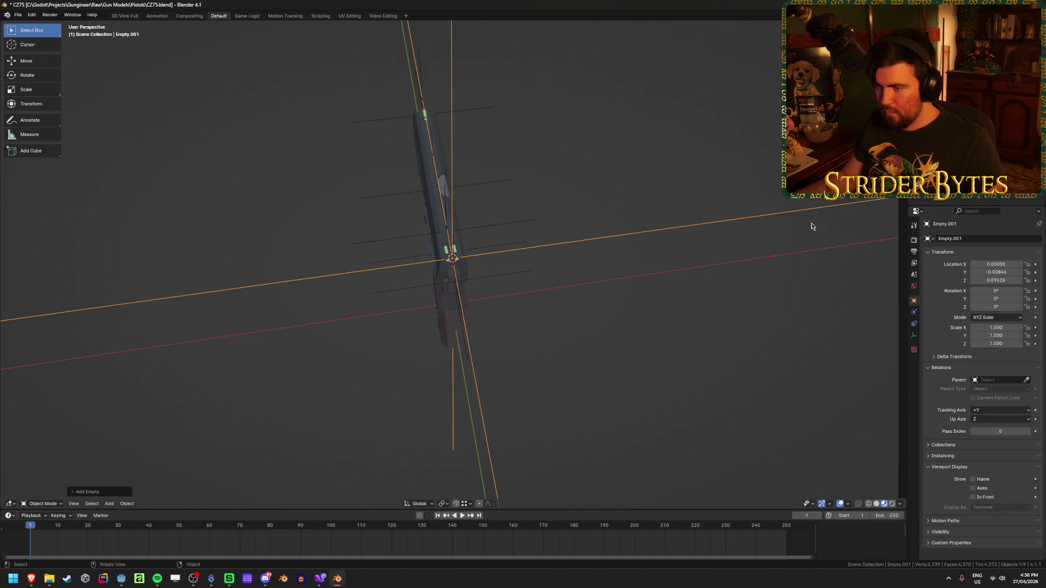
{"action": "key", "text": "s"}
{"action": "left_click", "coordinate": [477, 270]}
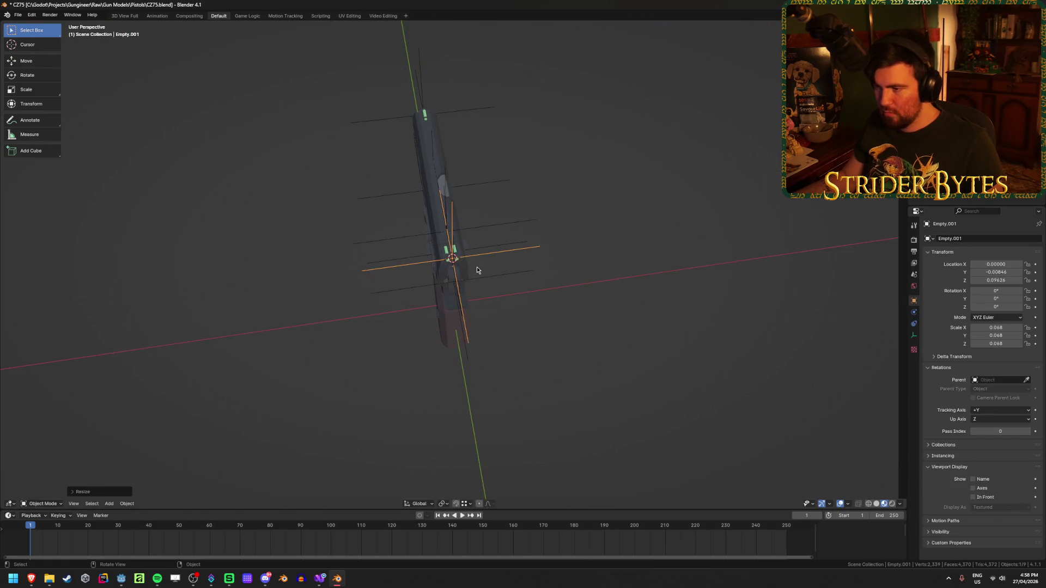
{"action": "key", "text": "ctrl+a"}
{"action": "left_click", "coordinate": [684, 272]}
{"action": "key", "text": "F2"}
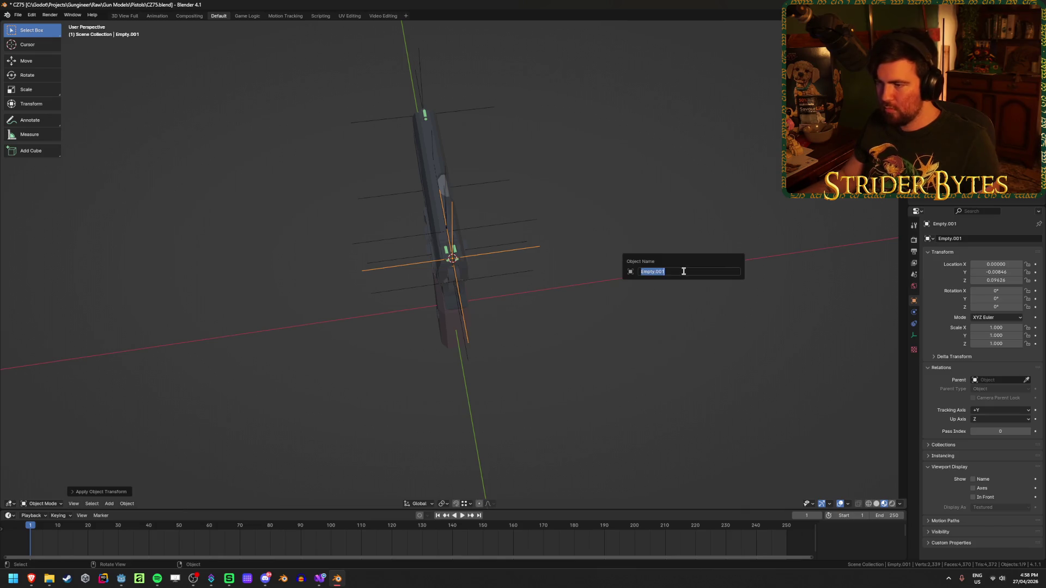
{"action": "type", "text": "AimPoint"}
{"action": "key", "text": "Return"}
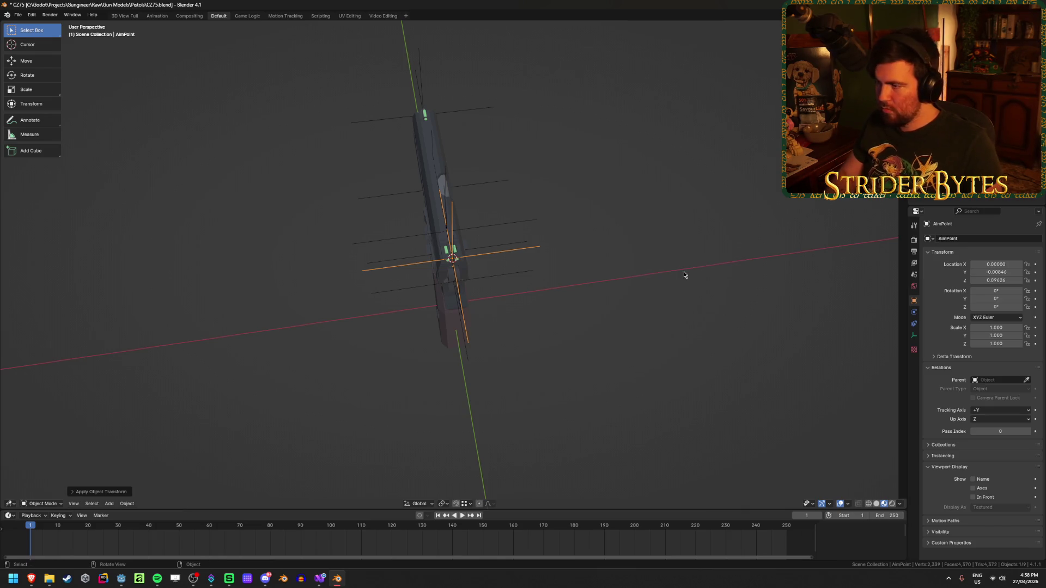
Rename the tilted magazine empty to MagazineAttach.
{"action": "mouse_move", "coordinate": [610, 327]}
{"action": "middle_mouse_down"}
{"action": "mouse_move", "coordinate": [578, 290]}
{"action": "mouse_move", "coordinate": [531, 268]}
{"action": "middle_mouse_up"}
{"action": "key", "text": "F2"}
{"action": "type", "text": "MagazineAttach"}
{"action": "key", "text": "Return"}
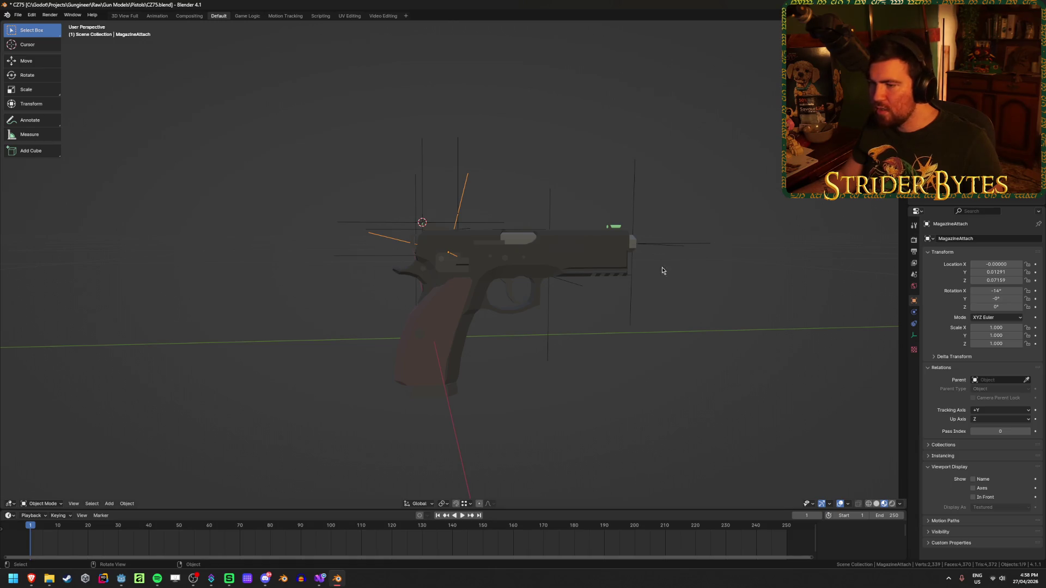
Select the grip frame and bring the view close to its rear bottom.
{"action": "left_click", "coordinate": [463, 327]}
{"action": "mouse_move", "coordinate": [463, 327]}
{"action": "middle_mouse_down"}
{"action": "mouse_move", "coordinate": [468, 352]}
{"action": "mouse_move", "coordinate": [472, 316]}
{"action": "middle_mouse_up"}
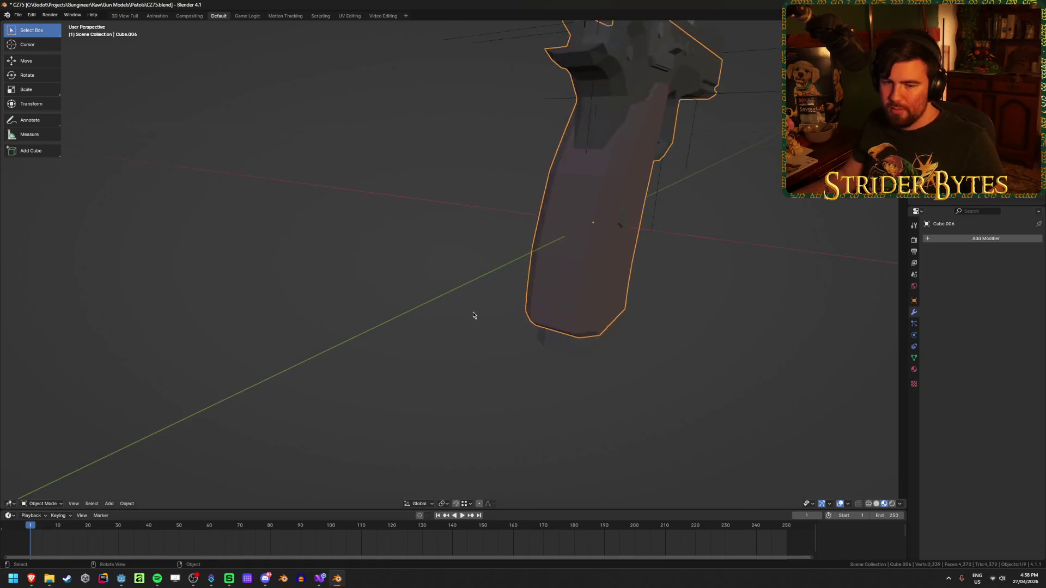
{"action": "key", "text": "Tab"}
{"action": "middle_click_drag", "start_coordinate": [564, 285], "coordinate": [484, 197]}
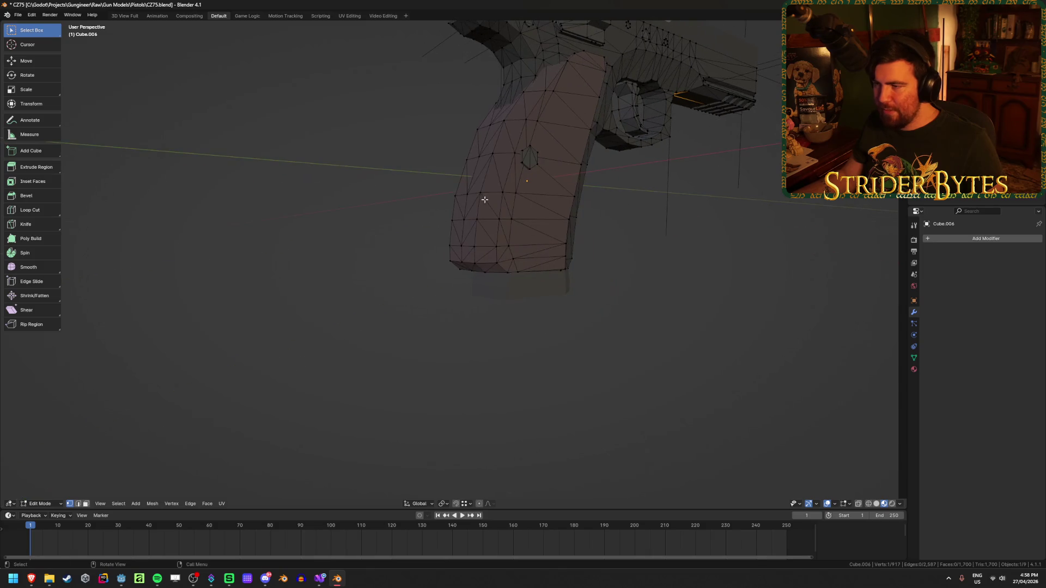
{"action": "key", "text": "ctrl+Tab"}
{"action": "left_click", "coordinate": [514, 252]}
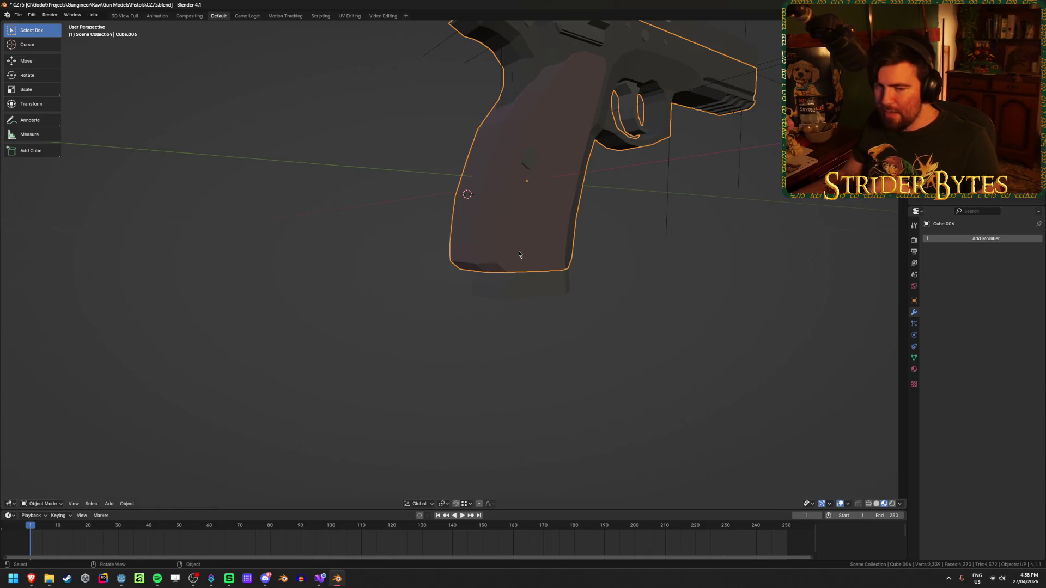
Add a small, scale-applied plain-axes empty named StockAttach at the grip and save.
{"action": "key", "text": "shift+a"}
{"action": "mouse_move", "coordinate": [518, 252]}
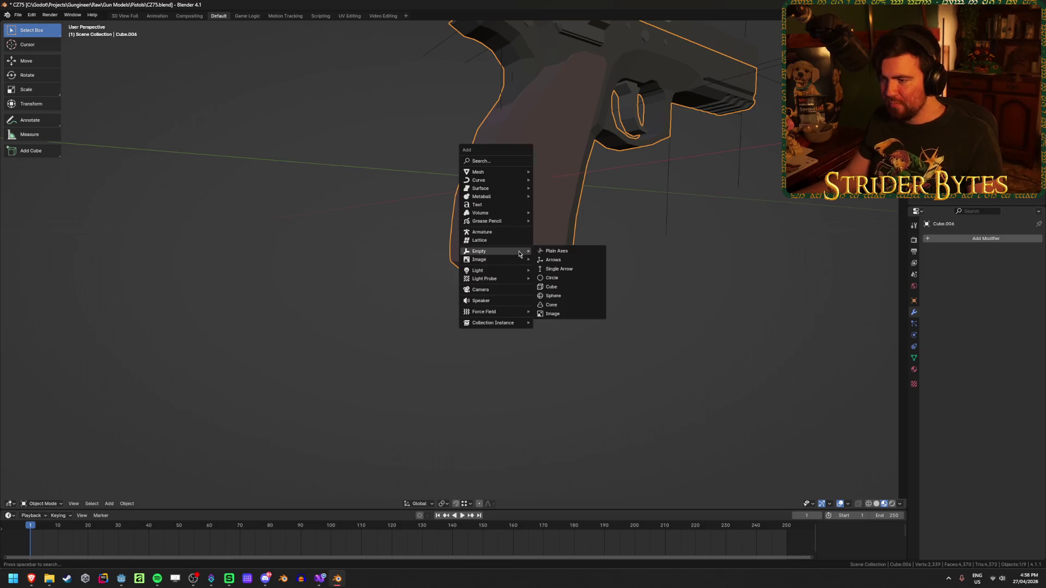
{"action": "left_click", "coordinate": [554, 252]}
{"action": "mouse_move", "coordinate": [554, 252]}
{"action": "middle_mouse_down"}
{"action": "mouse_move", "coordinate": [432, 374]}
{"action": "mouse_move", "coordinate": [360, 269]}
{"action": "mouse_move", "coordinate": [770, 266]}
{"action": "middle_mouse_up"}
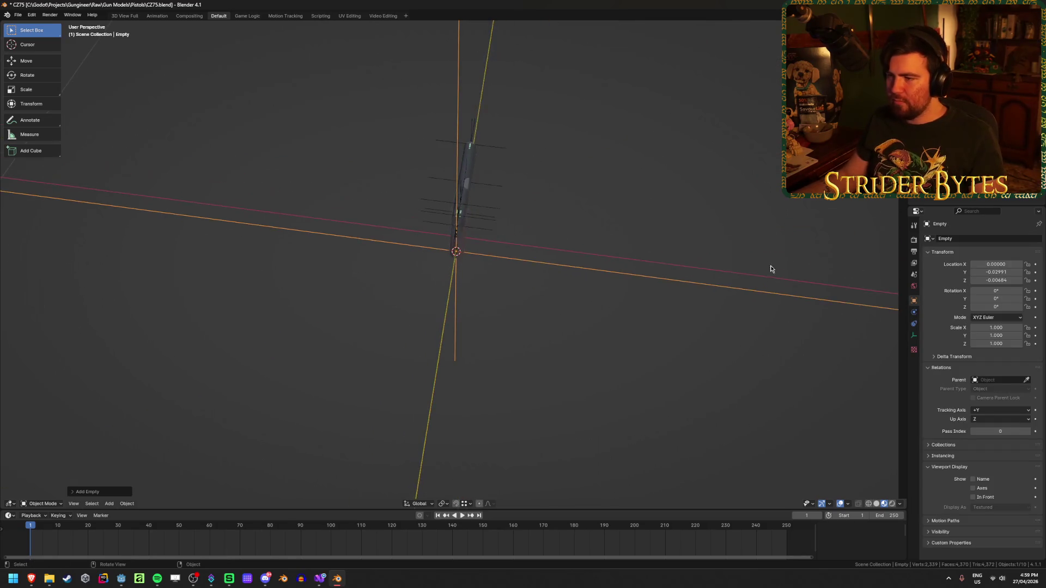
{"action": "key", "text": "s"}
{"action": "left_click", "coordinate": [485, 268]}
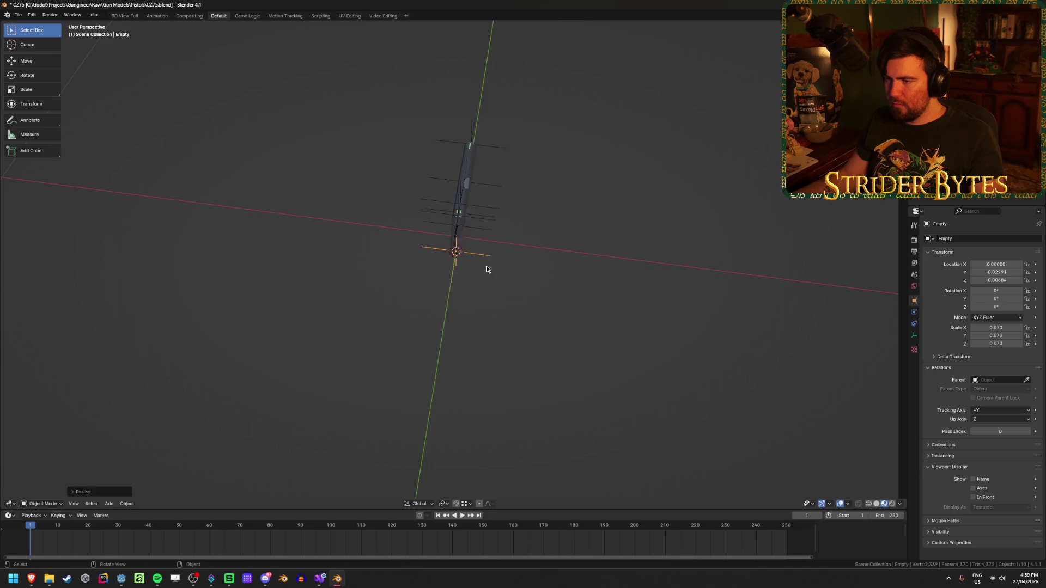
{"action": "scroll", "coordinate": [490, 270], "scroll_direction": "up", "scroll_amount": 2}
{"action": "key", "text": "ctrl+a"}
{"action": "left_click", "coordinate": [541, 269]}
{"action": "mouse_move", "coordinate": [542, 269]}
{"action": "middle_mouse_down"}
{"action": "mouse_move", "coordinate": [601, 269]}
{"action": "mouse_move", "coordinate": [589, 266]}
{"action": "middle_mouse_up"}
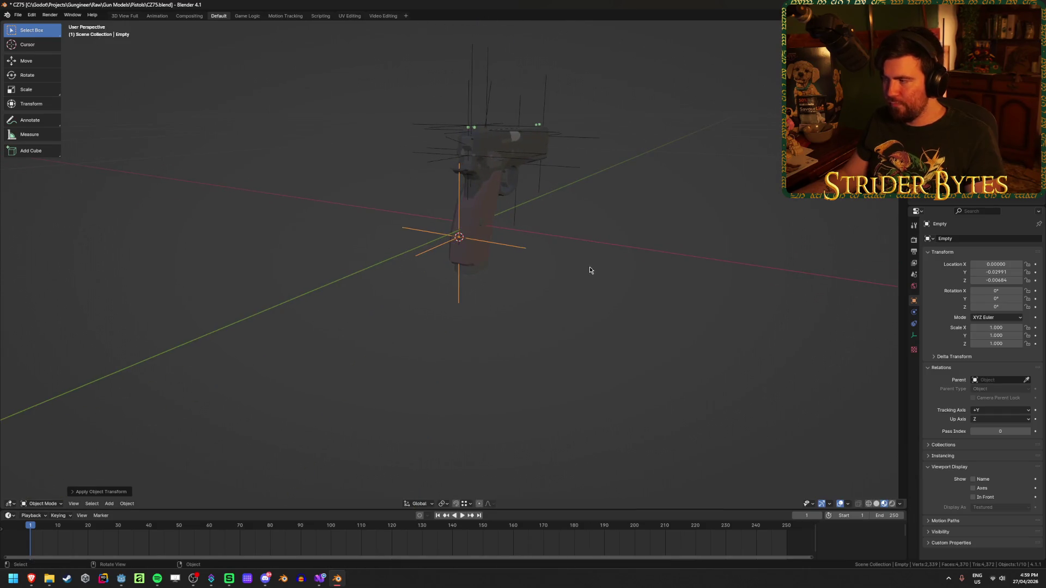
{"action": "key", "text": "F2"}
{"action": "type", "text": "StockAttach"}
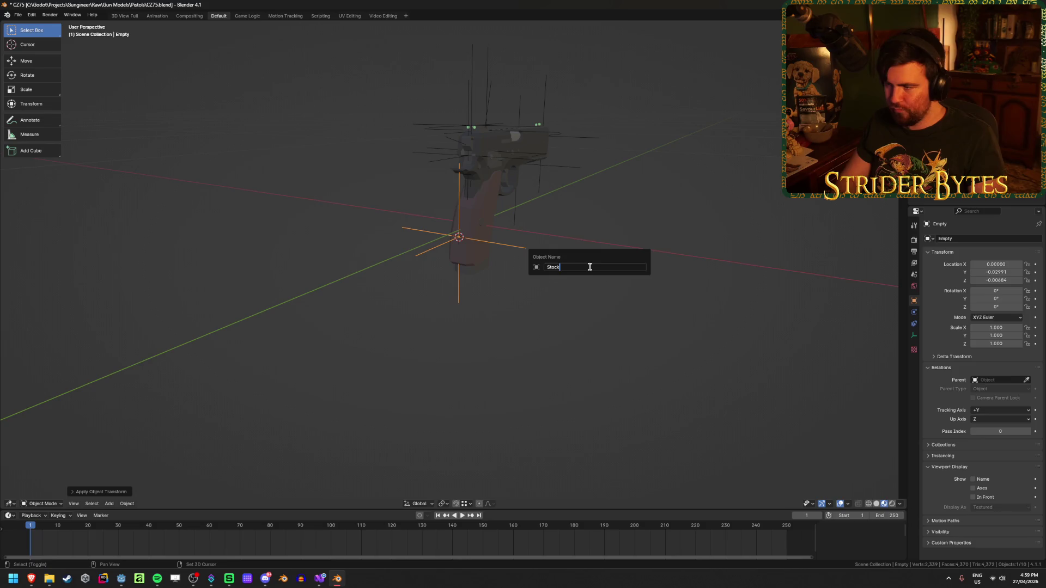
{"action": "key", "text": "Return"}
{"action": "key", "text": "ctrl+s"}
{"action": "mouse_move", "coordinate": [590, 271]}
{"action": "middle_mouse_down"}
{"action": "mouse_move", "coordinate": [589, 331]}
{"action": "mouse_move", "coordinate": [576, 341]}
{"action": "middle_mouse_up"}
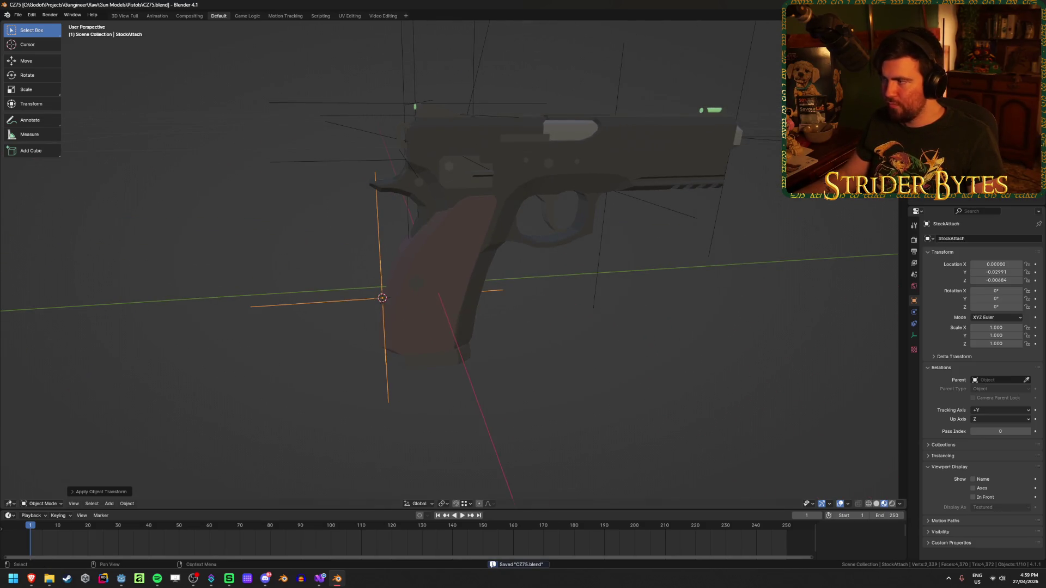
Step through the collections in the outliner and select the magazine for renaming.
{"action": "key", "text": "m"}
{"action": "key", "text": "alt+a"}
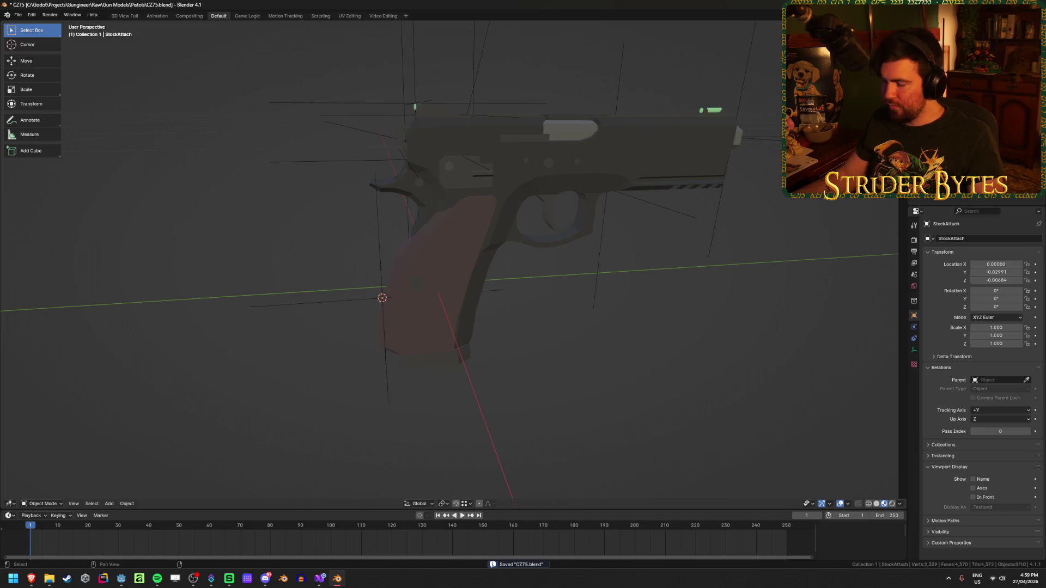
{"action": "left_click", "coordinate": [926, 68]}
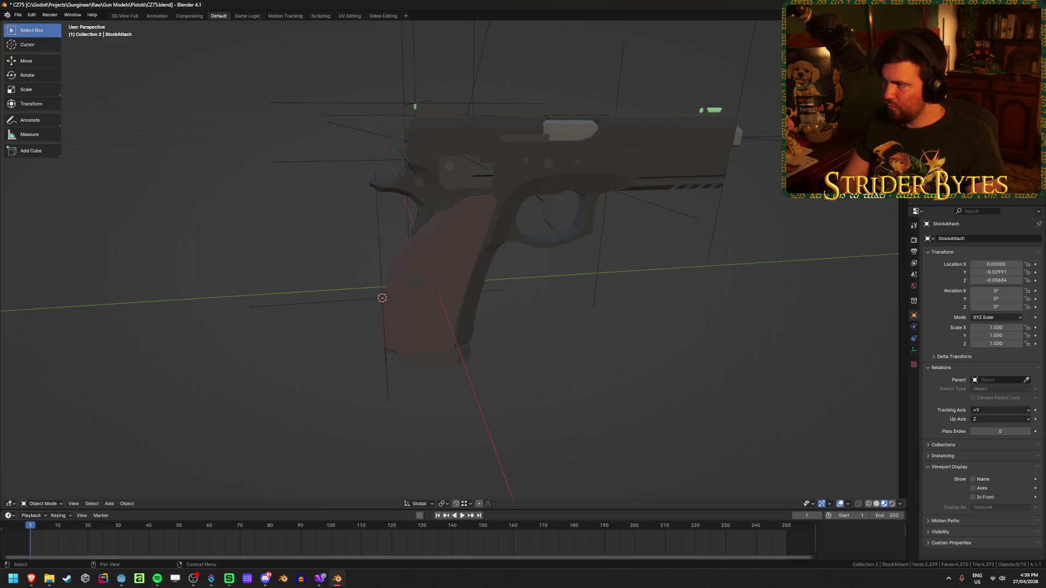
{"action": "left_click", "coordinate": [926, 79]}
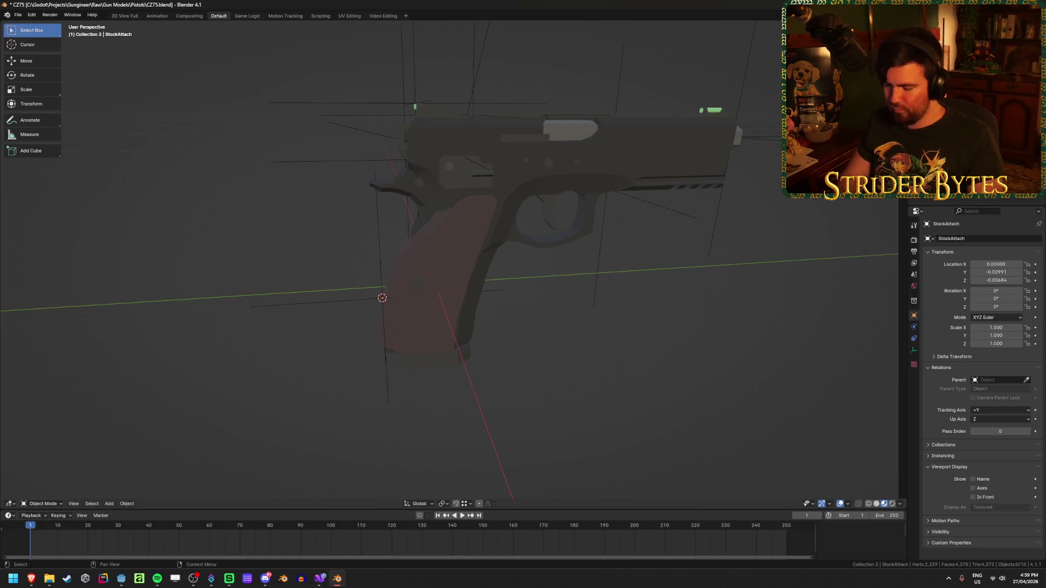
{"action": "left_click", "coordinate": [926, 90]}
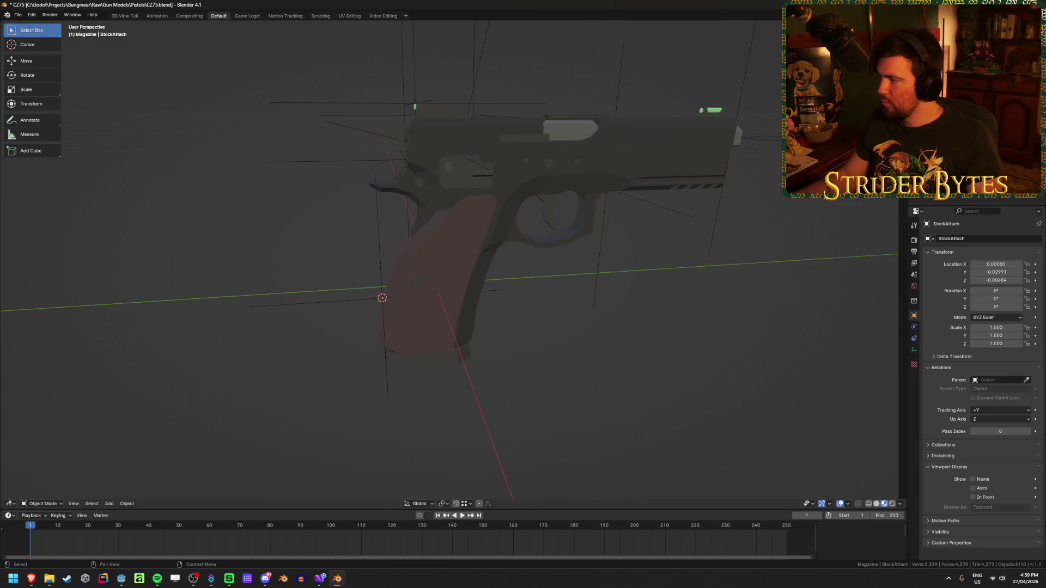
{"action": "left_click", "coordinate": [937, 101]}
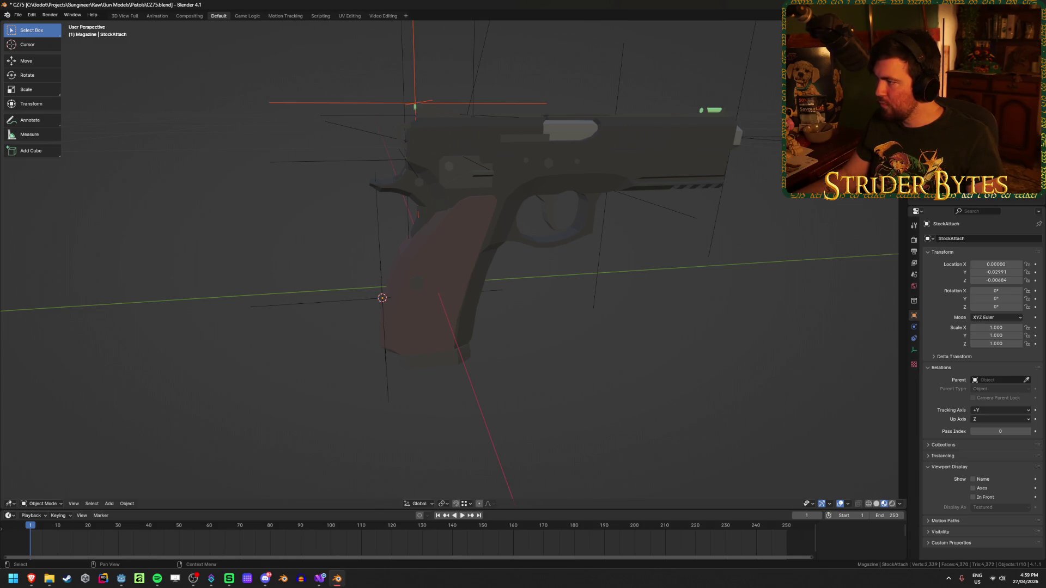
{"action": "left_click", "coordinate": [937, 112]}
{"action": "key", "text": "F2"}
Rename the magazine to Magazine_CZ75 and the frame to Receiver_CZ75.
{"action": "type", "text": "Magaz"}
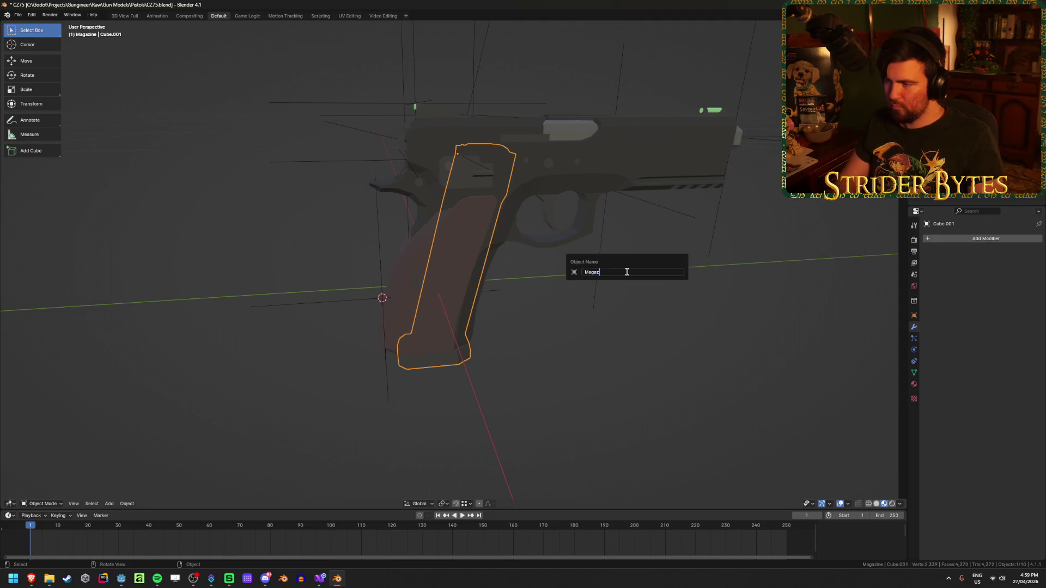
{"action": "type", "text": "ine_"}
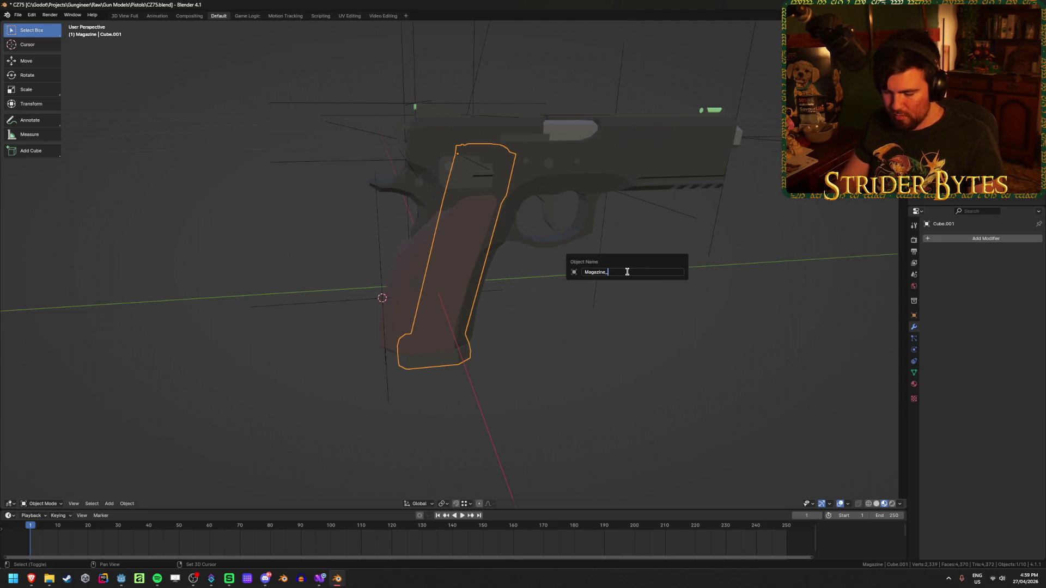
{"action": "type", "text": "CZ75"}
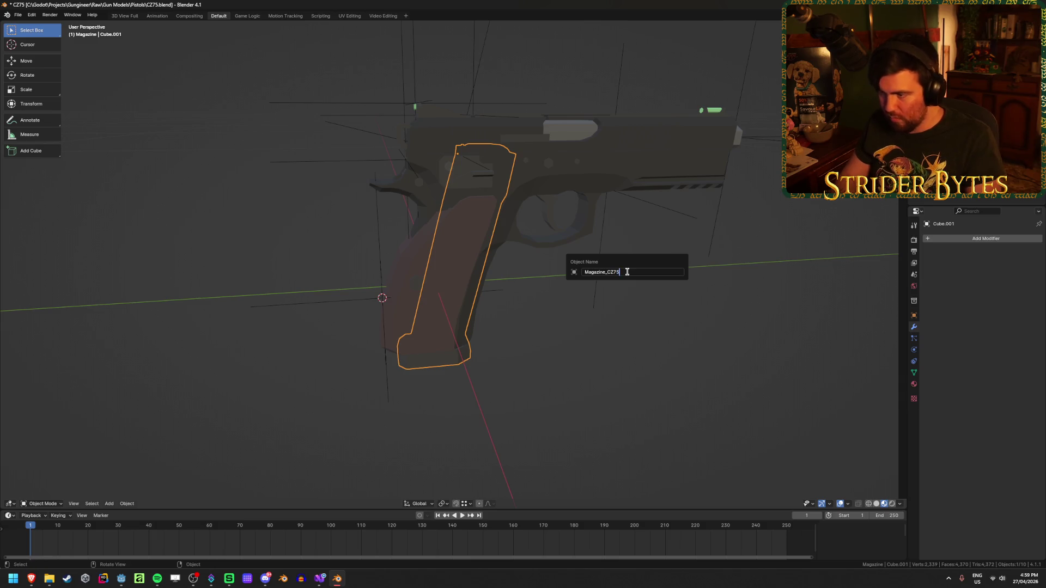
{"action": "key", "text": "Return"}
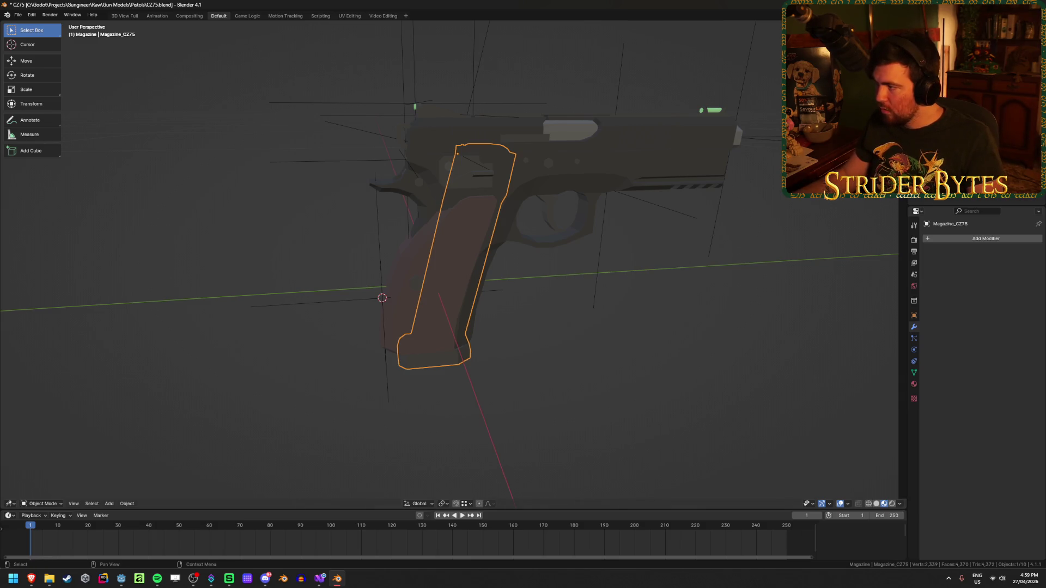
{"action": "left_click", "coordinate": [670, 180]}
{"action": "key", "text": "F2"}
{"action": "type", "text": "Rec"}
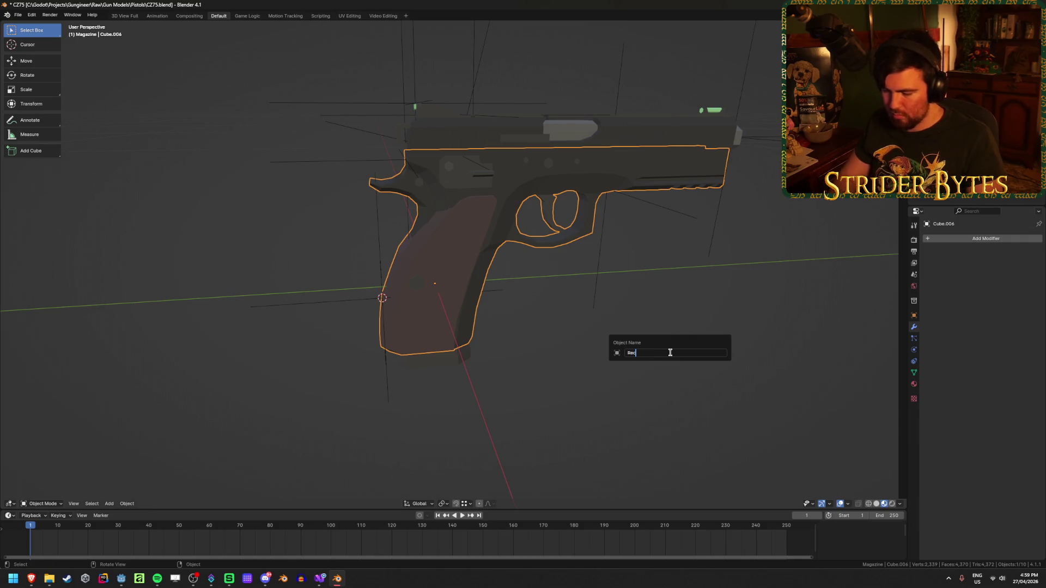
{"action": "type", "text": "eiver_CZ75"}
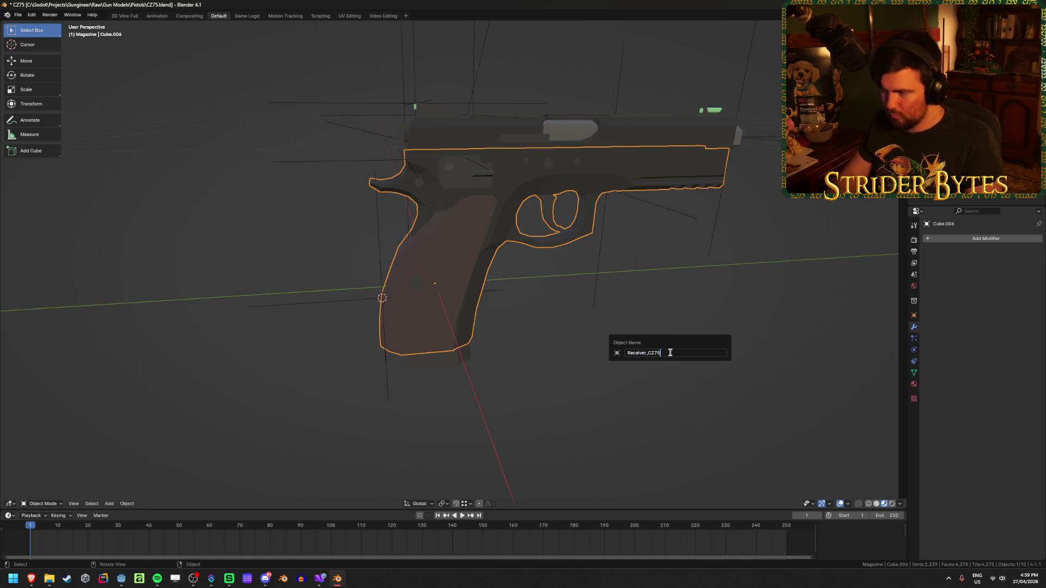
{"action": "key", "text": "Return"}
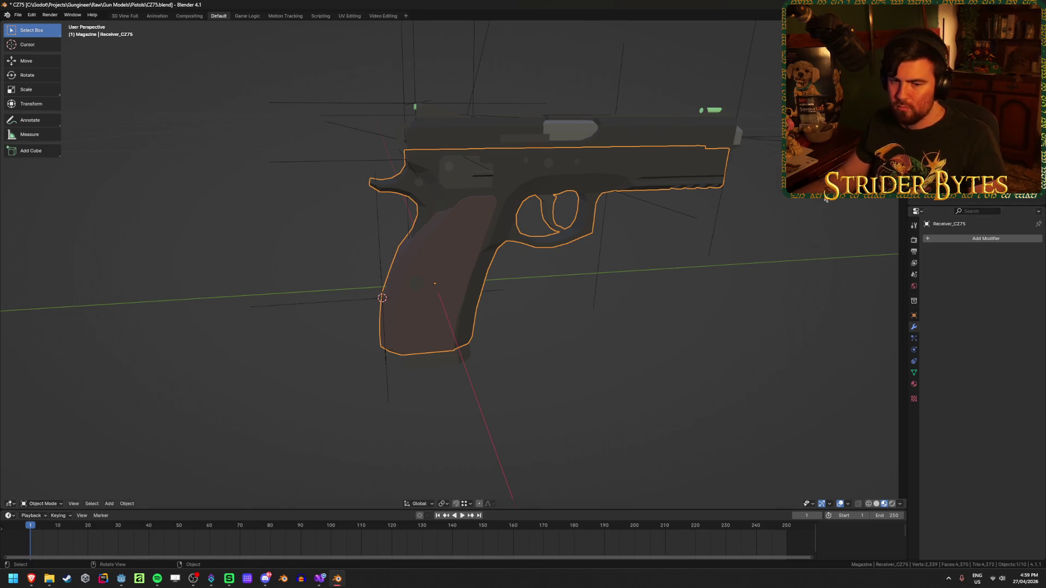
Rename the slide Cube.002 to Barrel_CZ75 and select the BarrelAttach empty.
{"action": "left_click", "coordinate": [653, 152]}
{"action": "key", "text": "F2"}
{"action": "type", "text": "Ba"}
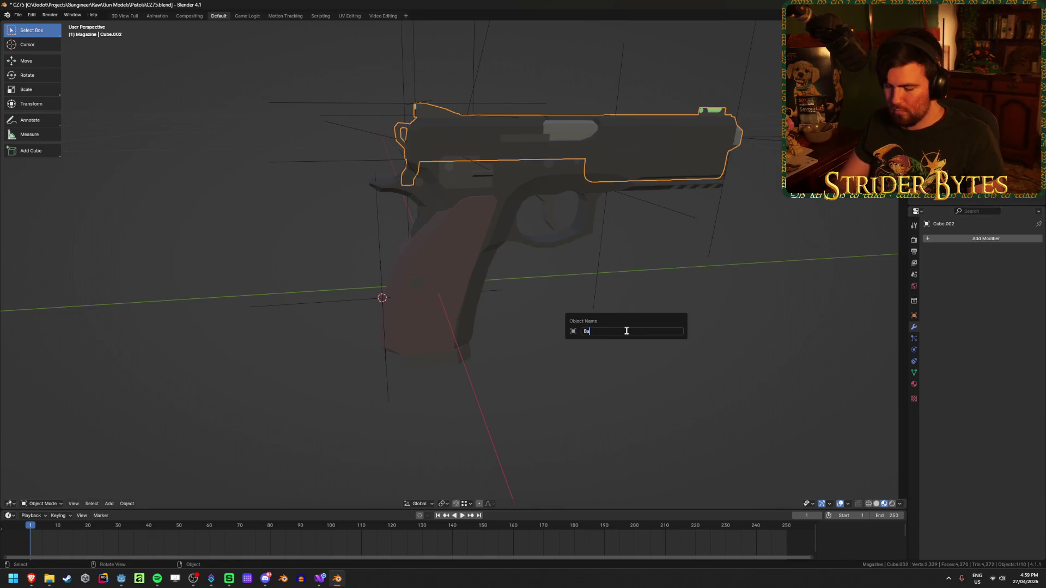
{"action": "type", "text": "rrel_CZ75"}
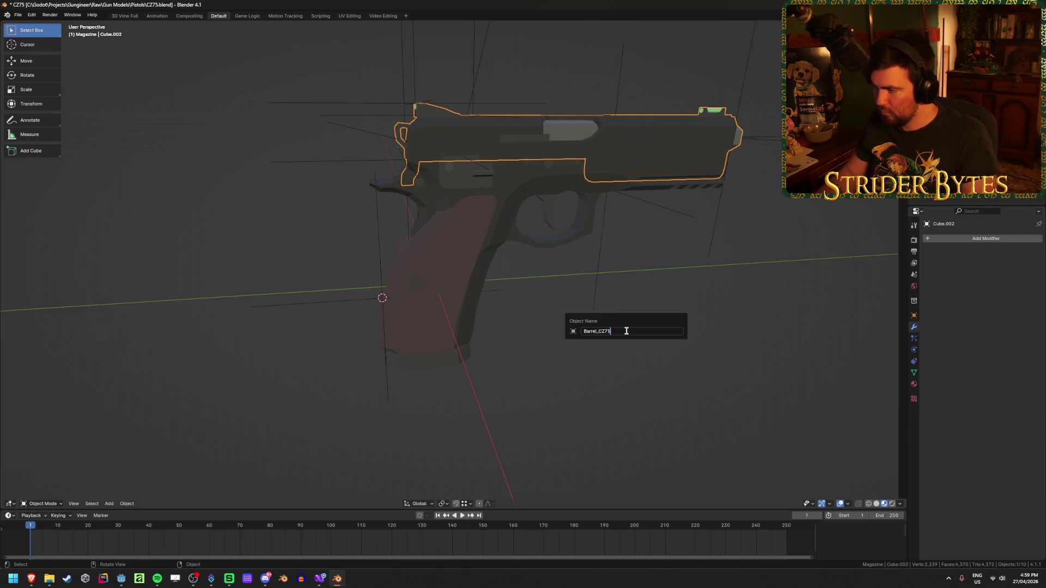
{"action": "key", "text": "Return"}
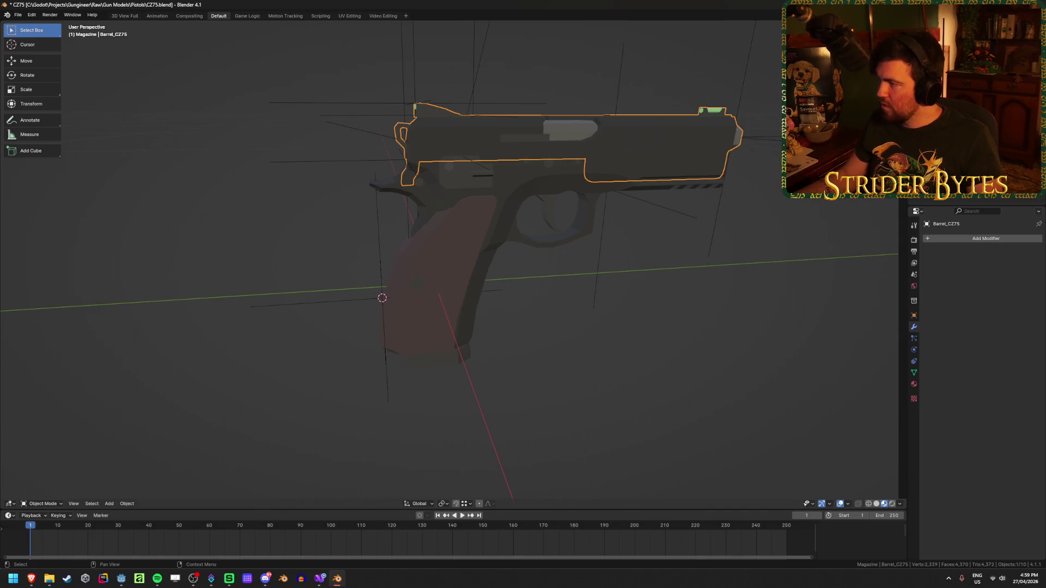
{"action": "left_click", "coordinate": [405, 159]}
Parent the BarrelAttach and SightAttach empties to Barrel_CZ75.
{"action": "left_click", "coordinate": [606, 189], "text": "shift"}
{"action": "left_click", "coordinate": [458, 154], "text": "shift"}
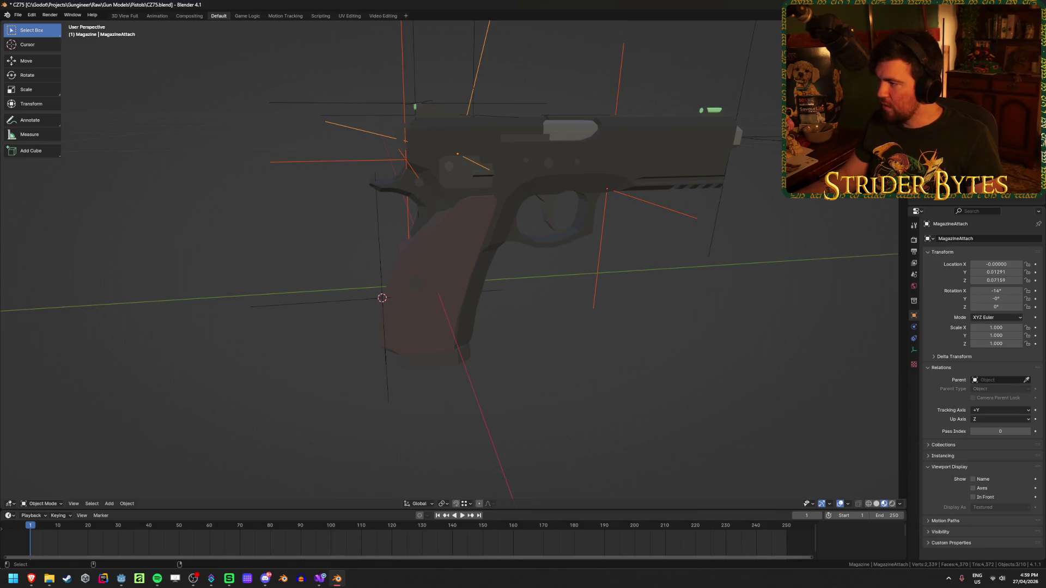
{"action": "left_click", "coordinate": [382, 298], "text": "shift"}
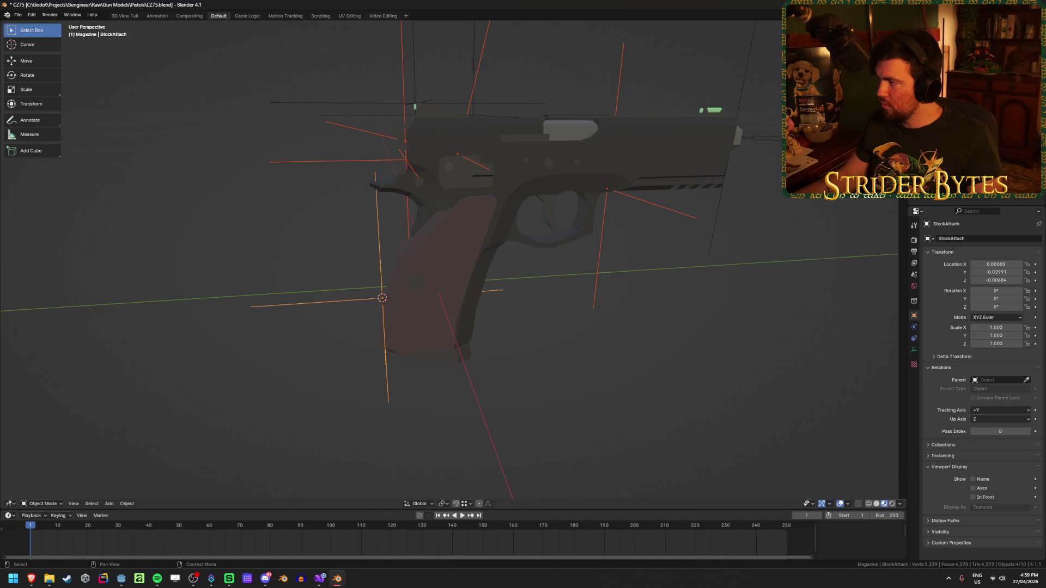
{"action": "left_click", "coordinate": [735, 136]}
{"action": "left_click", "coordinate": [472, 115], "text": "shift"}
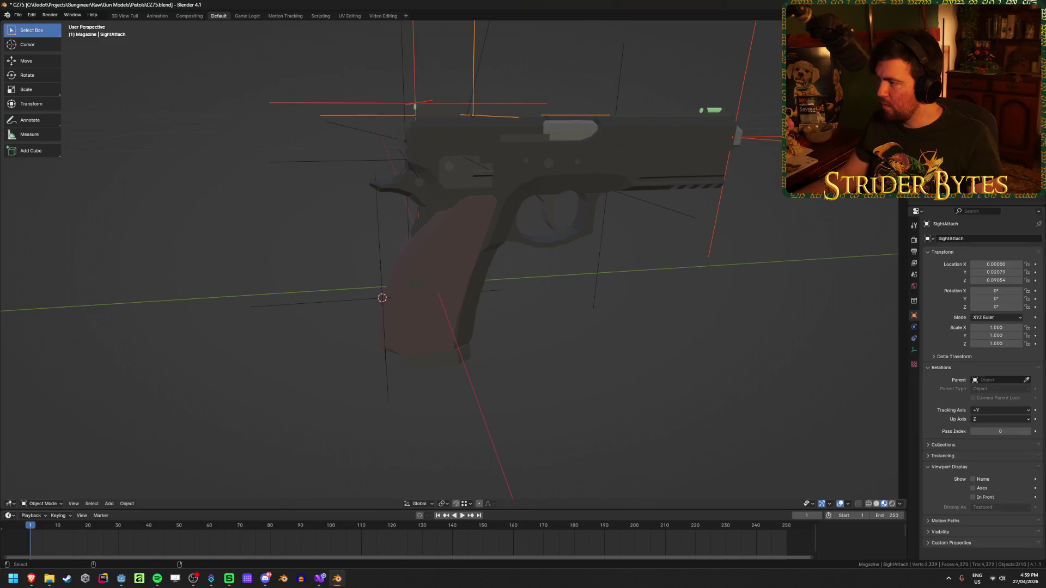
{"action": "left_click", "coordinate": [670, 164], "text": "shift"}
{"action": "key", "text": "ctrl+p"}
{"action": "left_click", "coordinate": [693, 306]}
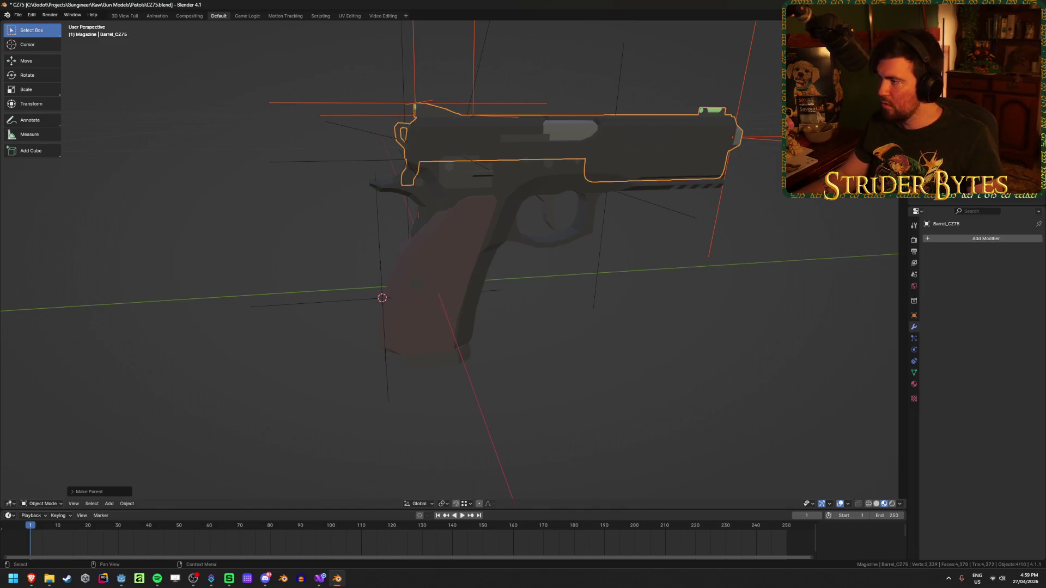
Parent the MagazineAttach and StockAttach empties to Receiver_CZ75, then deselect everything.
{"action": "left_click", "coordinate": [913, 315]}
{"action": "left_click", "coordinate": [458, 154]}
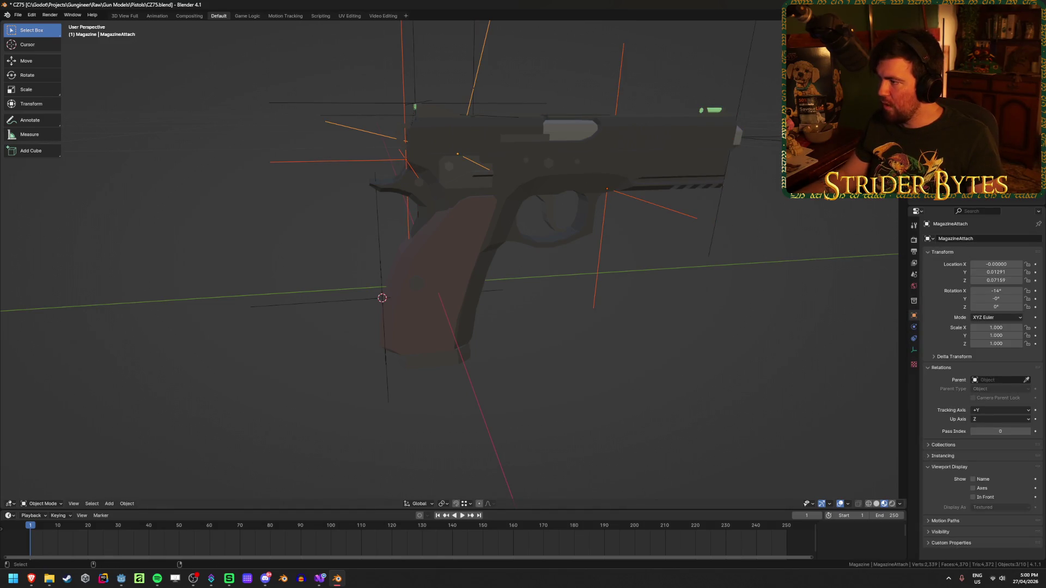
{"action": "left_click", "coordinate": [316, 303], "text": "shift"}
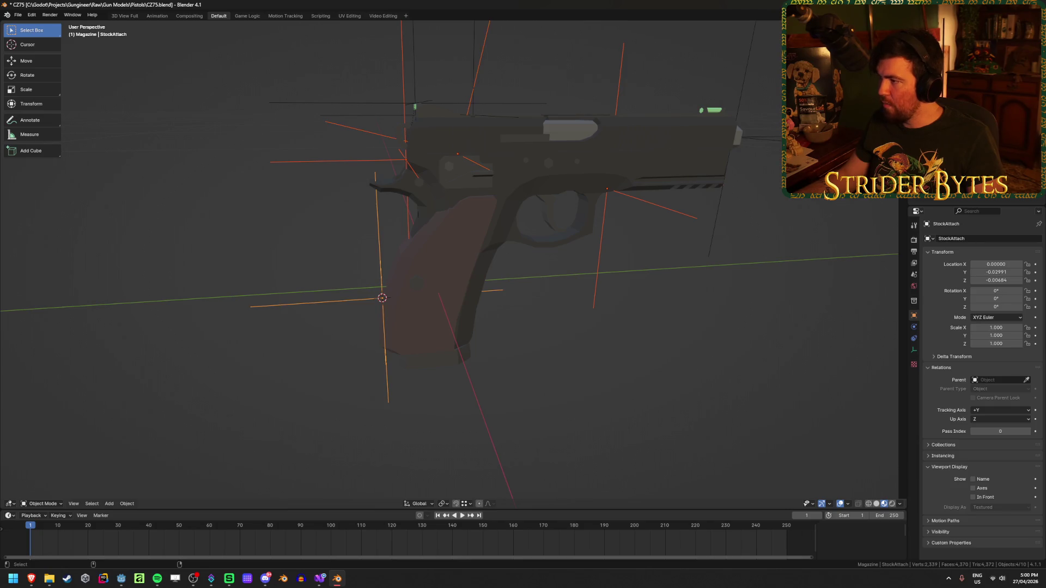
{"action": "left_click", "coordinate": [384, 299], "text": "shift"}
{"action": "key", "text": "ctrl+p"}
{"action": "left_click", "coordinate": [684, 440]}
{"action": "left_click", "coordinate": [684, 441]}
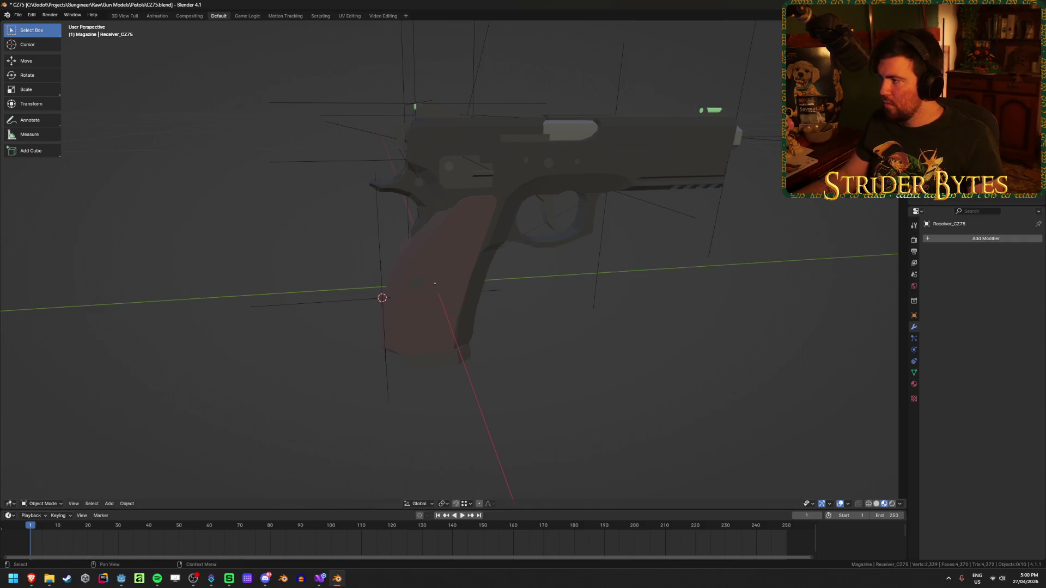
Export Receiver_CZ75.glb to Gungineer\Meshes\GunParts as glTF 2.0 using the GunPart preset.
{"action": "key", "text": "ctrl+shift+e"}
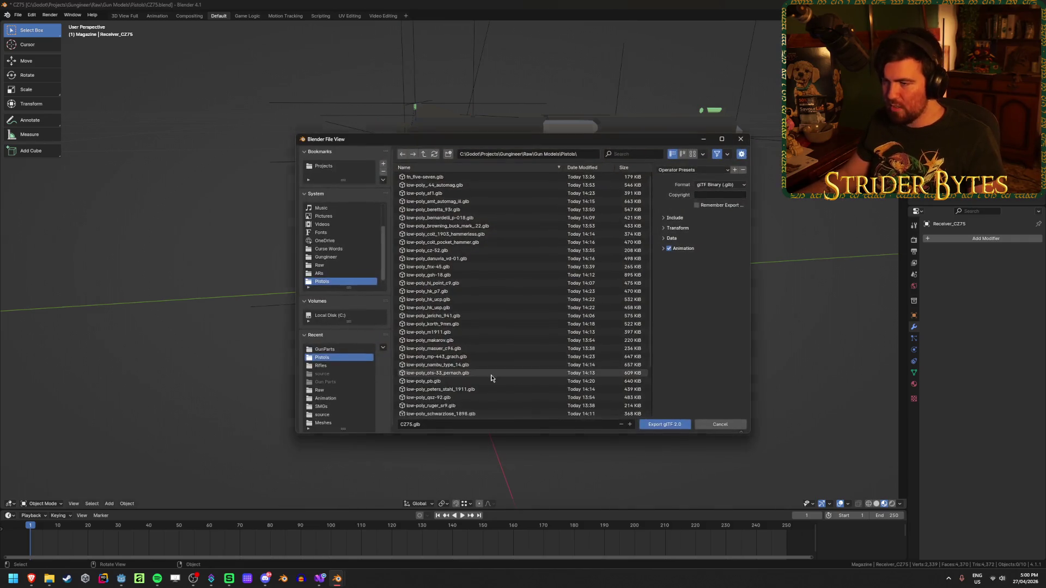
{"action": "left_click", "coordinate": [423, 154]}
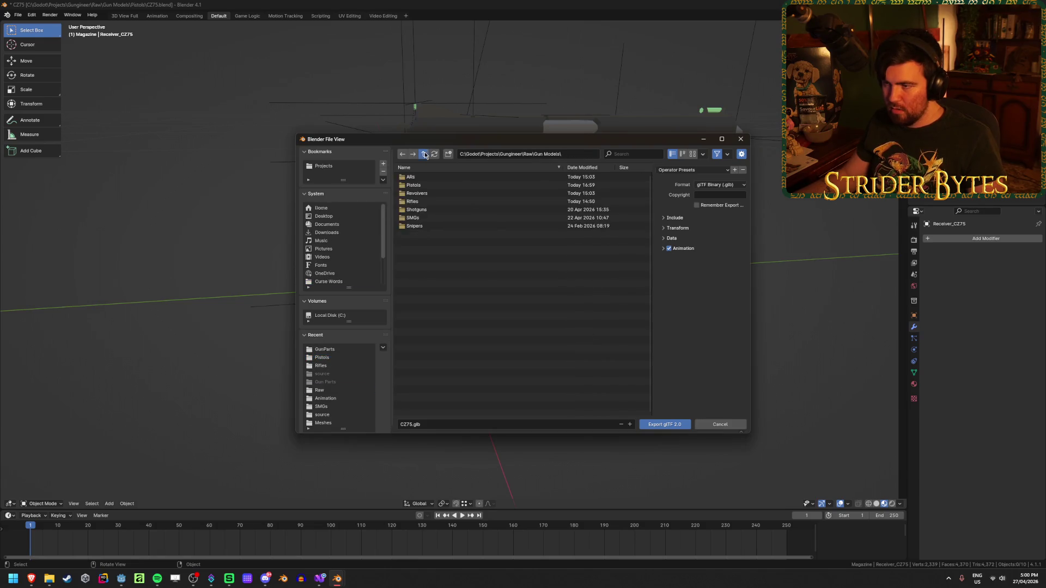
{"action": "double_click", "coordinate": [423, 154]}
{"action": "double_click", "coordinate": [443, 234]}
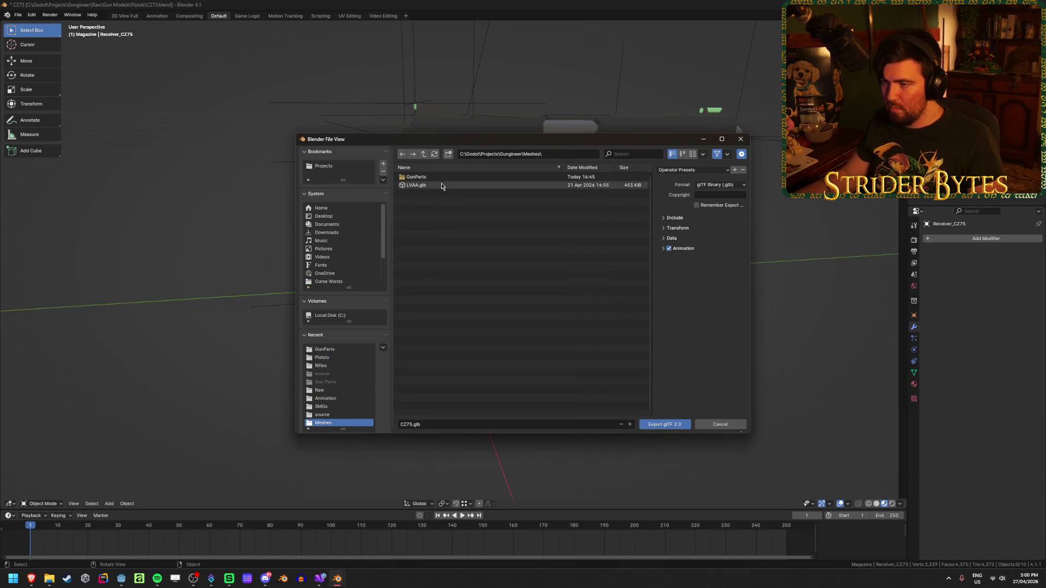
{"action": "double_click", "coordinate": [416, 177]}
{"action": "key", "text": "Home"}
{"action": "type", "text": "Rece"}
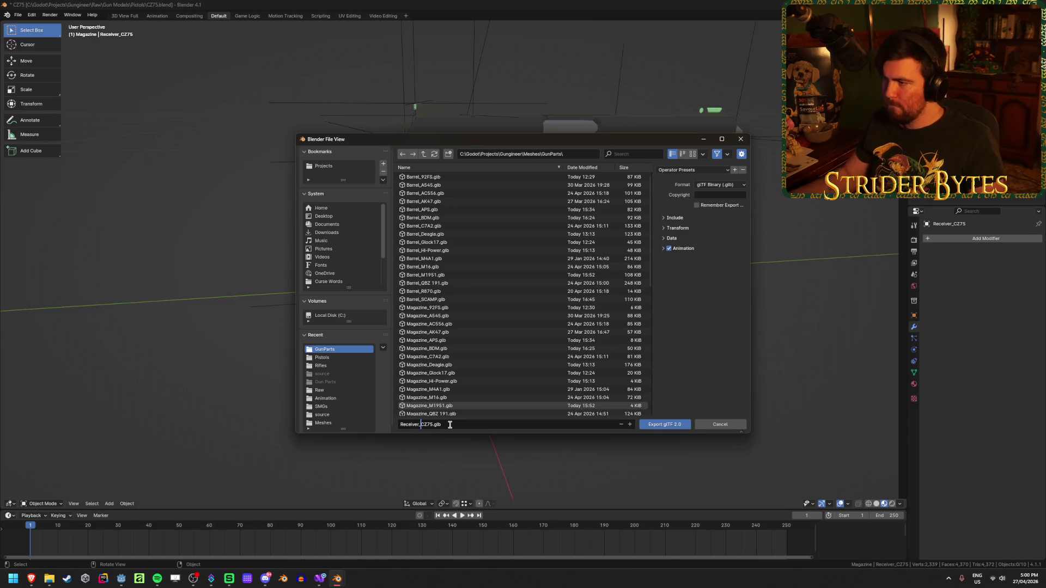
{"action": "left_click", "coordinate": [687, 170]}
{"action": "left_click", "coordinate": [685, 192]}
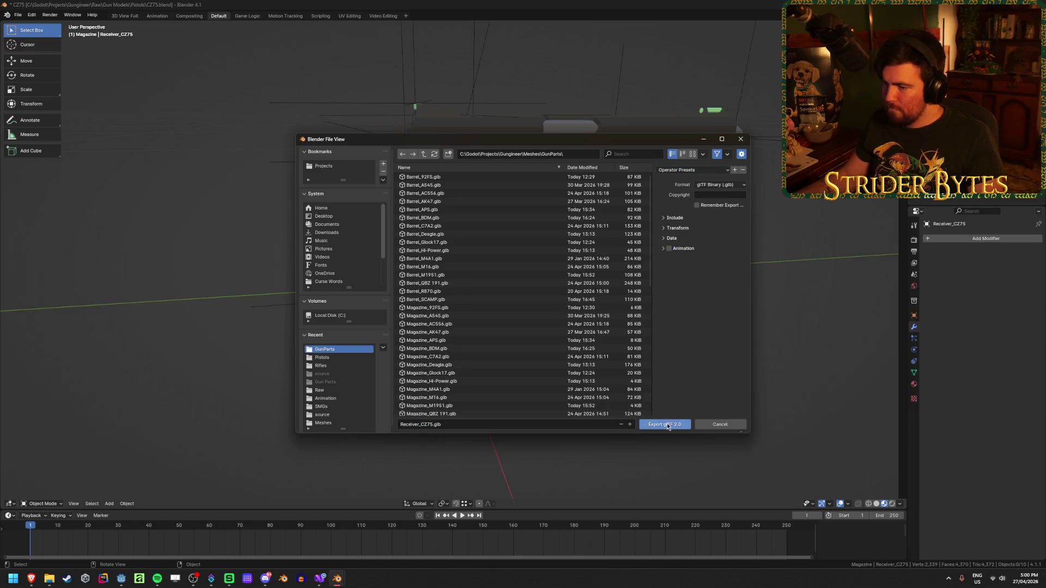
{"action": "left_click", "coordinate": [679, 424]}
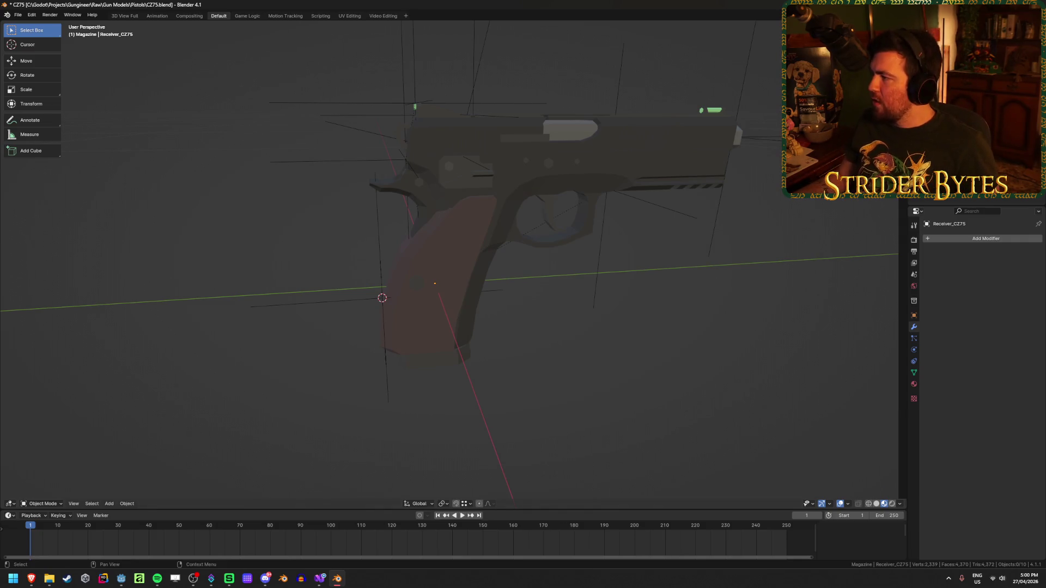
Export the barrel as Barrel_CZ75.glb to the GunParts folder.
{"action": "key", "text": "shift+r"}
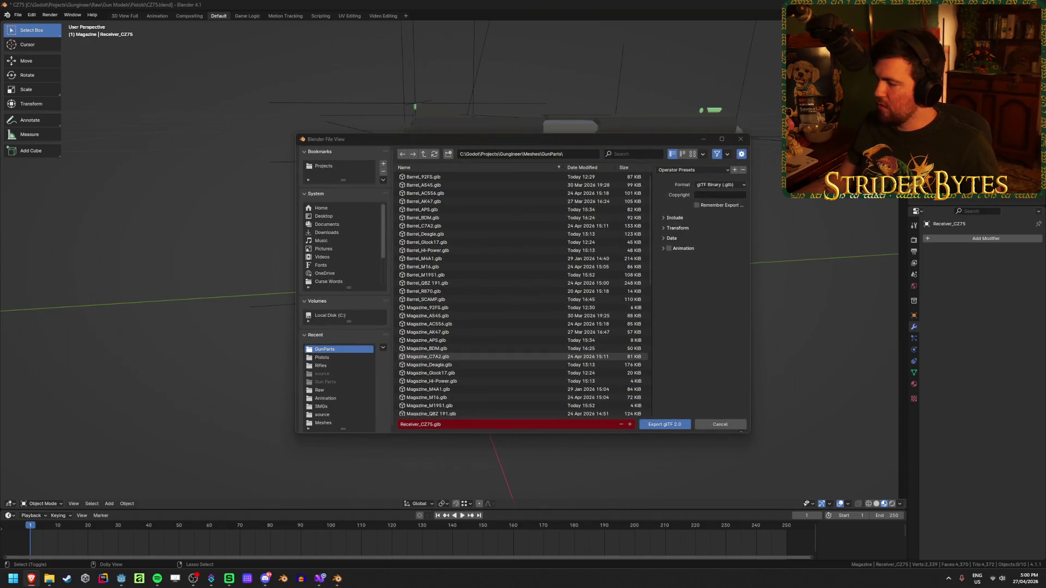
{"action": "left_click", "coordinate": [416, 425]}
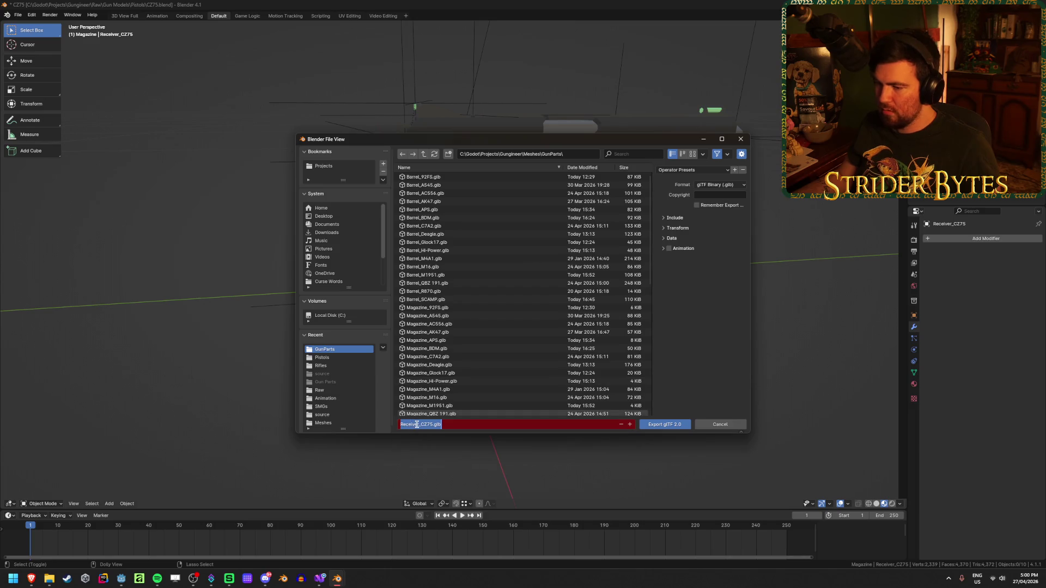
{"action": "left_click", "coordinate": [419, 424]}
{"action": "key", "text": "BackSpace"}
{"action": "key", "text": "BackSpace"}
{"action": "key", "text": "BackSpace"}
{"action": "type", "text": "Barrel"}
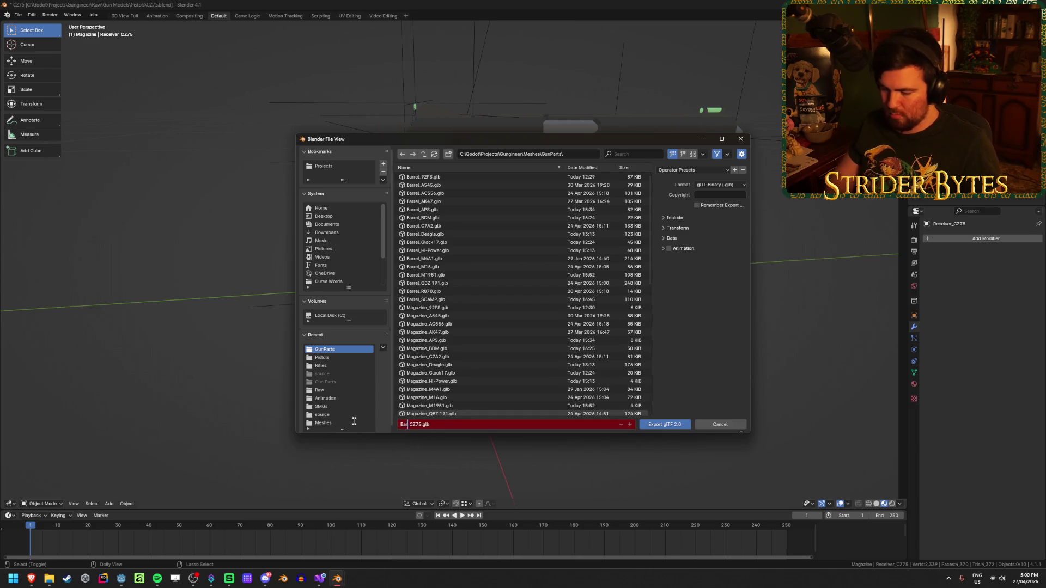
{"action": "left_click", "coordinate": [665, 424]}
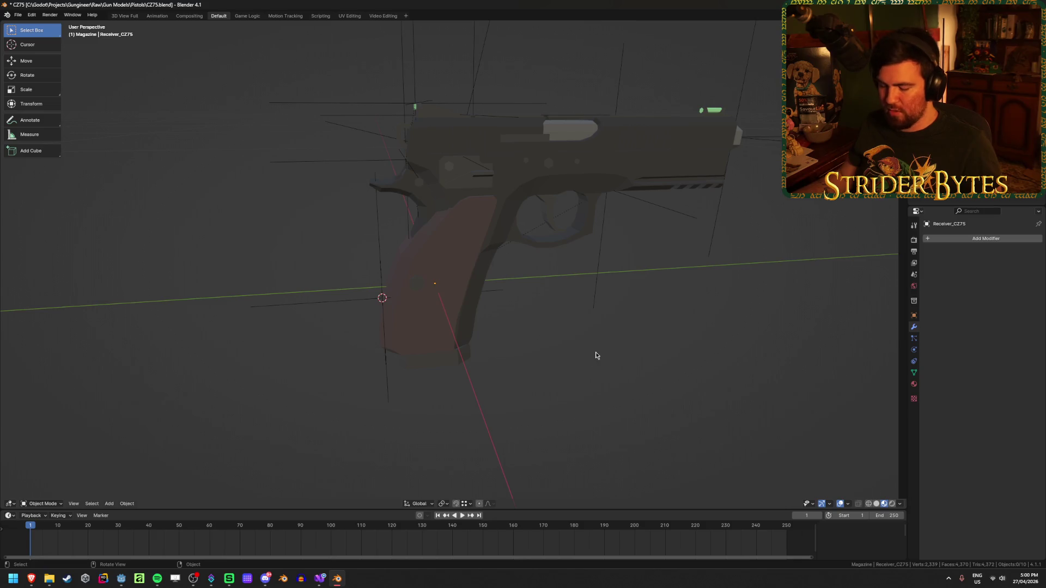
Export the magazine as Magazine_CZ75.glb to the GunParts folder.
{"action": "key", "text": "shift+r"}
{"action": "left_click", "coordinate": [414, 424]}
{"action": "key", "text": "BackSpace"}
{"action": "key", "text": "BackSpace"}
{"action": "key", "text": "BackSpace"}
{"action": "type", "text": "MMCZ75.glb"}
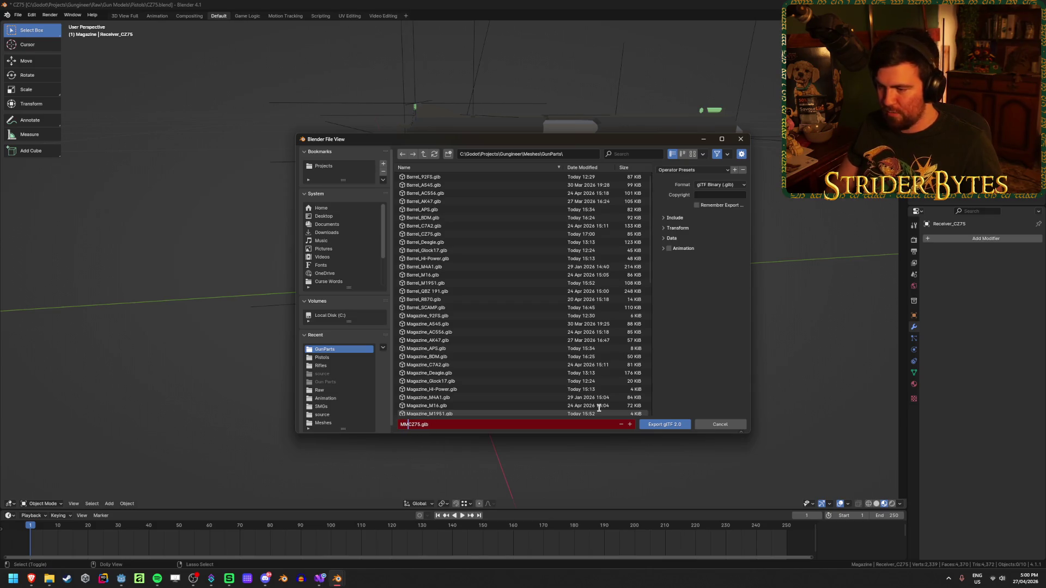
{"action": "key", "text": "BackSpace"}
{"action": "type", "text": "gazine"}
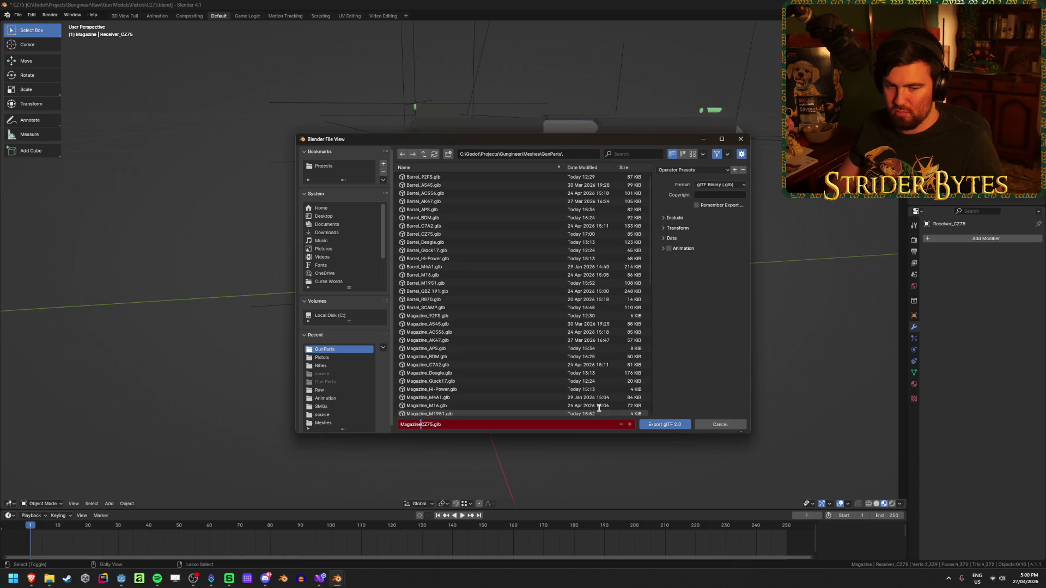
{"action": "type", "text": "_"}
{"action": "key", "text": "Return"}
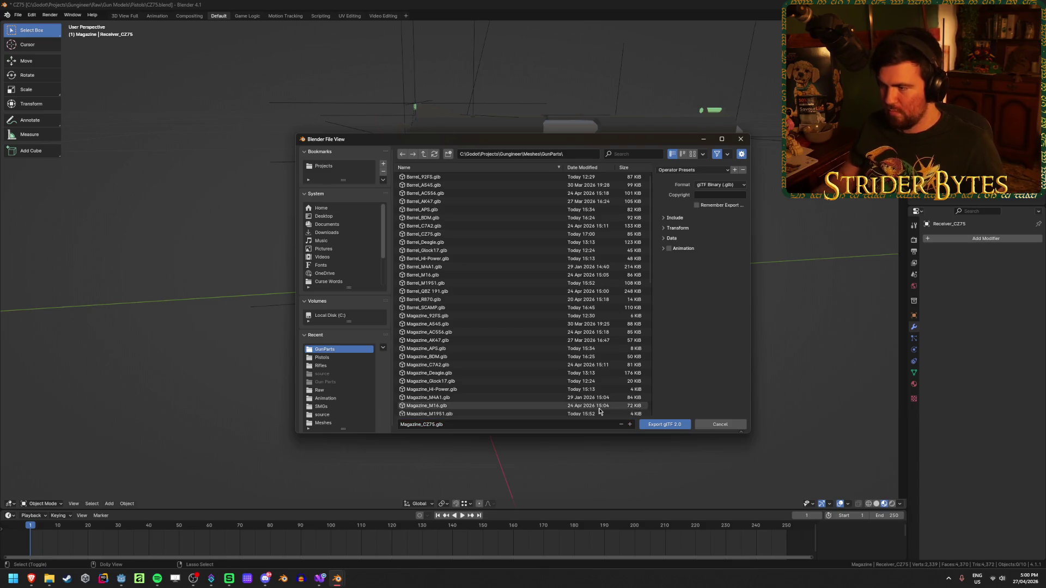
{"action": "left_click", "coordinate": [673, 425]}
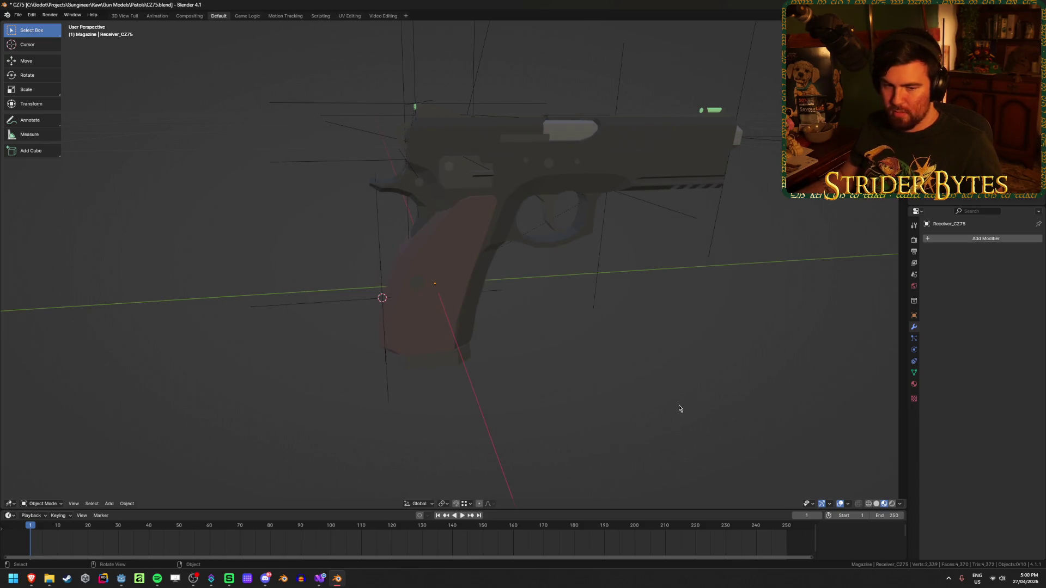
Save CZ75.blend, quit Blender, and close the Explorer window covering Godot.
{"action": "key", "text": "ctrl+s"}
{"action": "key", "text": "ctrl+q"}
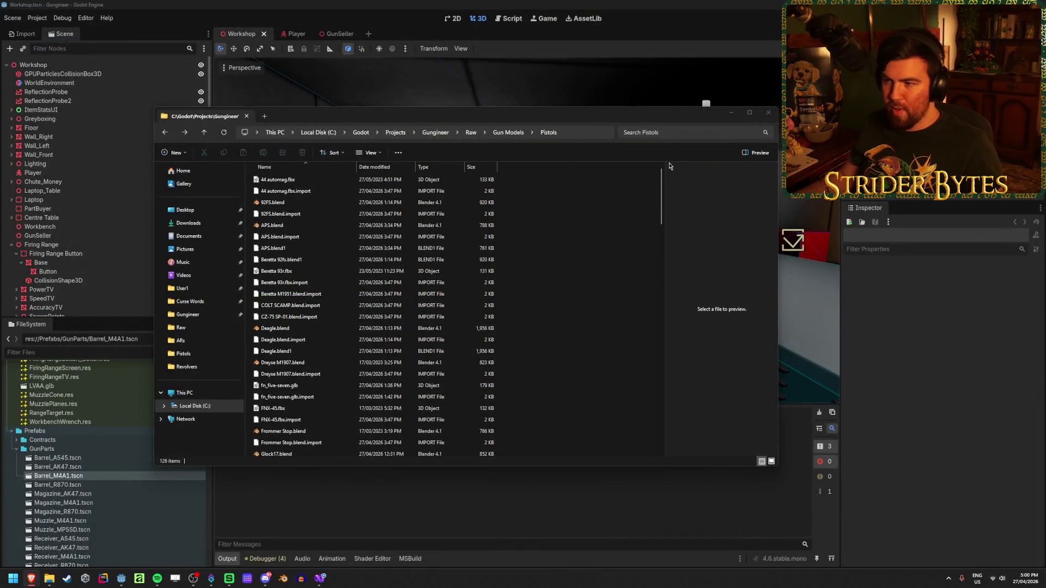
{"action": "left_click", "coordinate": [773, 116]}
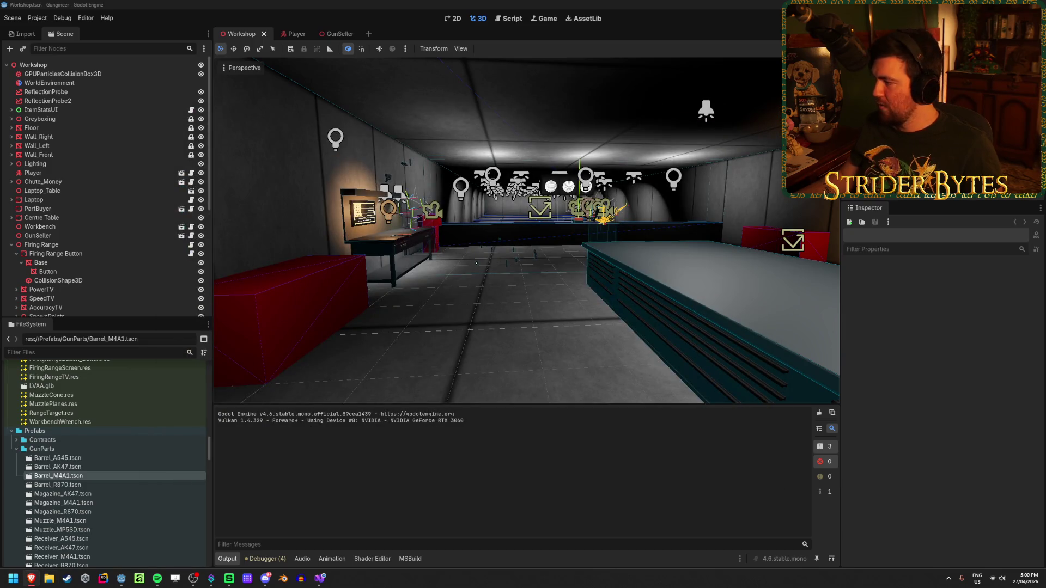